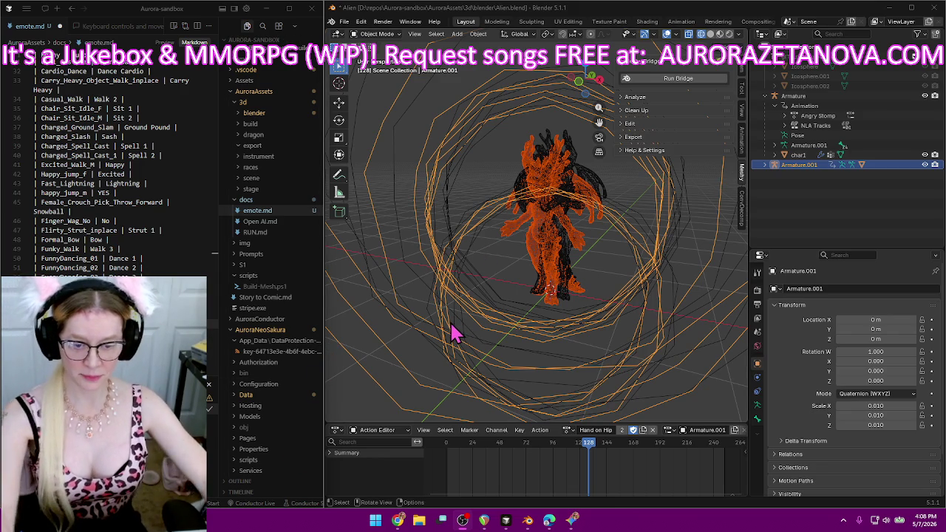
# Assign Happy_Sway_Standing to the armature and rename the action Hum.
pyautogui.click(566, 429)
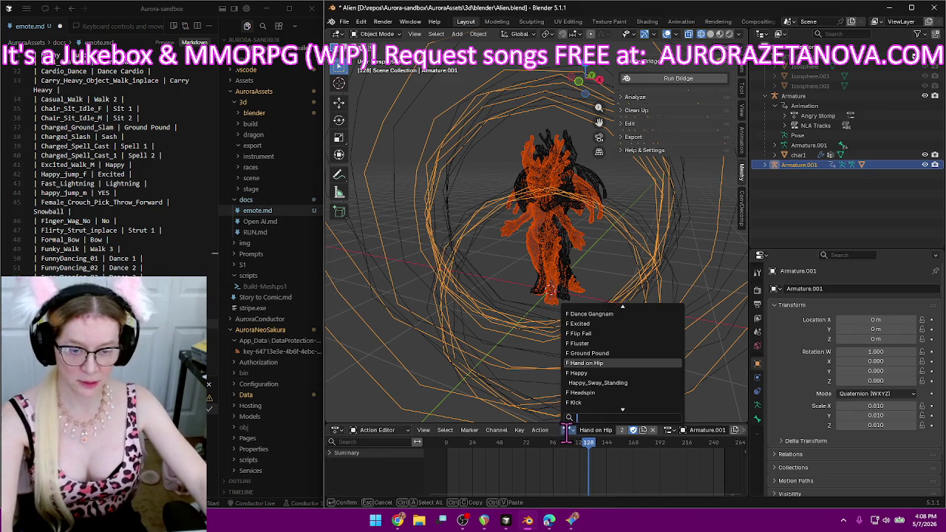
pyautogui.click(633, 382)
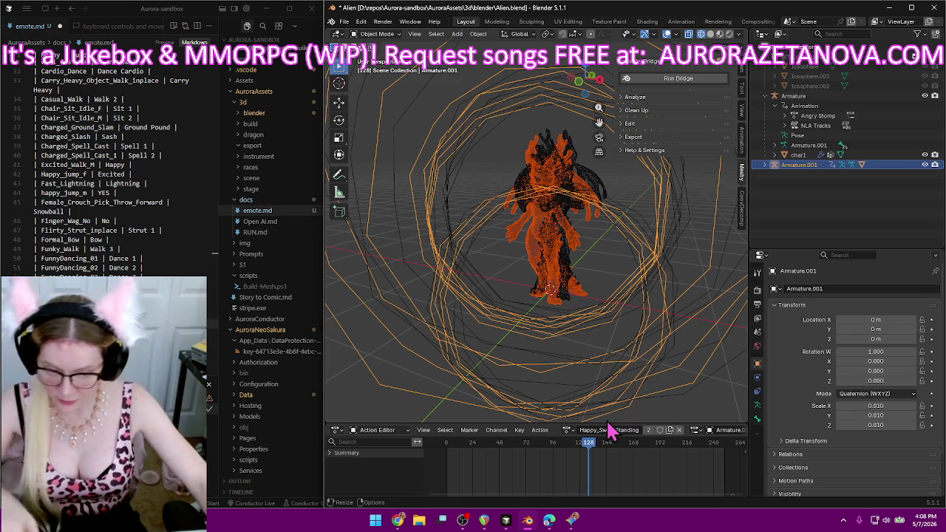
pyautogui.doubleClick(625, 430)
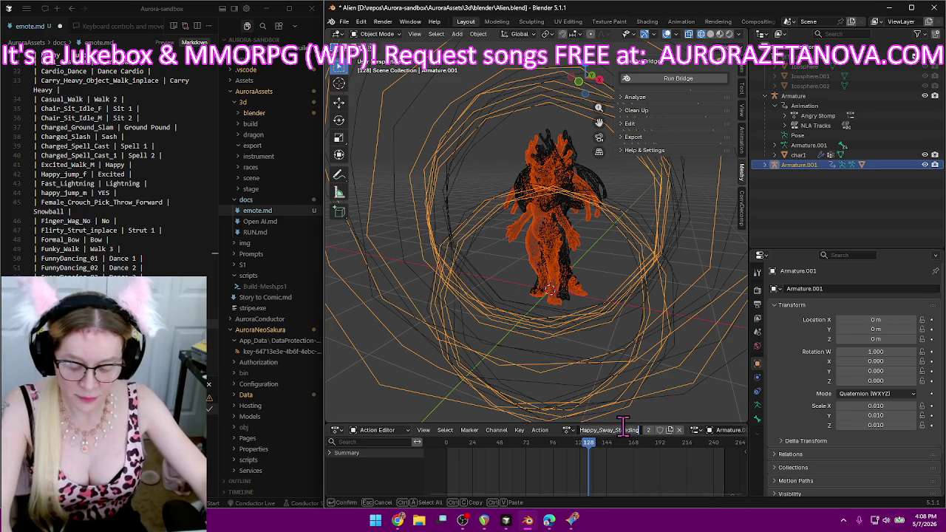
pyautogui.write('H')
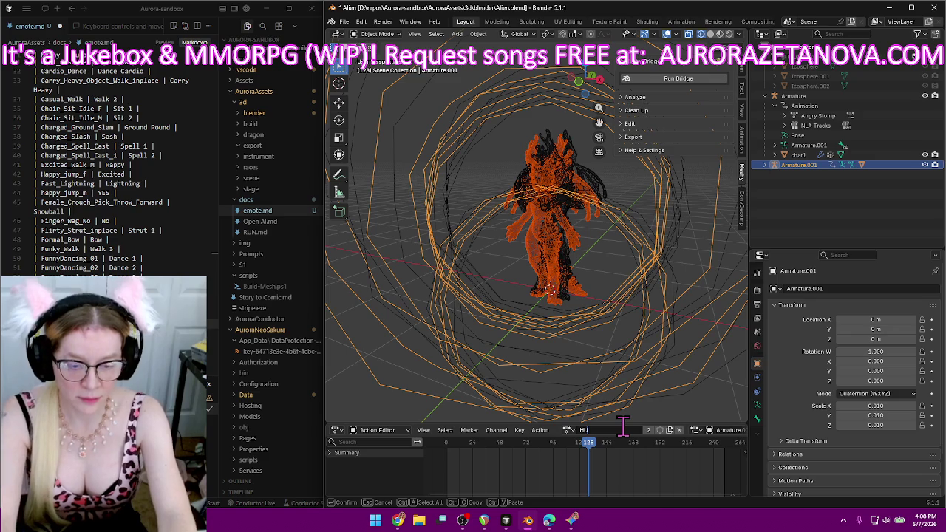
pyautogui.write('um')
pyautogui.press('Return')
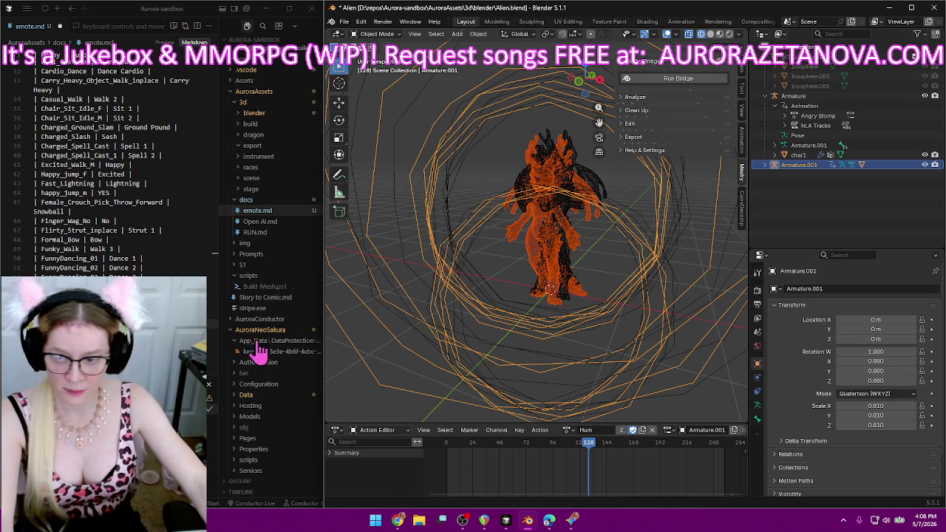
# Add a Happy_Sway_Standing | Hum row to emote.md and start the next row.
pyautogui.click(74, 335)
pyautogui.scroll(-4, 111, 222)
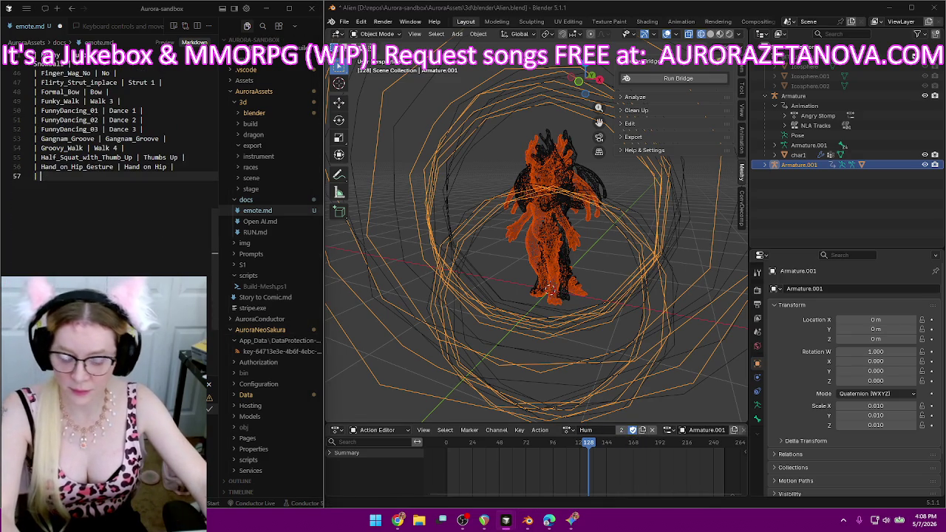
pyautogui.write('| Hum |')
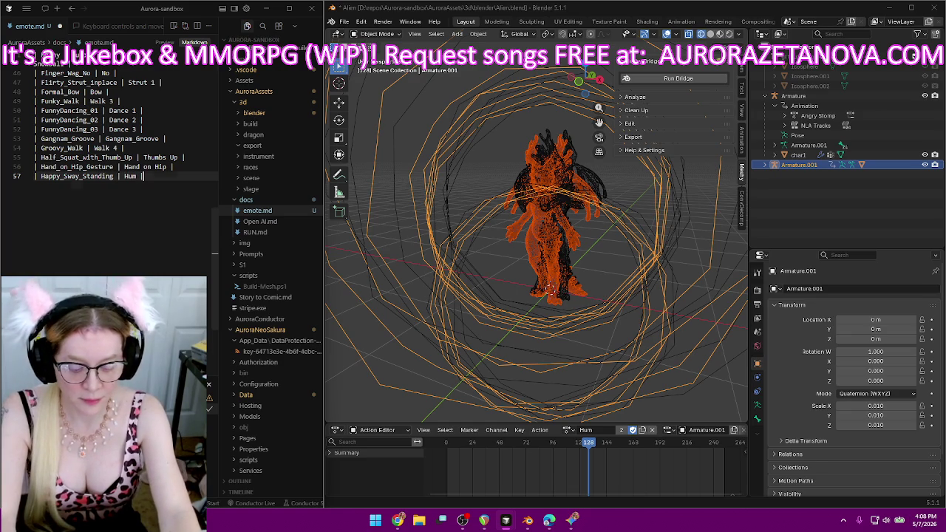
pyautogui.press('Return')
pyautogui.write('|')
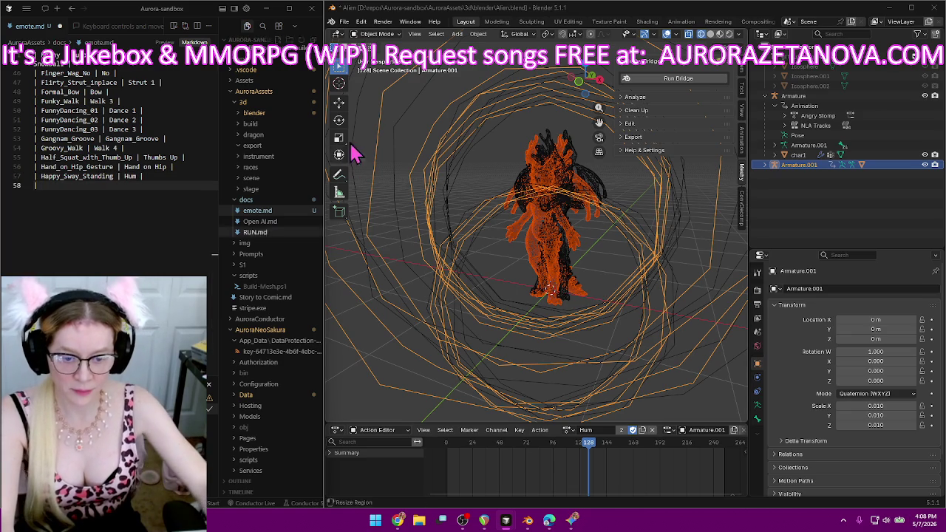
# Find Monster_Walk in the action list and assign it to the armature.
pyautogui.click(569, 430)
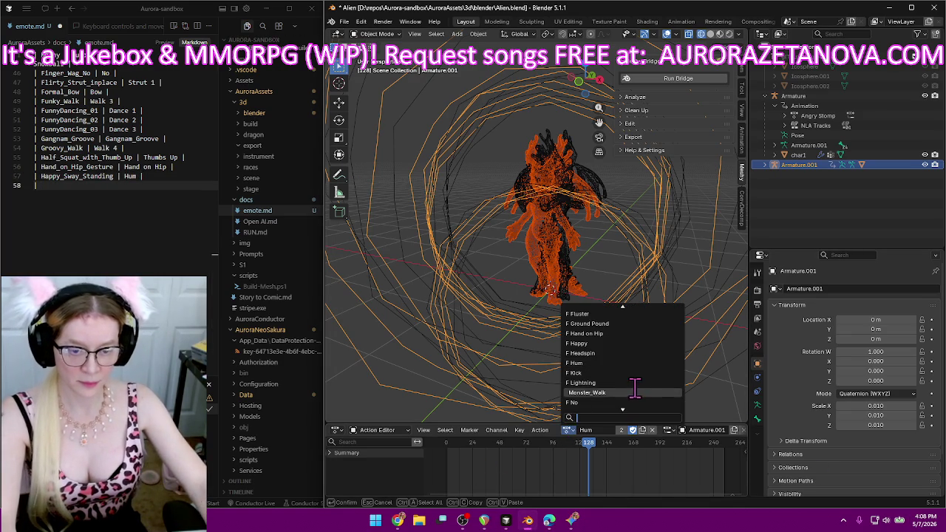
pyautogui.scroll(5, 634, 377)
pyautogui.scroll(5, 635, 378)
pyautogui.scroll(5, 636, 381)
pyautogui.scroll(5, 637, 383)
pyautogui.scroll(-7, 637, 383)
pyautogui.scroll(-5, 637, 383)
pyautogui.scroll(-5, 637, 382)
pyautogui.scroll(-5, 637, 383)
pyautogui.scroll(-3, 637, 383)
pyautogui.scroll(-3, 636, 383)
pyautogui.scroll(-4, 637, 382)
pyautogui.scroll(-1, 637, 383)
pyautogui.scroll(-3, 637, 383)
pyautogui.scroll(-3, 637, 382)
pyautogui.scroll(-2, 637, 383)
pyautogui.scroll(-3, 637, 383)
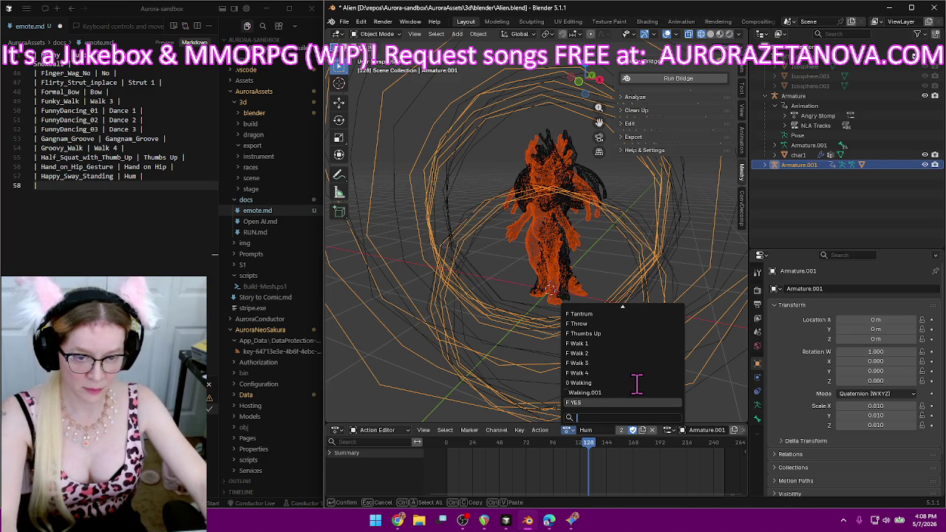
pyautogui.scroll(4, 637, 382)
pyautogui.scroll(5, 637, 383)
pyautogui.scroll(4, 637, 383)
pyautogui.scroll(1, 636, 382)
pyautogui.scroll(2, 637, 382)
pyautogui.scroll(4, 637, 383)
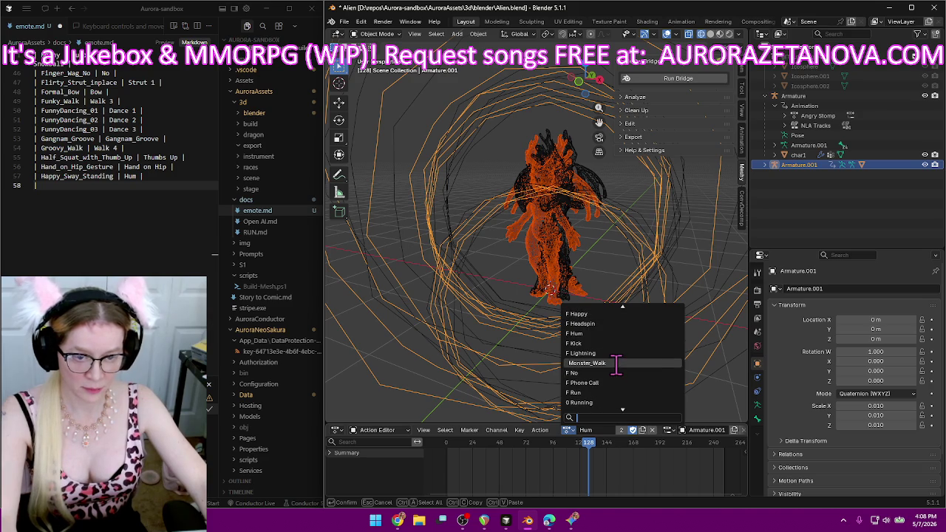
pyautogui.click(616, 363)
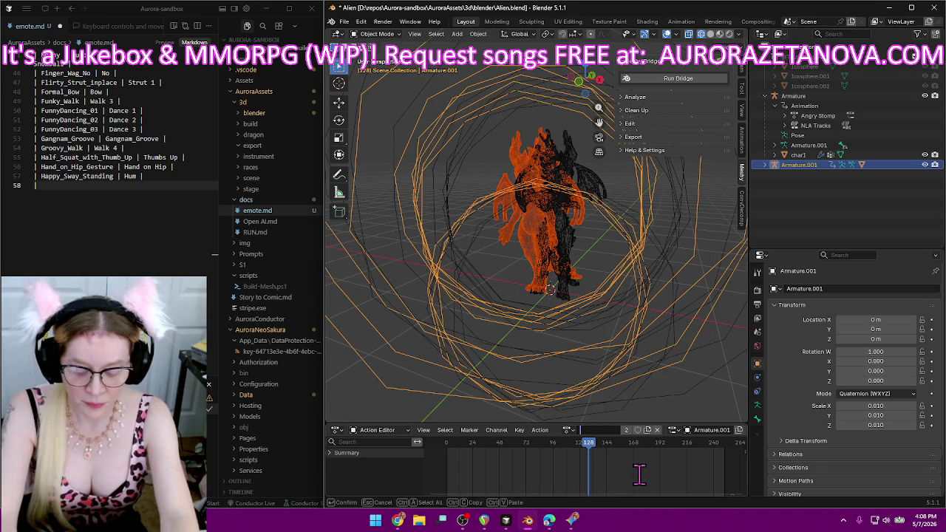
# Rename the action Walk 5 and log Monster_Walk | Walk 5 in emote.md, saving the file.
pyautogui.write('Walk 5')
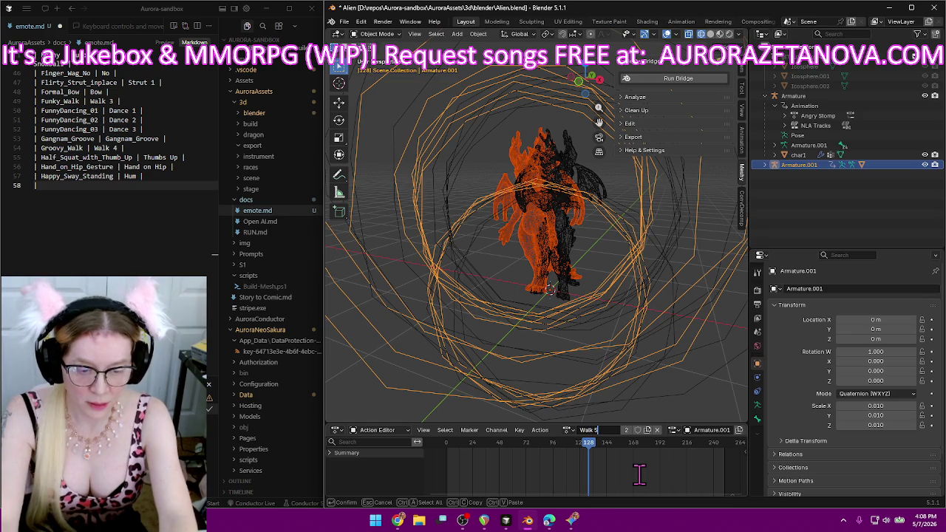
pyautogui.press('Return')
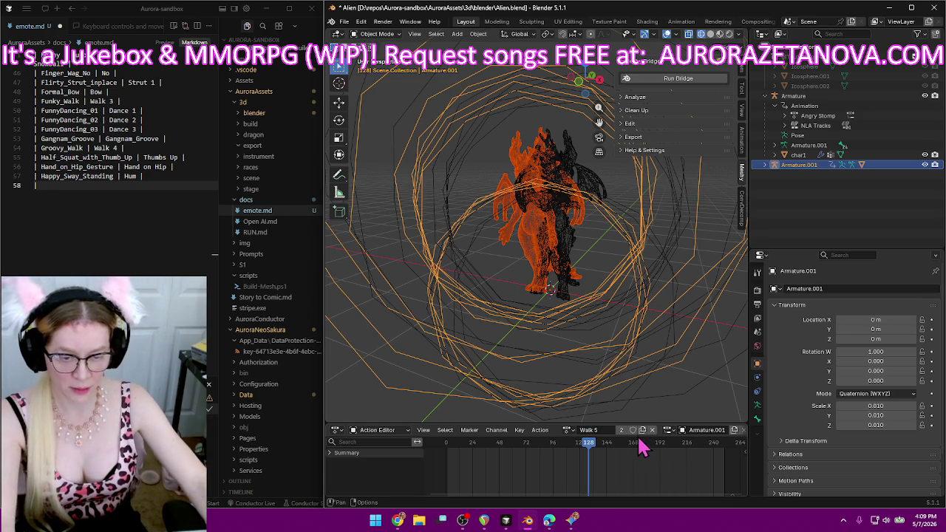
pyautogui.write('| Monster_Walk')
pyautogui.click(65, 187)
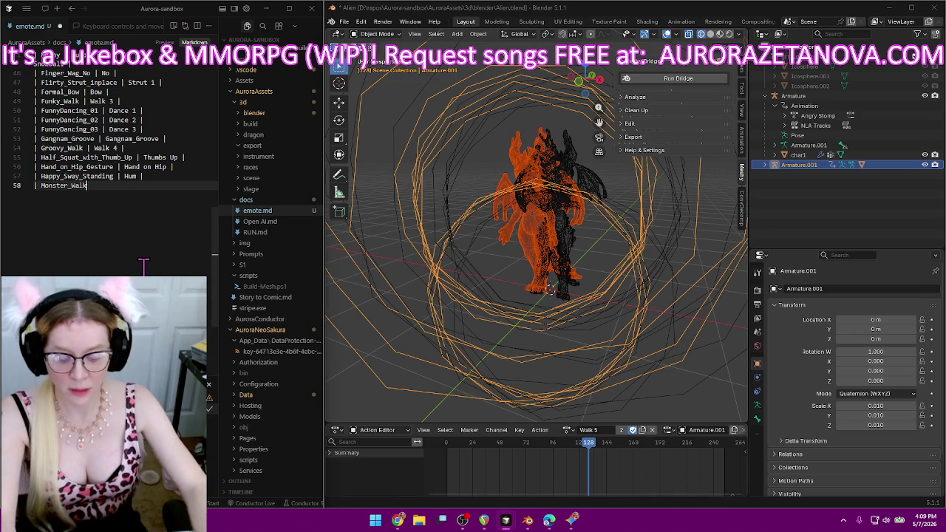
pyautogui.write(' | Walk 5')
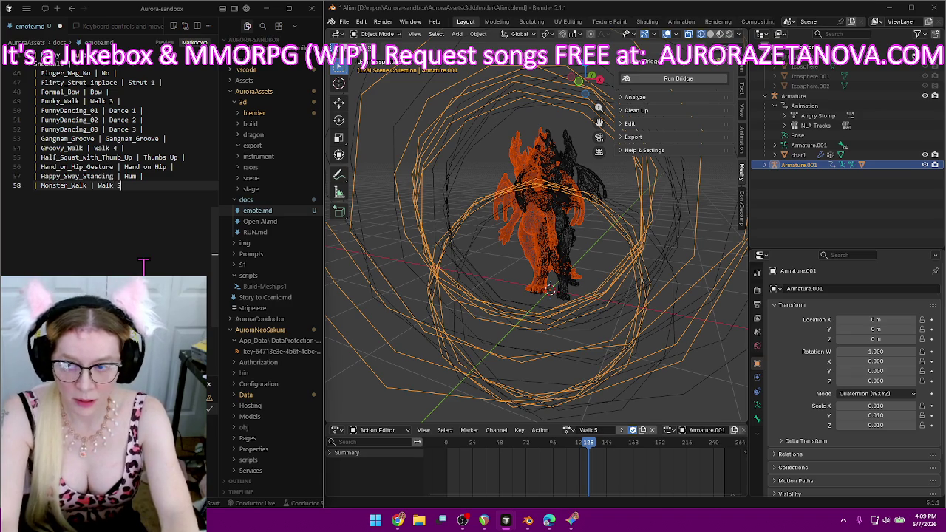
pyautogui.hotkey('ctrl', 's')
pyautogui.press('Return')
pyautogui.hotkey('ctrl', 's')
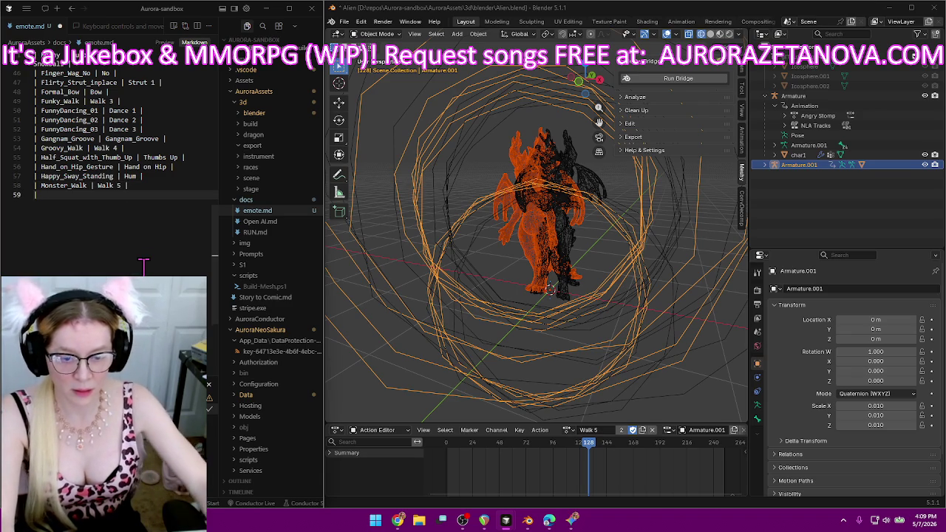
# Play the Walk 5 animation in the timeline, then stop it.
pyautogui.click(543, 484)
pyautogui.press('space')
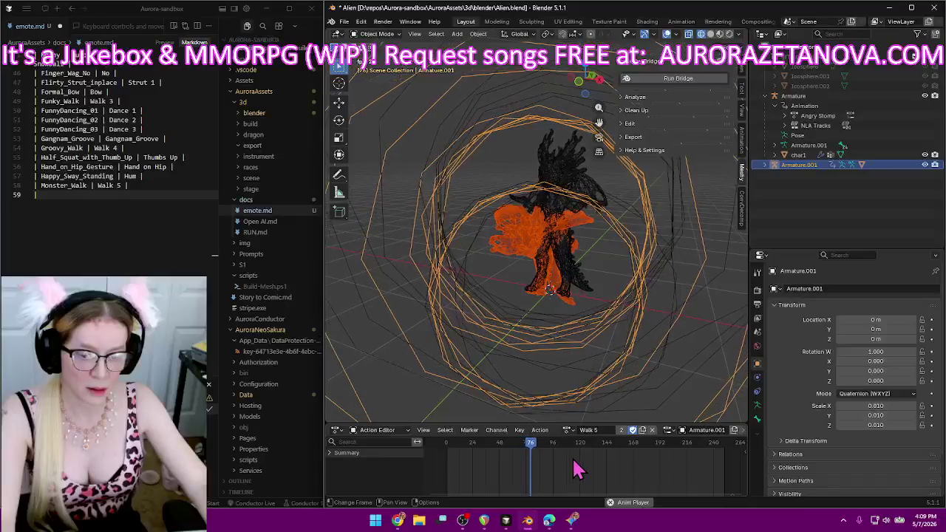
pyautogui.press('space')
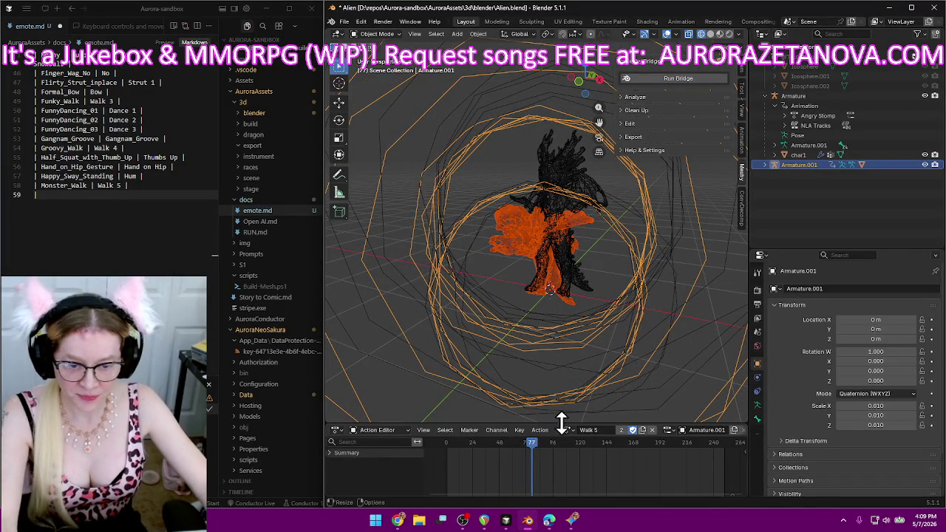
# Select the Armature.001 rig in the Outliner and delete it.
pyautogui.click(818, 189)
pyautogui.click(813, 167)
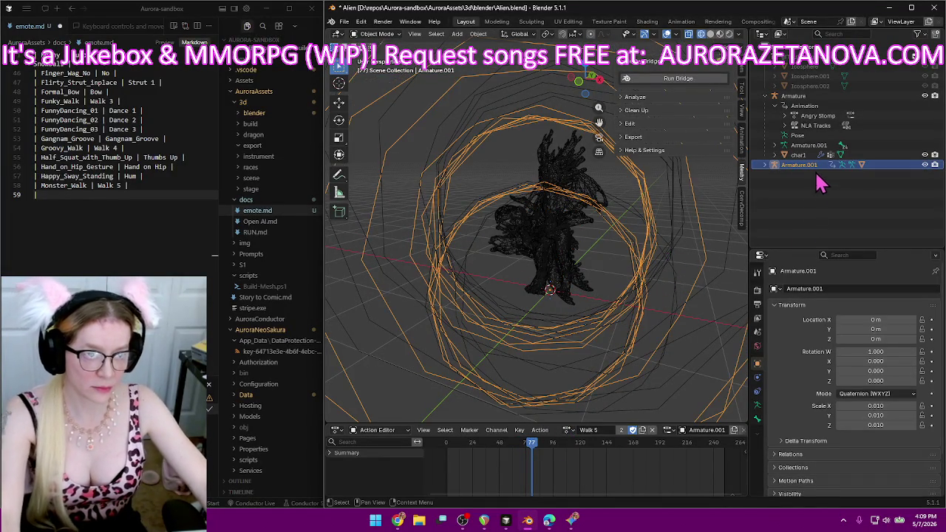
pyautogui.click(805, 239)
pyautogui.click(805, 164)
pyautogui.press('x')
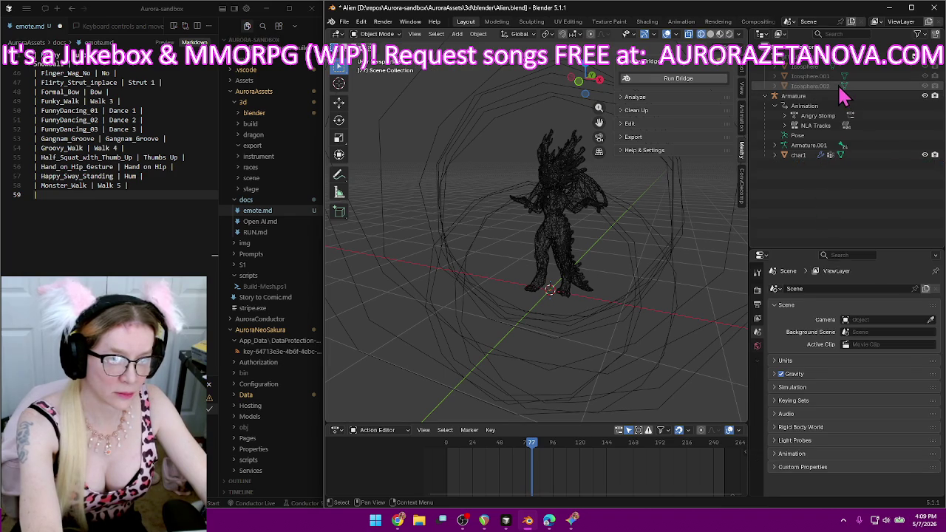
# Delete Icosphere.002 and Icosphere.001, undoing the extra deletion to keep the original Icosphere.
pyautogui.click(842, 87)
pyautogui.press('x')
pyautogui.click(877, 76)
pyautogui.press('x')
pyautogui.click(862, 70)
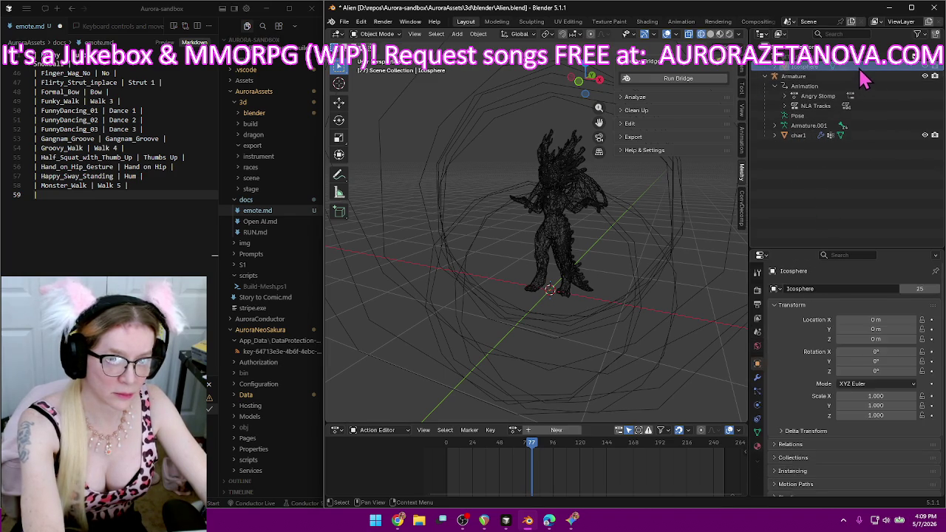
pyautogui.press('x')
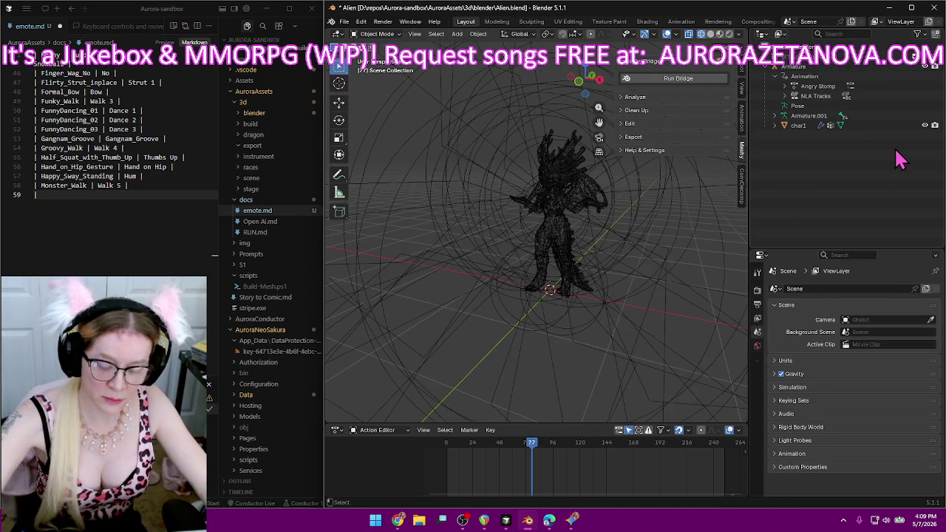
pyautogui.hotkey('ctrl', 'z')
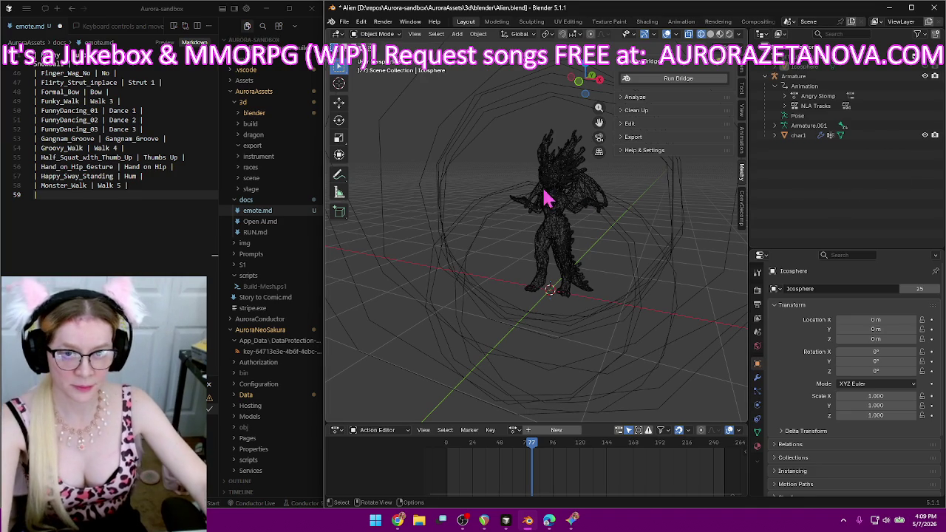
pyautogui.moveTo(506, 159); pyautogui.dragTo(515, 164, button='middle')
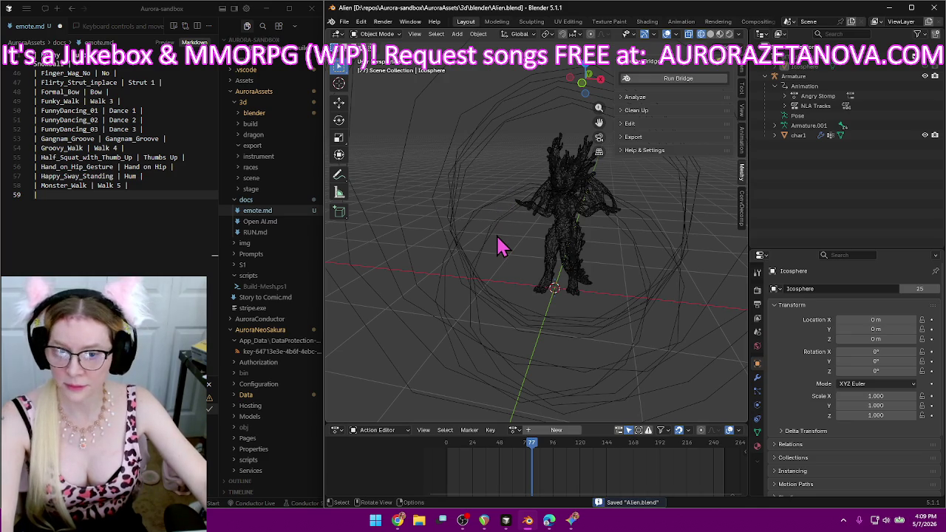
# Import the dragon's Merged_Animations .glb glTF from the biped (2) folder under D:\Downloads\Alien.
pyautogui.click(344, 22)
pyautogui.moveTo(384, 161)
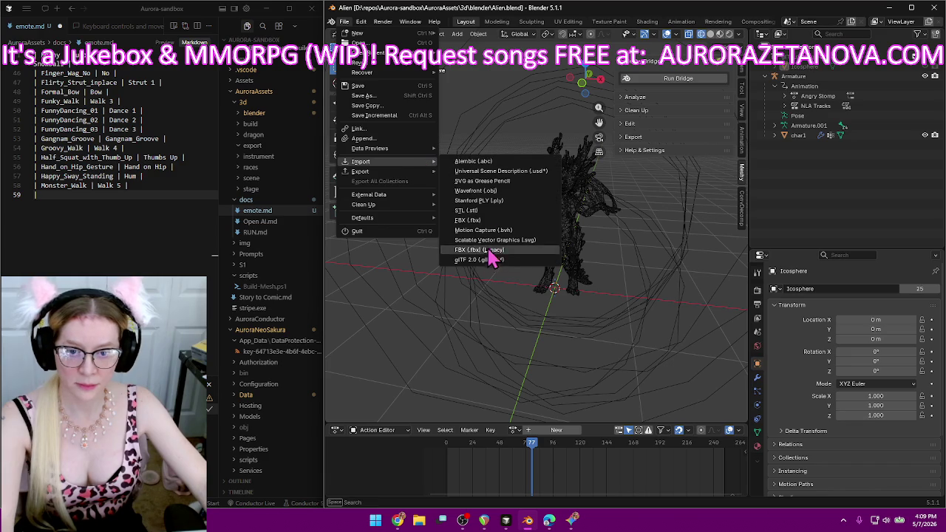
pyautogui.click(489, 263)
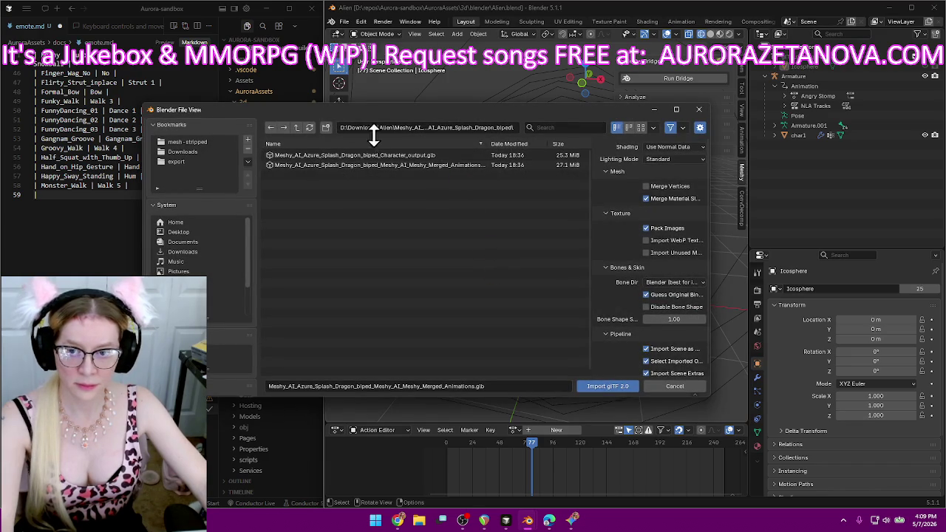
pyautogui.click(298, 127)
pyautogui.click(323, 158)
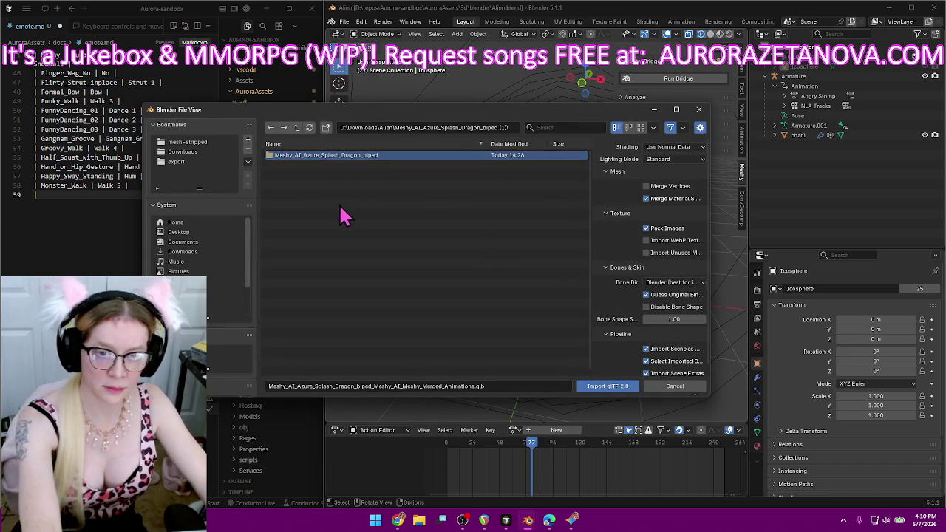
pyautogui.click(297, 127)
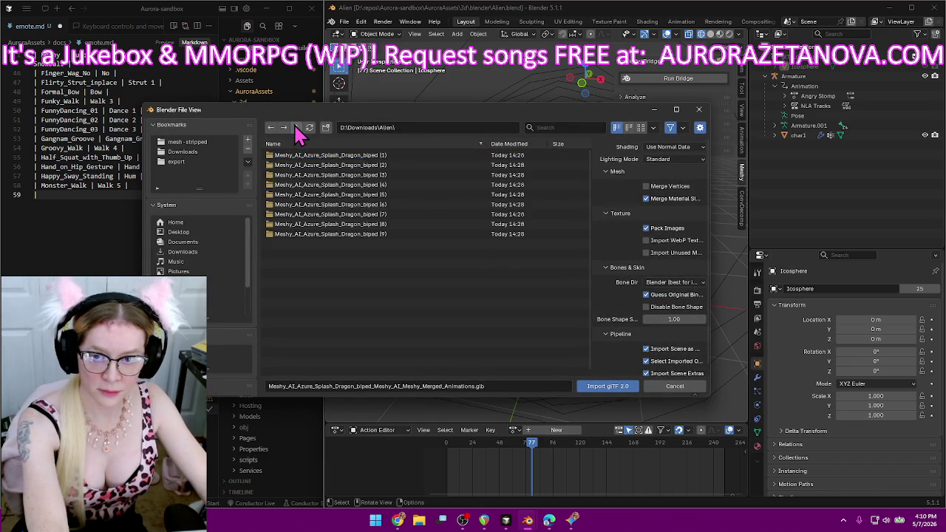
pyautogui.click(410, 216)
pyautogui.doubleClick(397, 157)
pyautogui.doubleClick(397, 157)
pyautogui.doubleClick(396, 169)
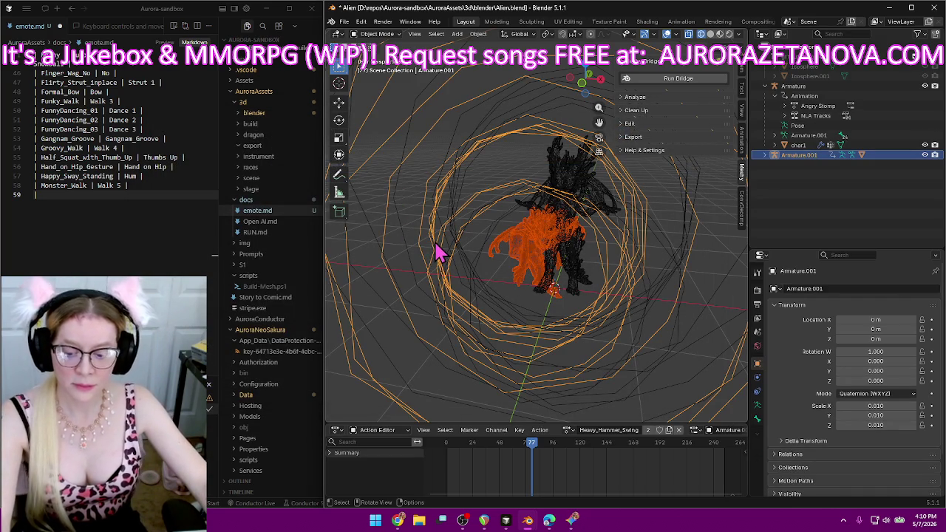
# Rename Heavy_Hammer_Swing to Hammer and log the Heavy_Hammer_Swing | Hammer row in emote.md.
pyautogui.doubleClick(607, 429)
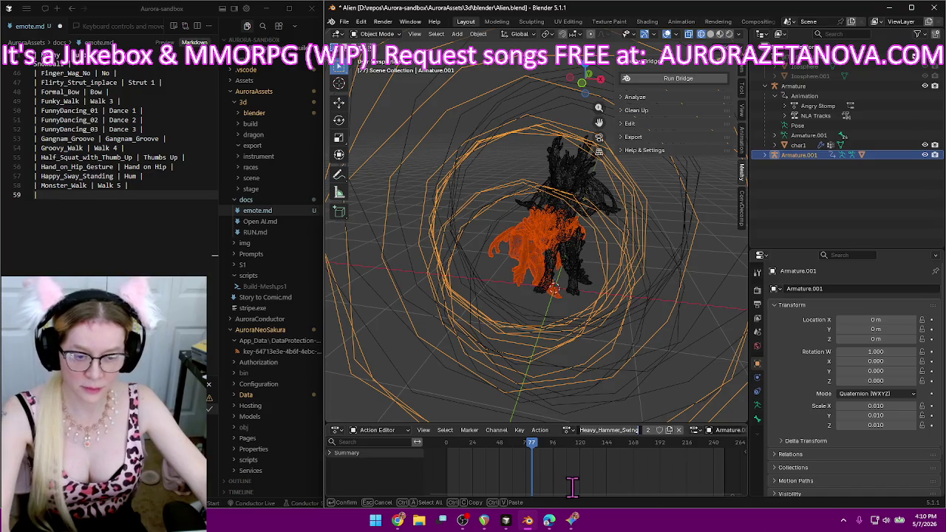
pyautogui.write('Hammer')
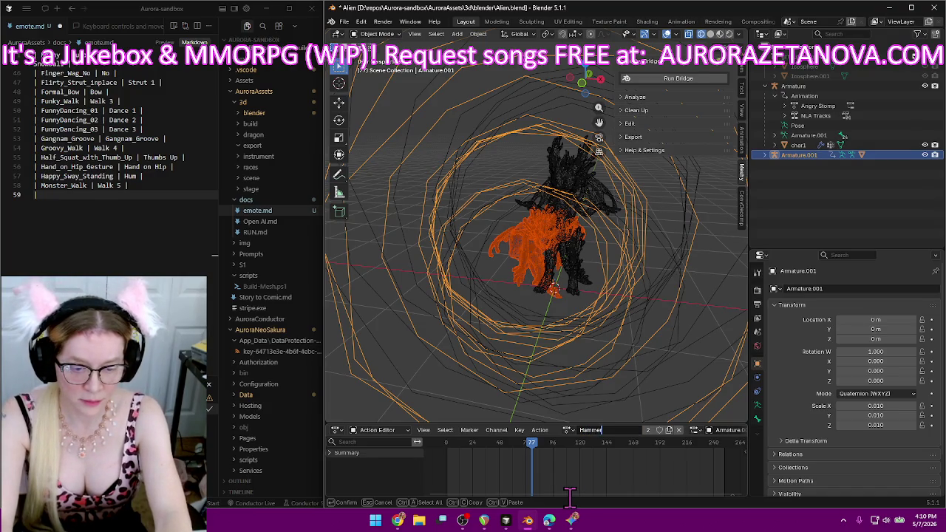
pyautogui.press('Return')
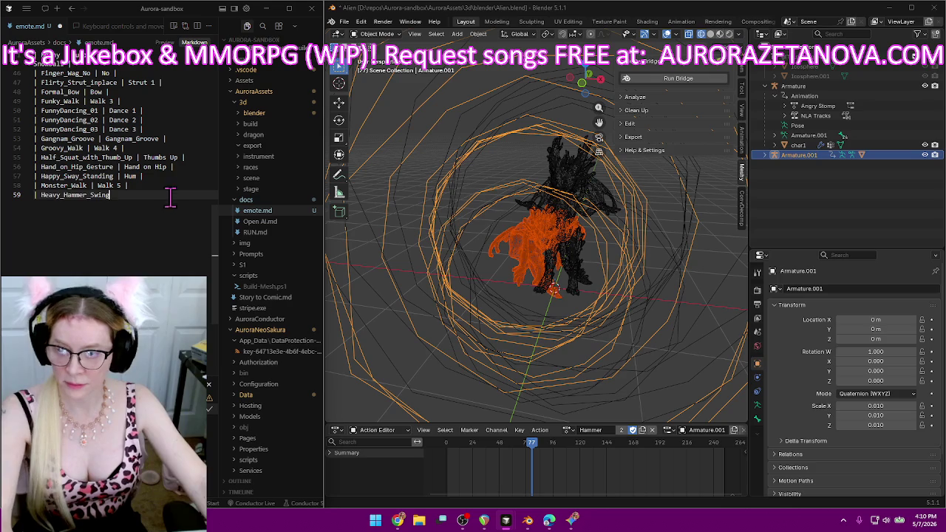
pyautogui.write(' |')
pyautogui.write(' Hamm')
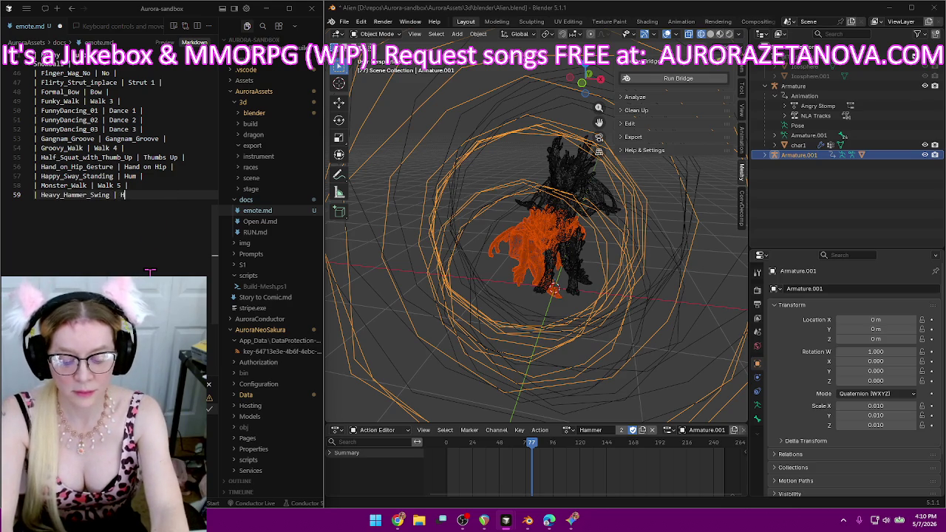
pyautogui.write('er |')
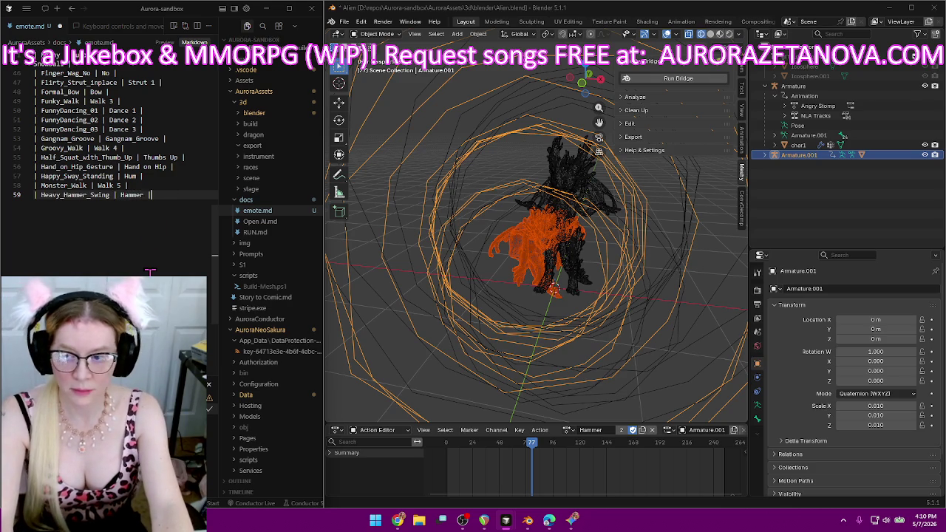
pyautogui.press('Return')
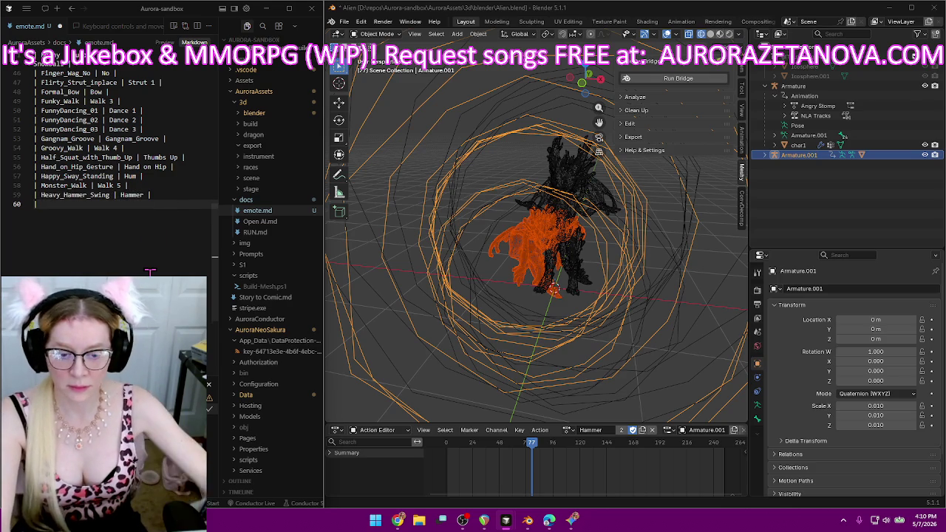
# Switch to Hip_Hop_Dance, rename it Dance Hip Hop, and log the Hip_Hop_Dance | Dance Hip Hop row.
pyautogui.click(566, 429)
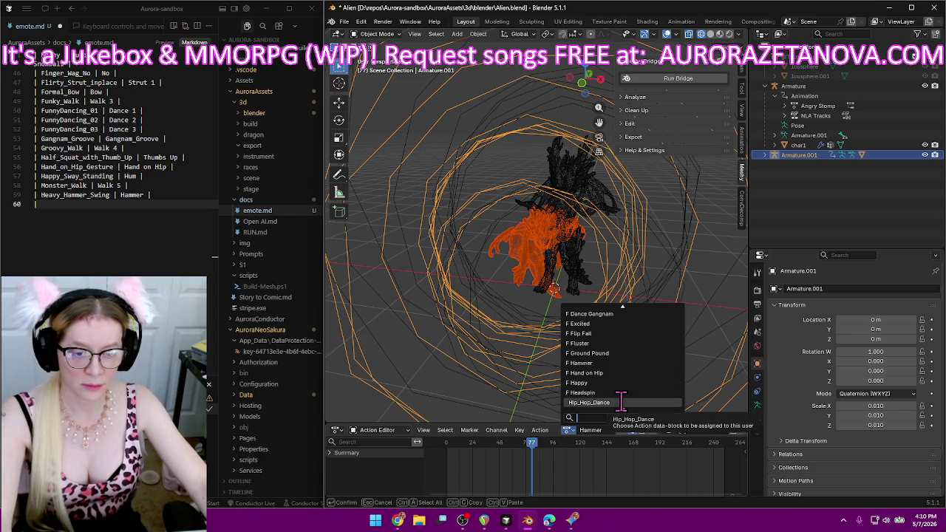
pyautogui.click(620, 401)
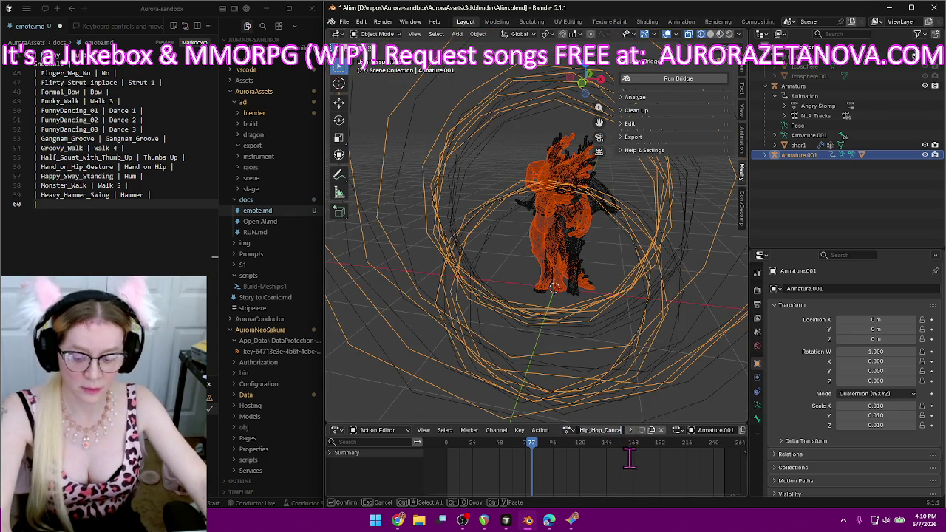
pyautogui.write('Dance Hip H')
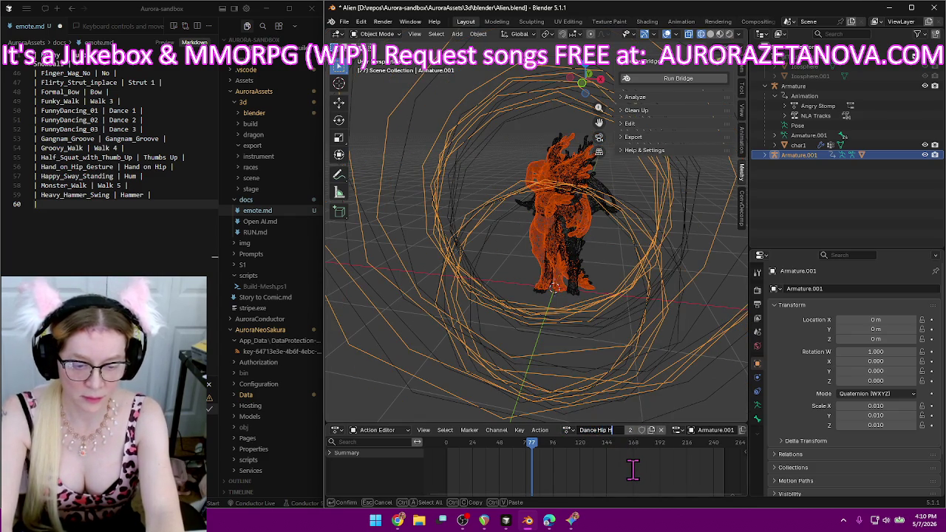
pyautogui.write('op')
pyautogui.press('Return')
pyautogui.click(144, 229)
pyautogui.write('Hip_Hop_Dance')
pyautogui.write('| Dan')
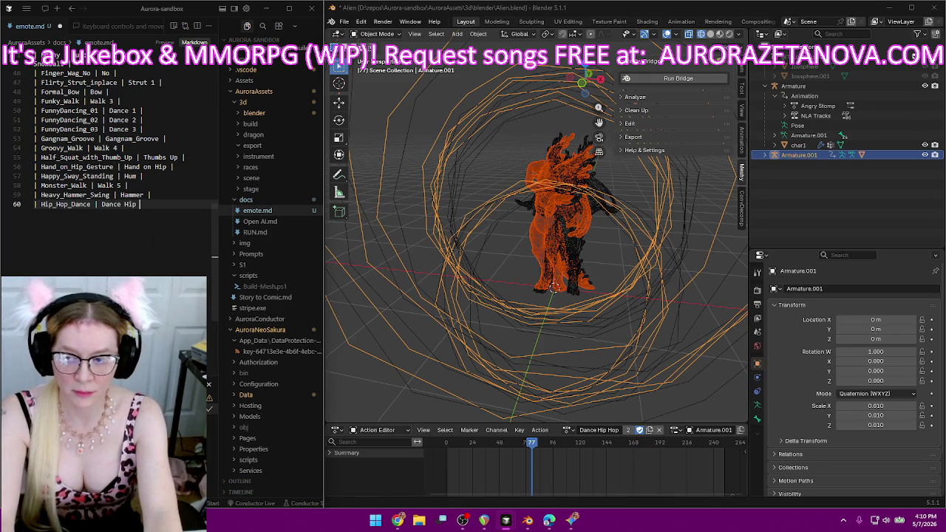
pyautogui.write(' |')
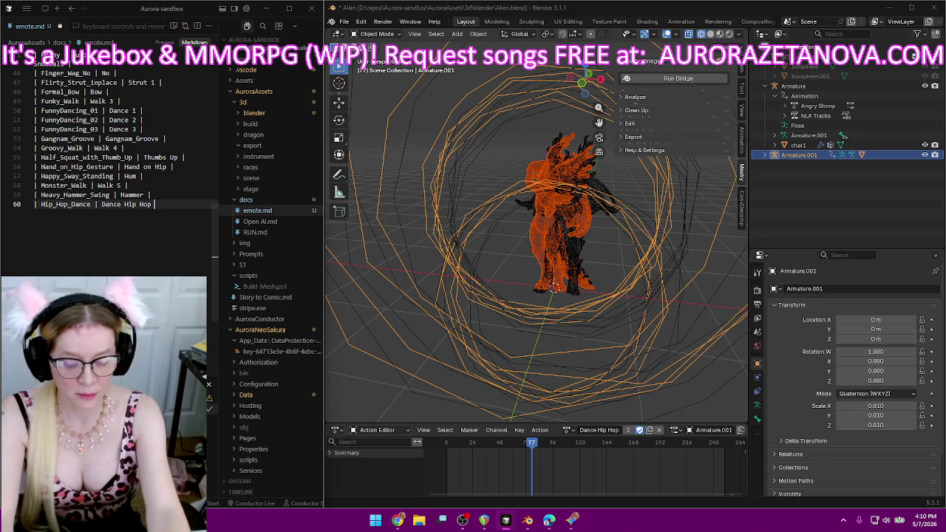
pyautogui.press('Return')
pyautogui.write('|')
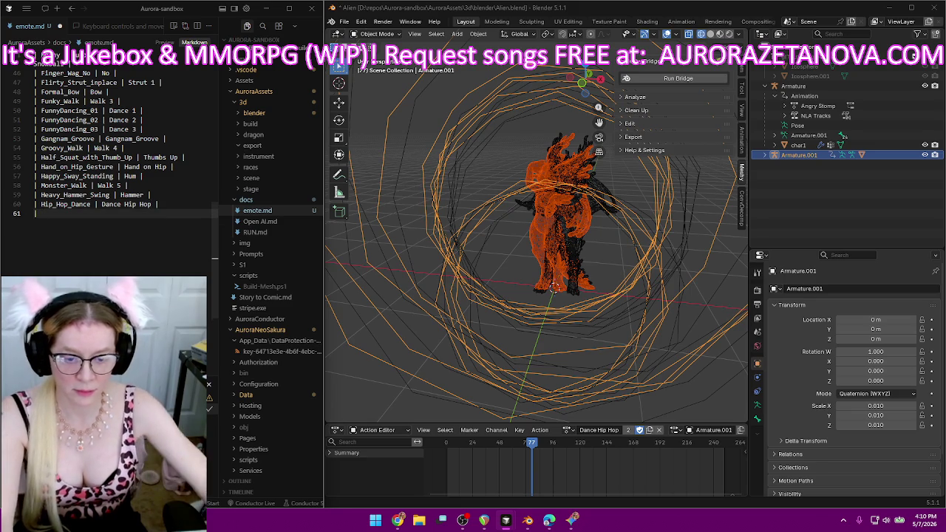
pyautogui.click(567, 429)
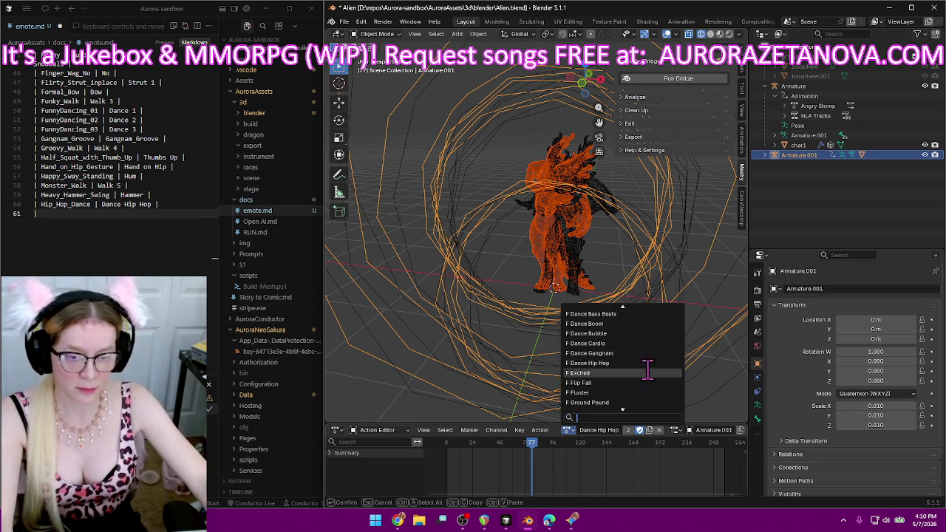
# Switch the armature to the Hip_Hop_Dance_1 action.
pyautogui.scroll(-3, 640, 375)
pyautogui.scroll(-2, 640, 374)
pyautogui.scroll(-2, 636, 368)
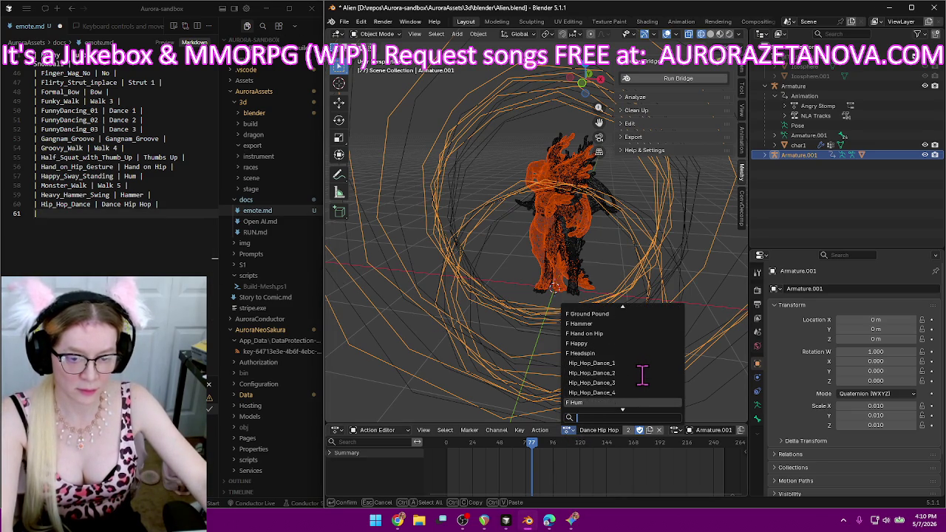
pyautogui.scroll(-2, 634, 363)
pyautogui.click(633, 364)
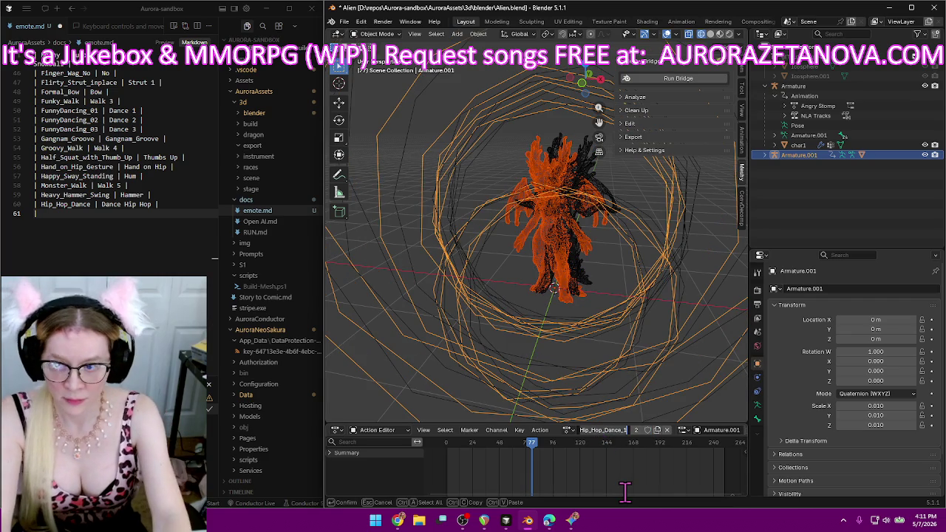
# Return to Dance Hip Hop, name it Dance Hip Hop 1, and update line 60 of emote.md.
pyautogui.click(567, 430)
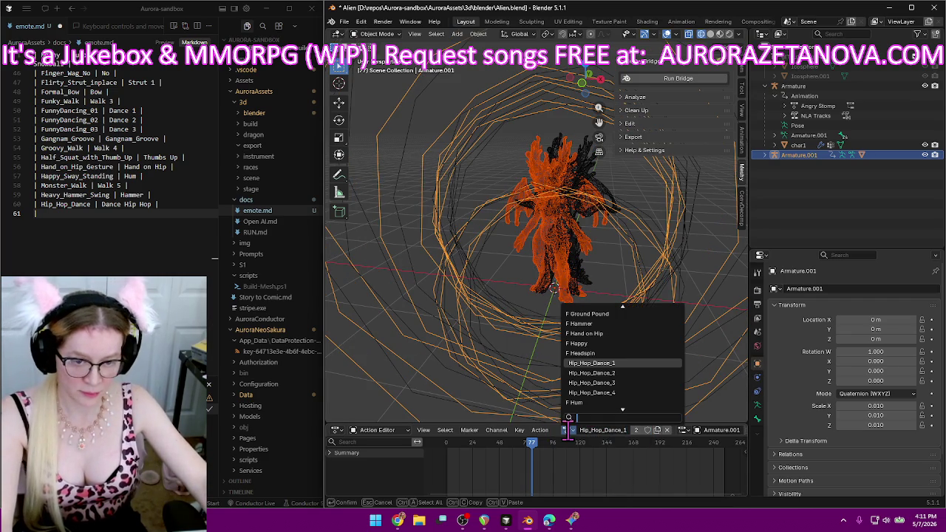
pyautogui.scroll(2, 637, 385)
pyautogui.scroll(2, 637, 385)
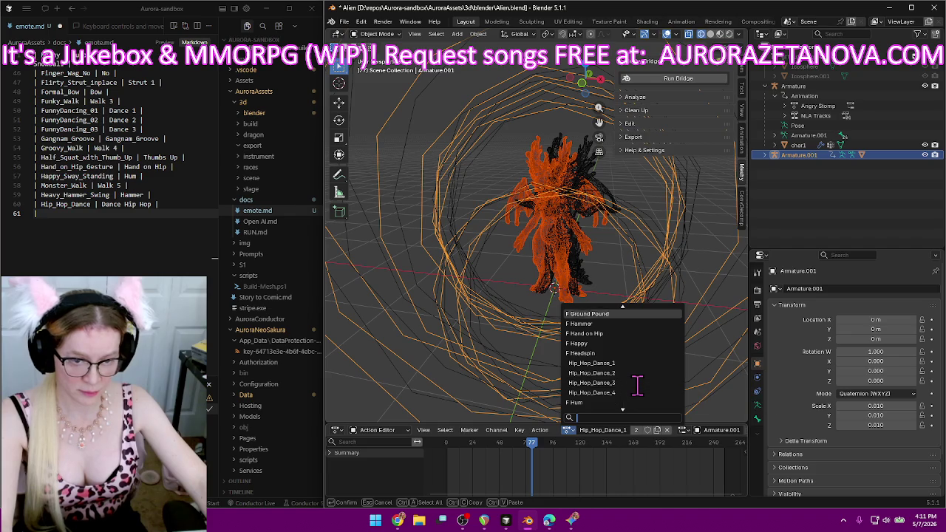
pyautogui.scroll(2, 637, 385)
pyautogui.scroll(1, 637, 384)
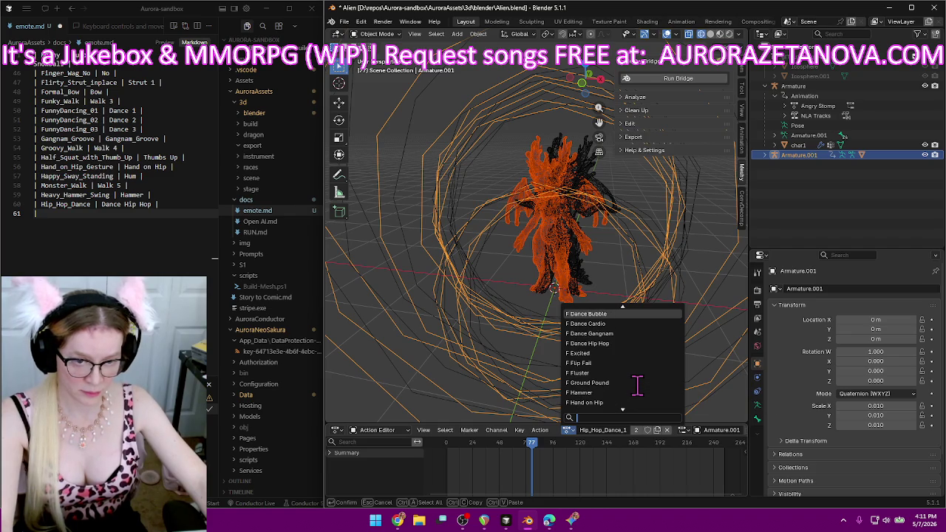
pyautogui.click(627, 343)
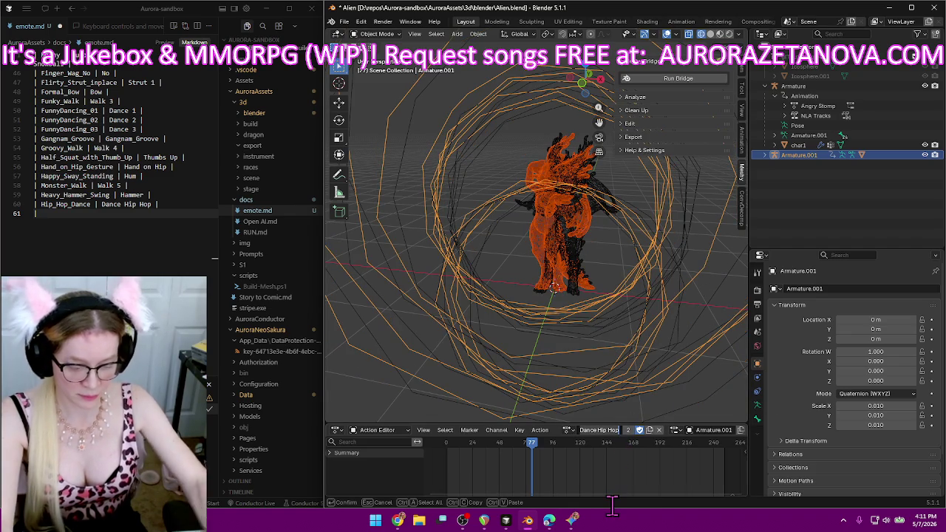
pyautogui.press('Escape')
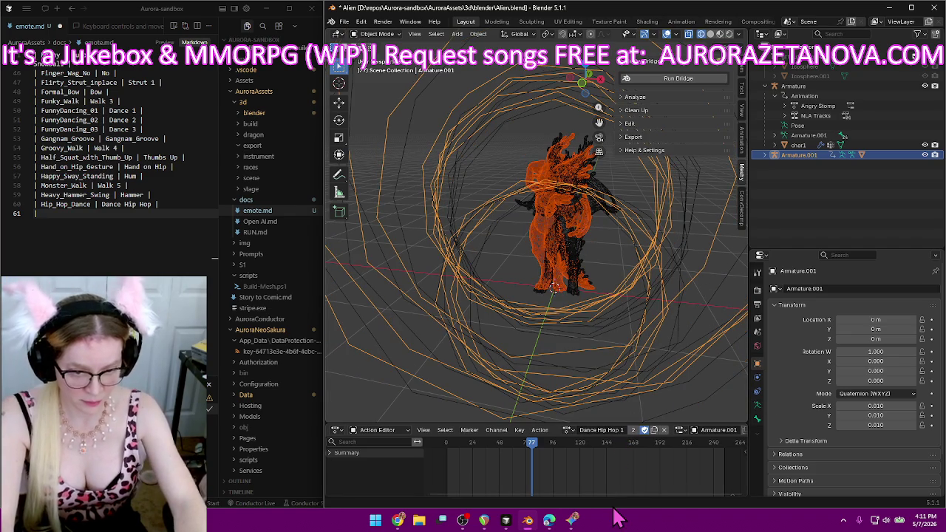
pyautogui.click(162, 204)
pyautogui.write('1')
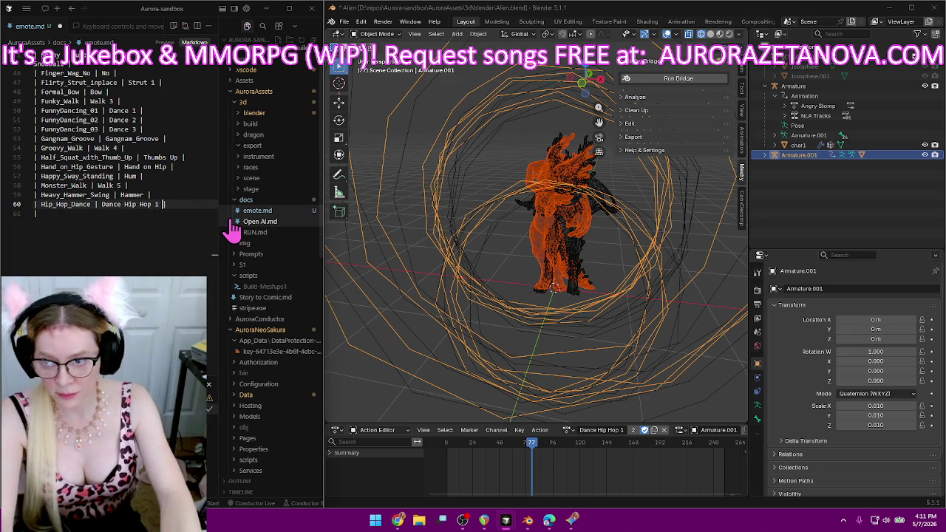
pyautogui.press('Down')
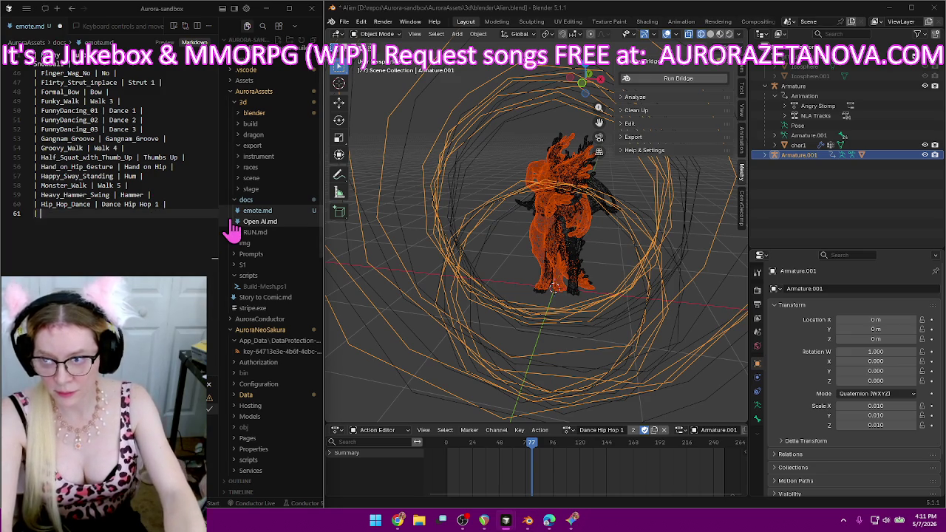
pyautogui.click(567, 431)
# Rename the Hip_Hop_Dance_1 action to Dance Hip hop 2 and give it a fake user.
pyautogui.scroll(-3, 627, 386)
pyautogui.scroll(-3, 627, 387)
pyautogui.scroll(-4, 624, 369)
pyautogui.click(624, 354)
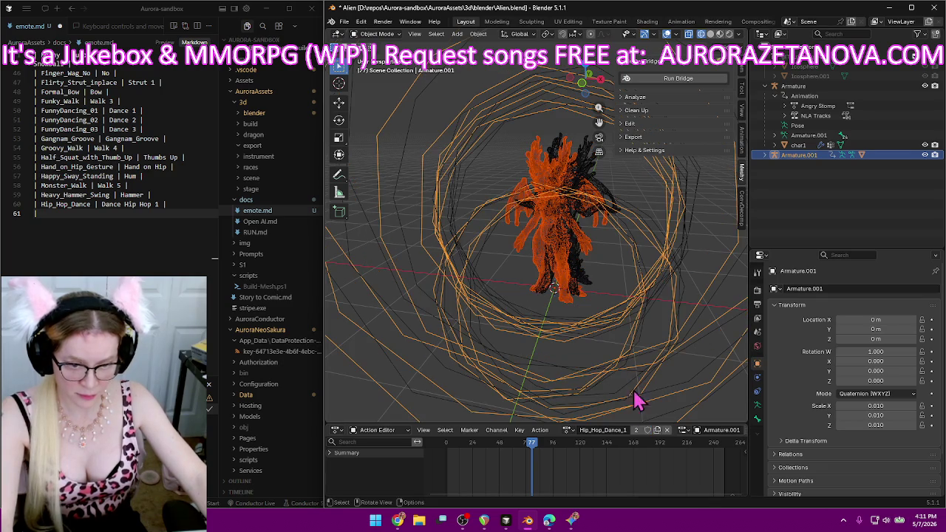
pyautogui.write('D')
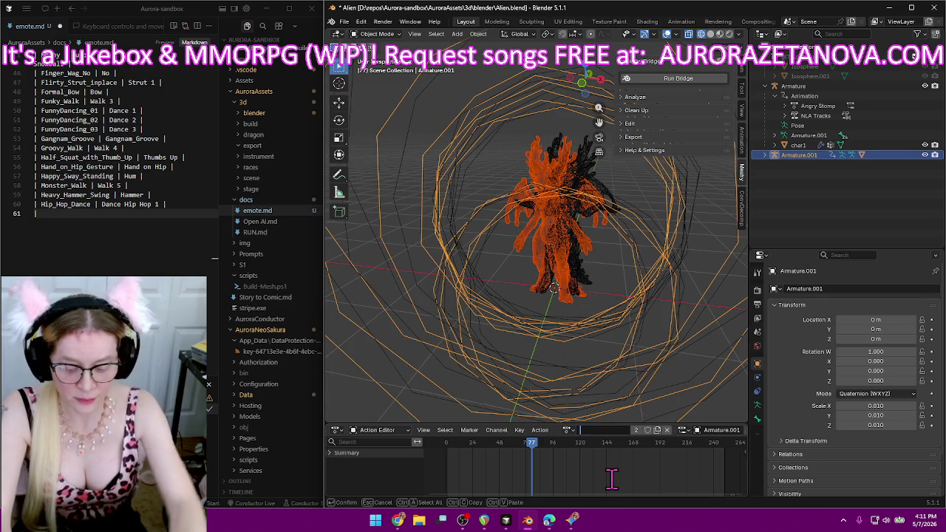
pyautogui.write('ip hop 2')
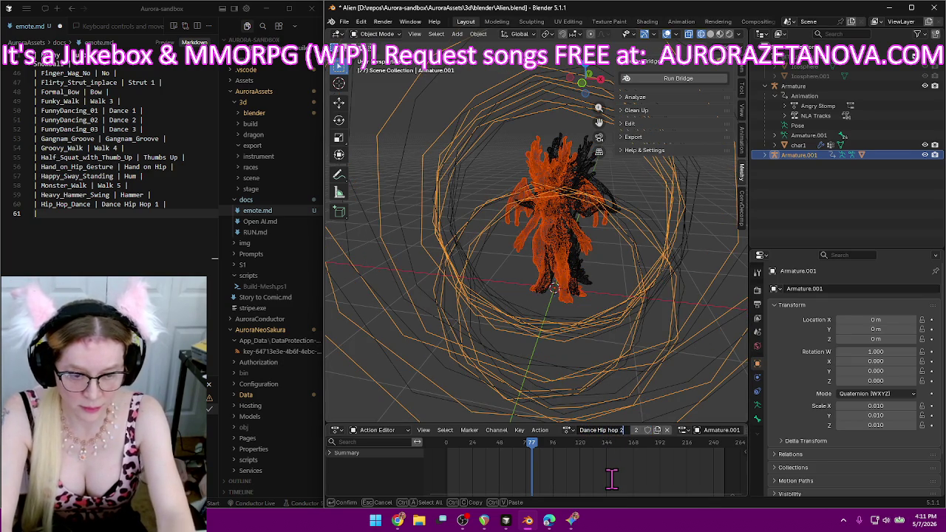
pyautogui.press('Return')
pyautogui.click(642, 429)
# Log the Hip_Hop_Dance_1 | Dance Hip Hop 2 row on line 61 of emote.md.
pyautogui.click(161, 214)
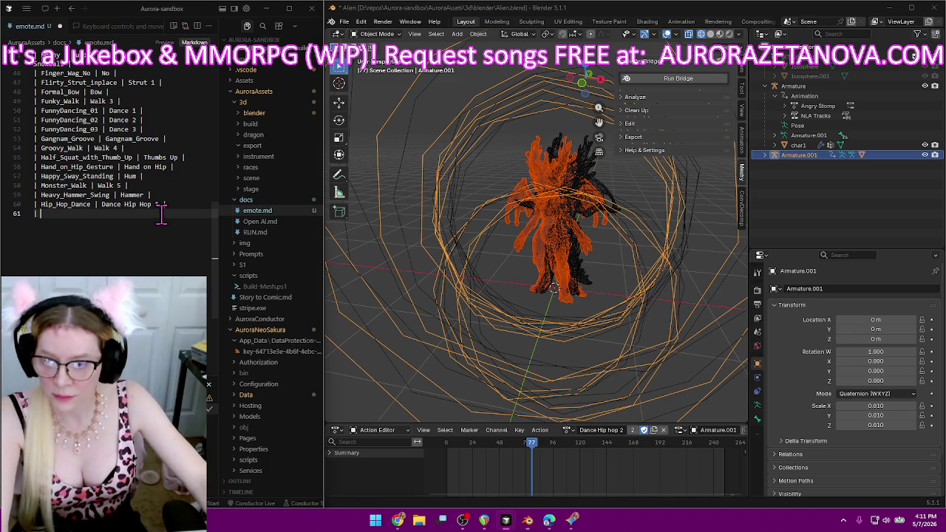
pyautogui.write('Hip_Hop_Dance_1')
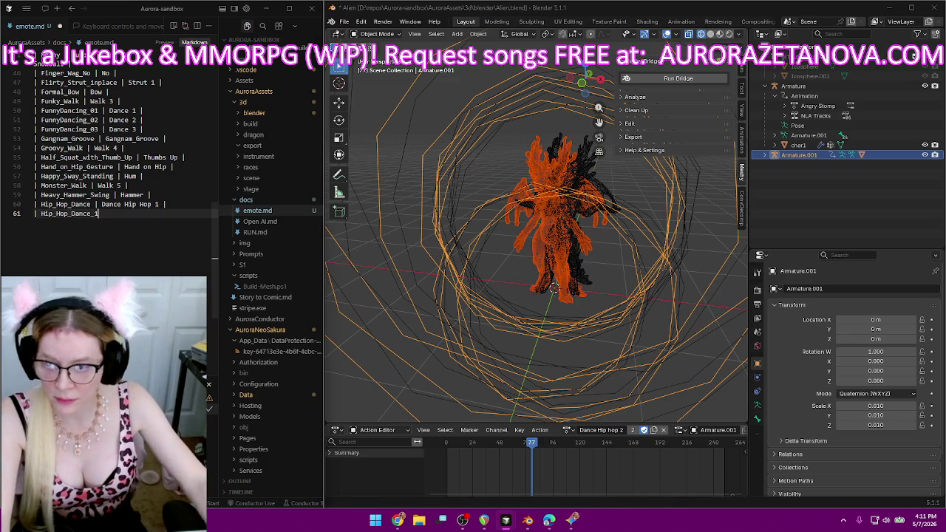
pyautogui.write(' | Dance Hip')
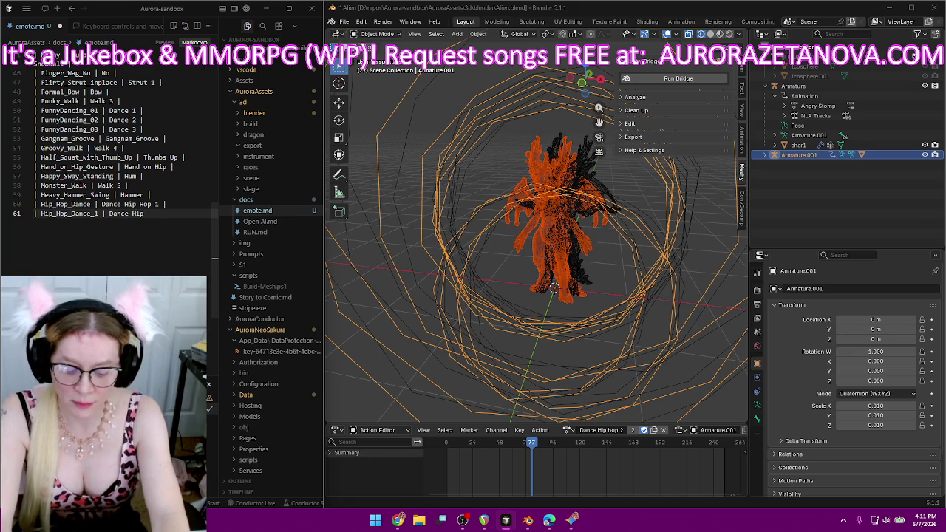
pyautogui.write(' Hop 2')
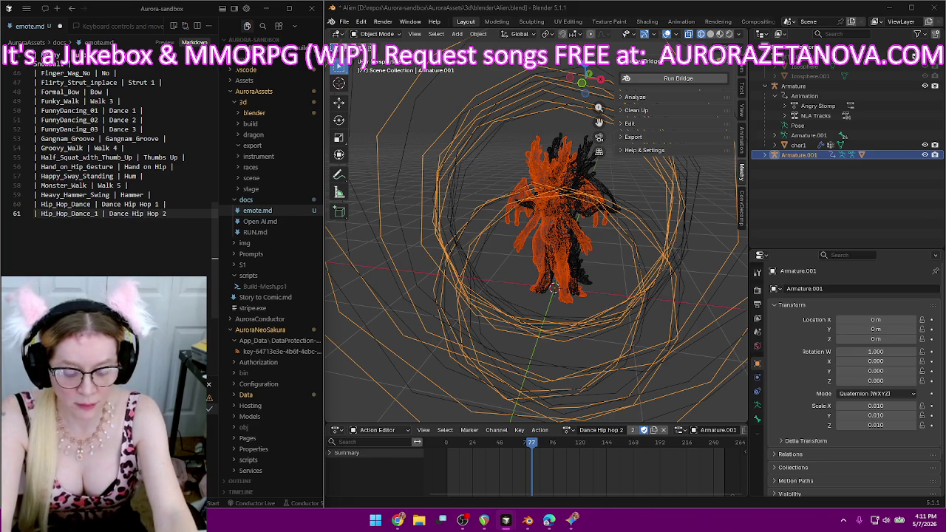
pyautogui.hotkey('shift', 'Up')
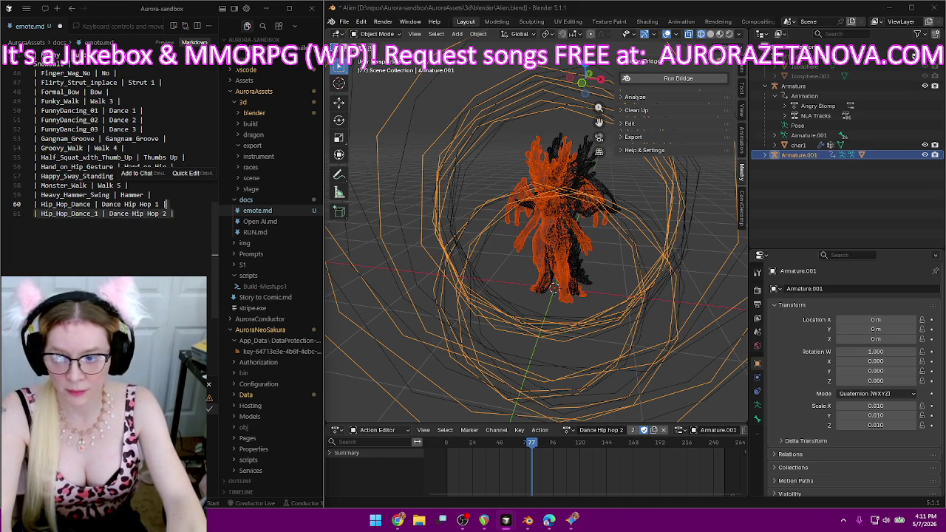
# Duplicate the line 61 mapping row three times in emote.md.
pyautogui.click(183, 214)
pyautogui.hotkey('shift', 'alt', 'Down')
pyautogui.hotkey('shift', 'alt', 'Down')
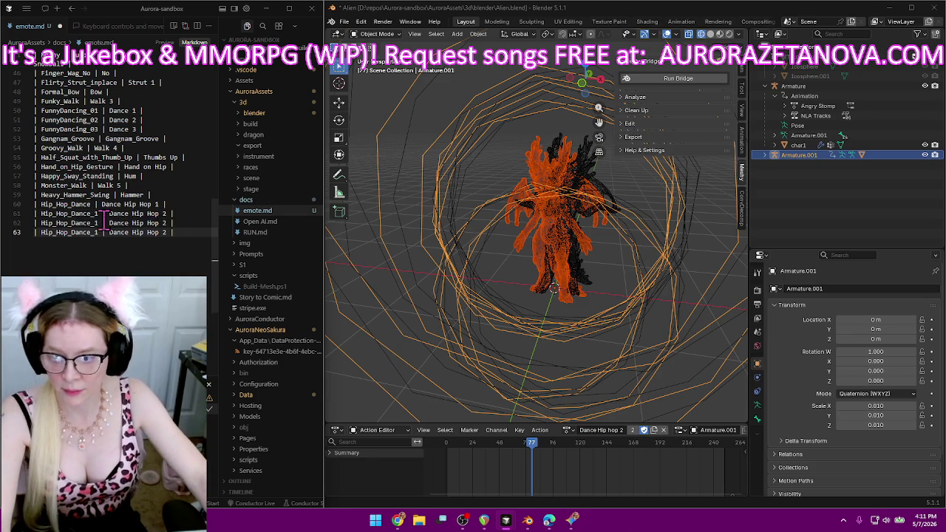
pyautogui.click(567, 429)
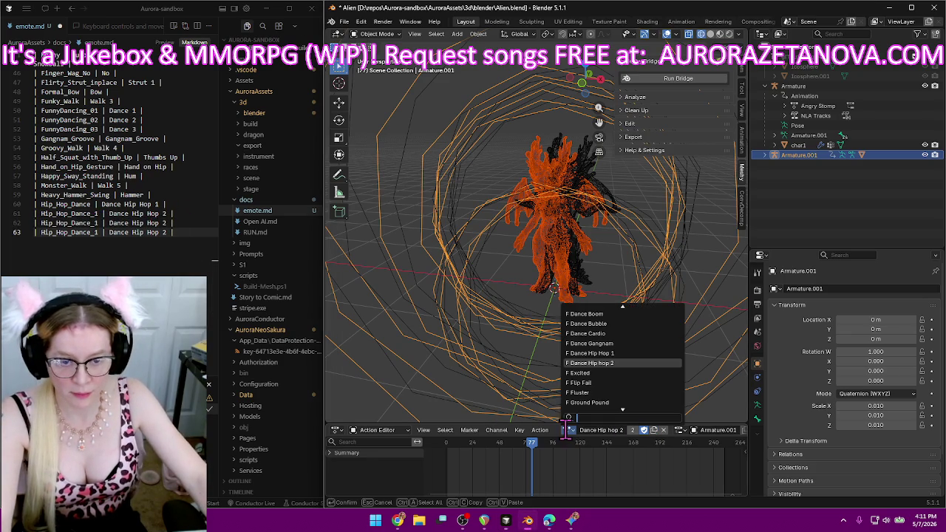
pyautogui.scroll(-5, 620, 399)
pyautogui.scroll(-3, 624, 393)
pyautogui.scroll(-1, 625, 393)
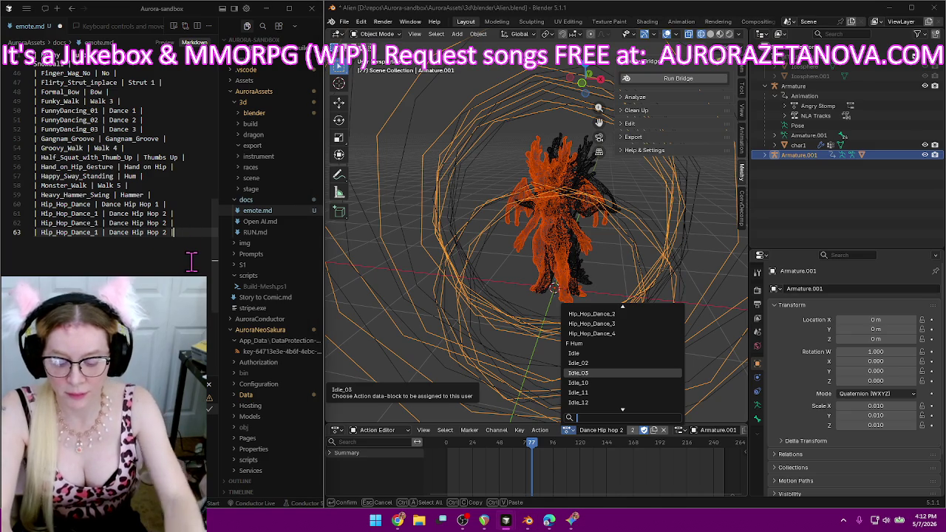
pyautogui.write('| Hip_Hop_Dance_1 | Dance Hip Hop 2 |')
# Change the original action names on lines 62–64 to Hip_Hop_Dance_2, _3 and _4.
pyautogui.click(99, 222)
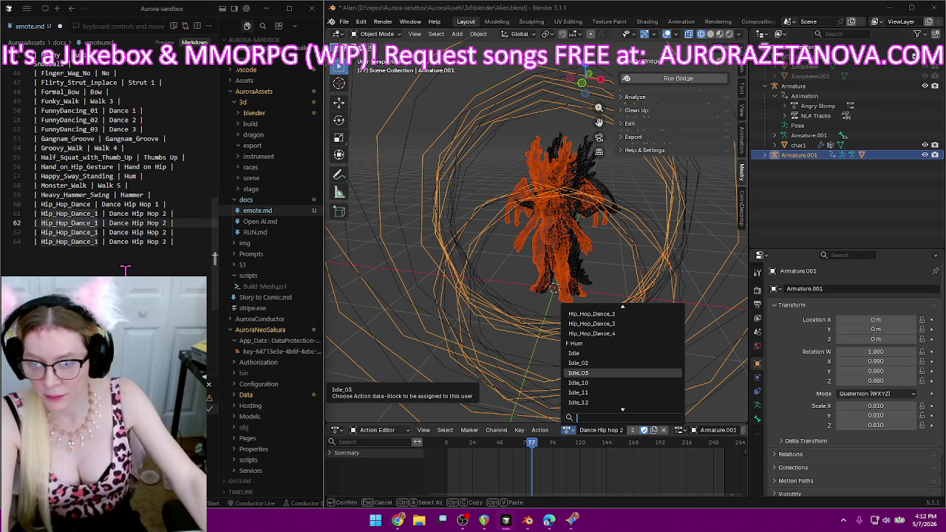
pyautogui.press('BackSpace')
pyautogui.write('3')
pyautogui.press('Down')
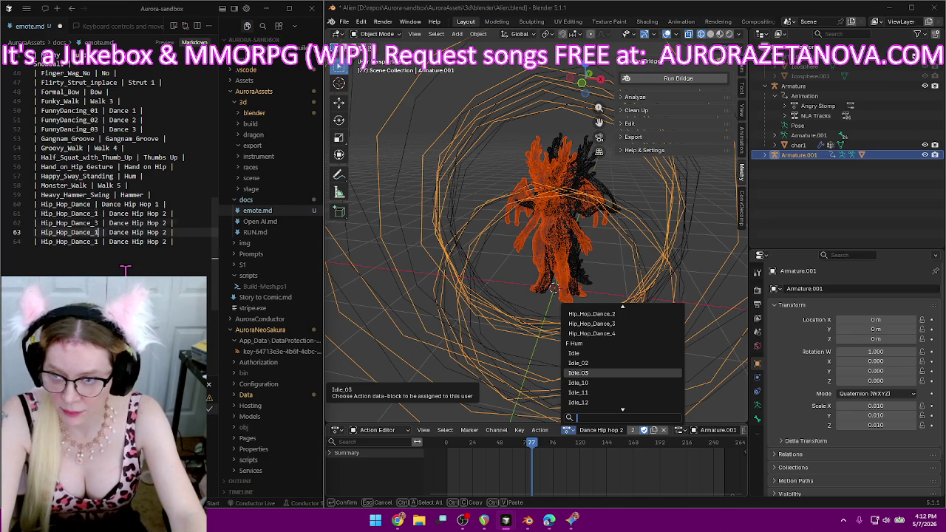
pyautogui.press('BackSpace')
pyautogui.write('3')
pyautogui.press('Up')
pyautogui.press('BackSpace')
pyautogui.write('2')
pyautogui.press('Down')
pyautogui.press('Down')
pyautogui.press('BackSpace')
pyautogui.write('4')
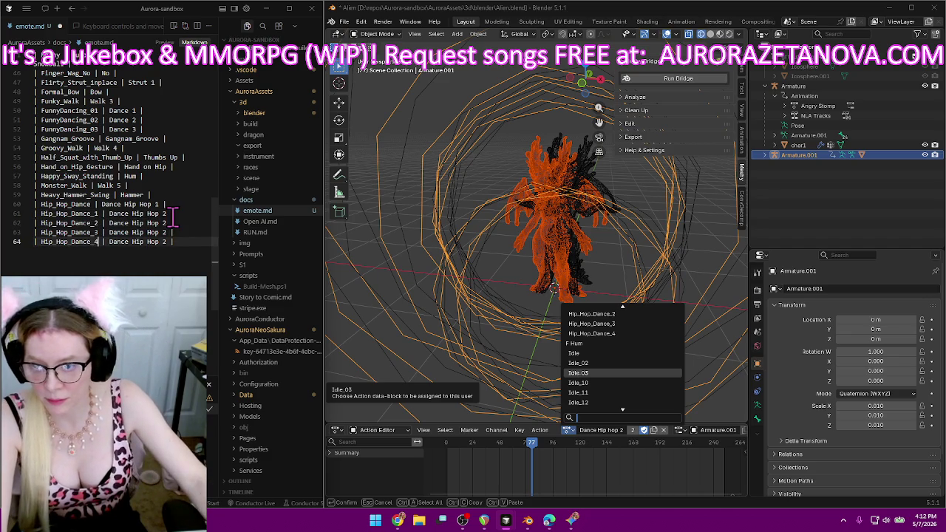
# Set the new names on lines 62–64 to Dance Hip Hop 3, 4 and 5, then add a blank line.
pyautogui.click(170, 220)
pyautogui.press('BackSpace')
pyautogui.write('3')
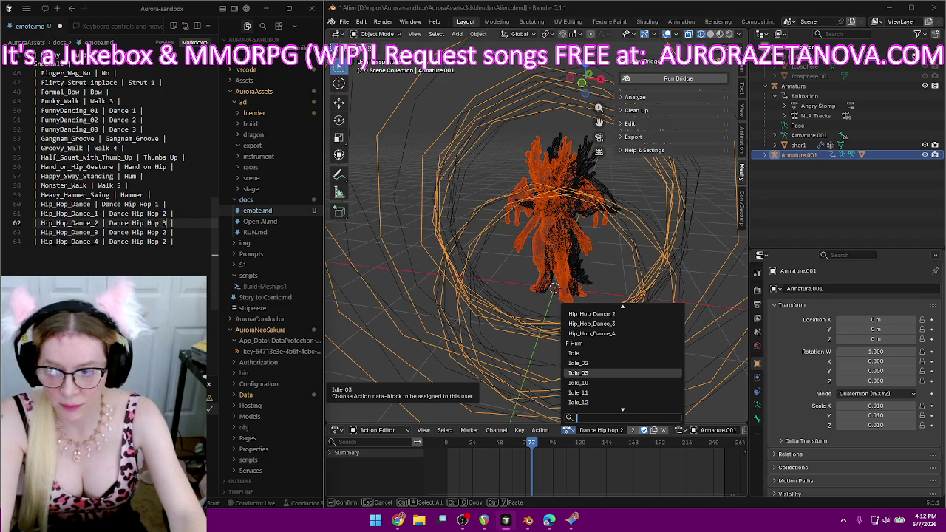
pyautogui.press('Down')
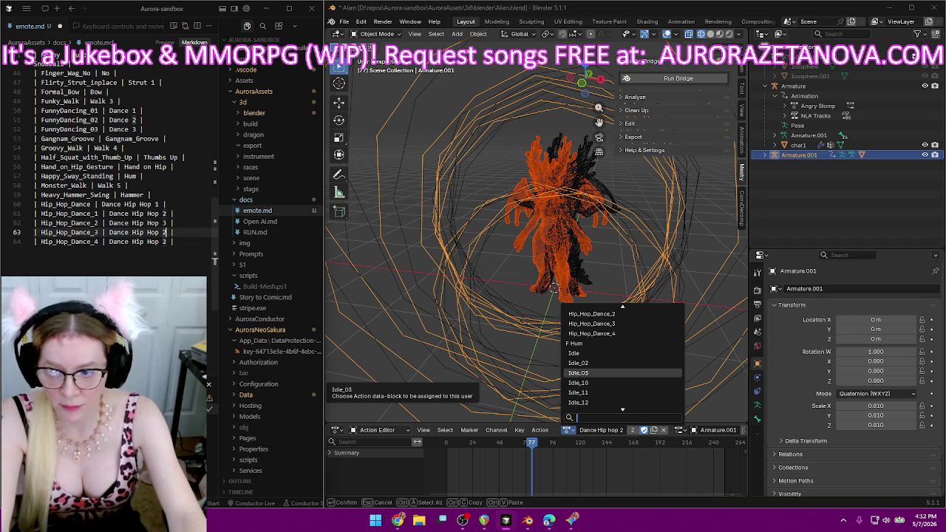
pyautogui.press('Down')
pyautogui.press('BackSpace')
pyautogui.write('5')
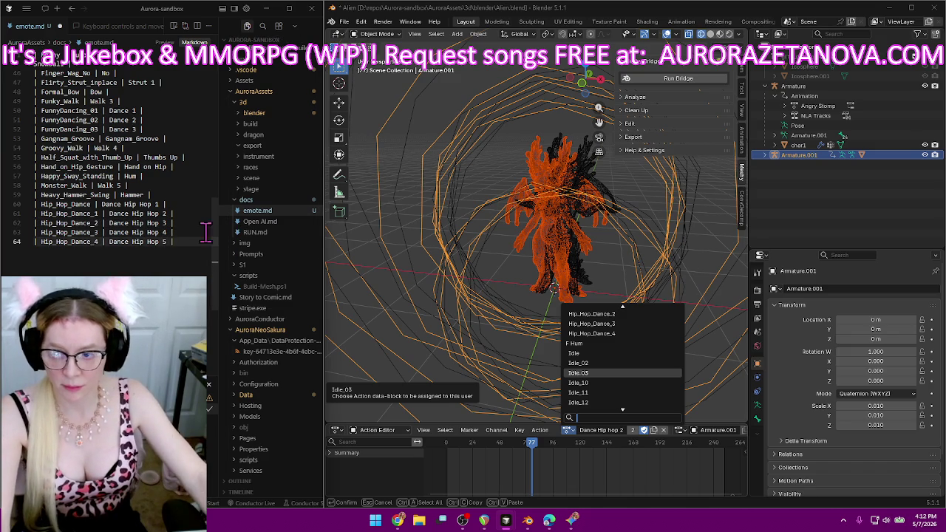
pyautogui.press('Return')
# Load the Hip_Hop_Dance_2 action and rename it Dance hip hop 3, correcting a typo in the name.
pyautogui.write('|')
pyautogui.scroll(2, 661, 325)
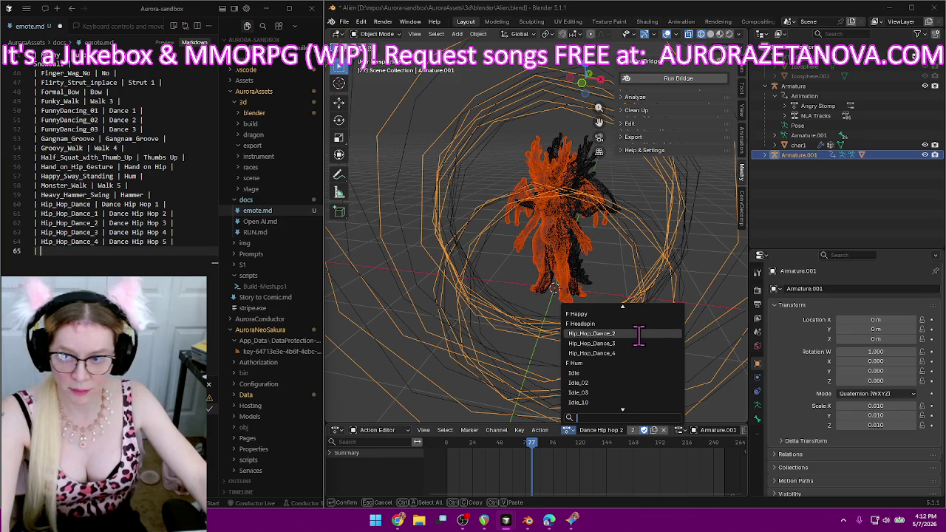
pyautogui.click(635, 334)
pyautogui.doubleClick(602, 430)
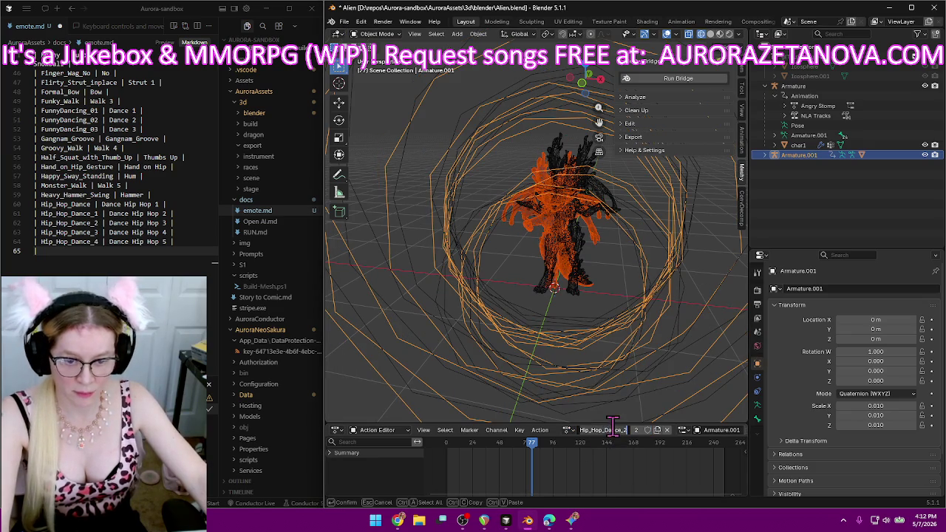
pyautogui.write('Dance hip hop 3')
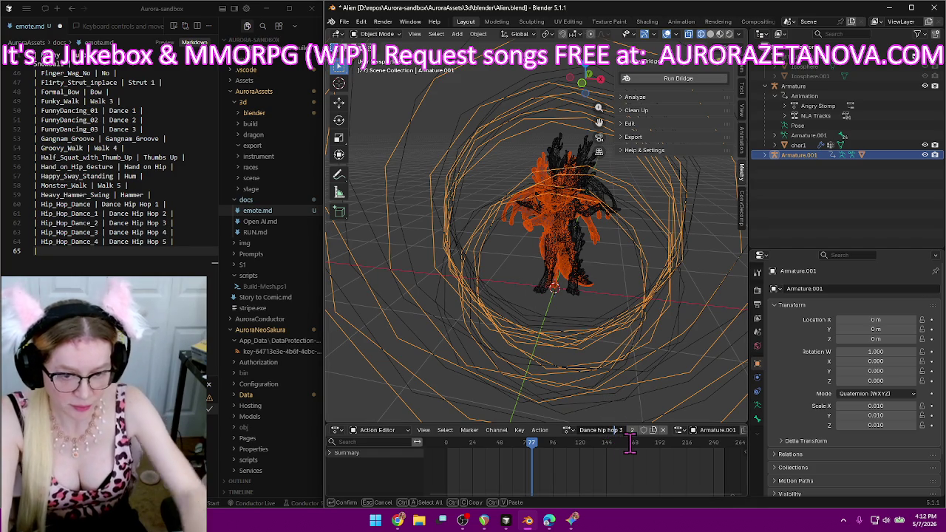
pyautogui.press('Return')
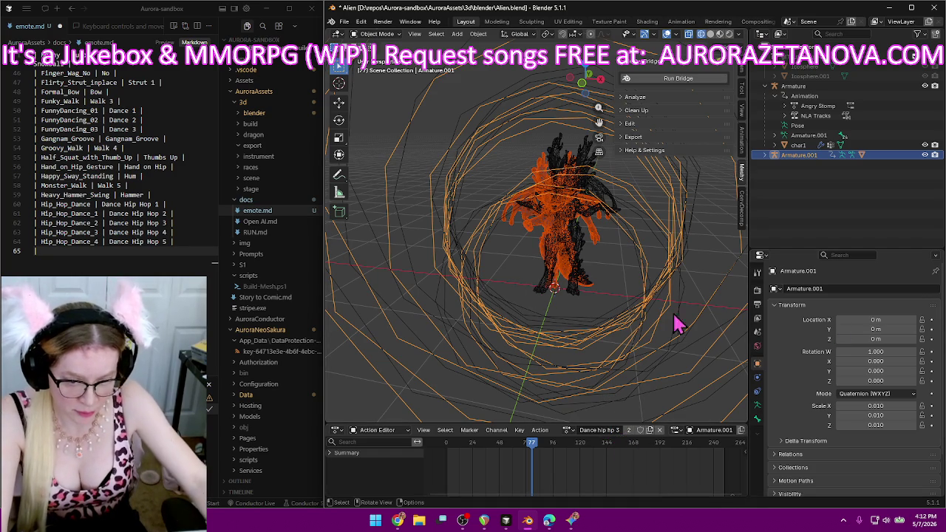
pyautogui.doubleClick(599, 429)
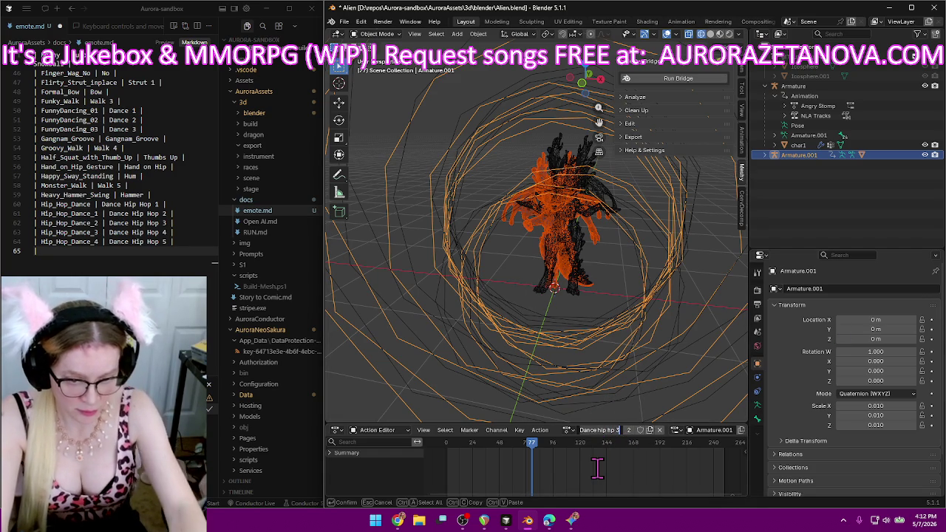
pyautogui.press('Home')
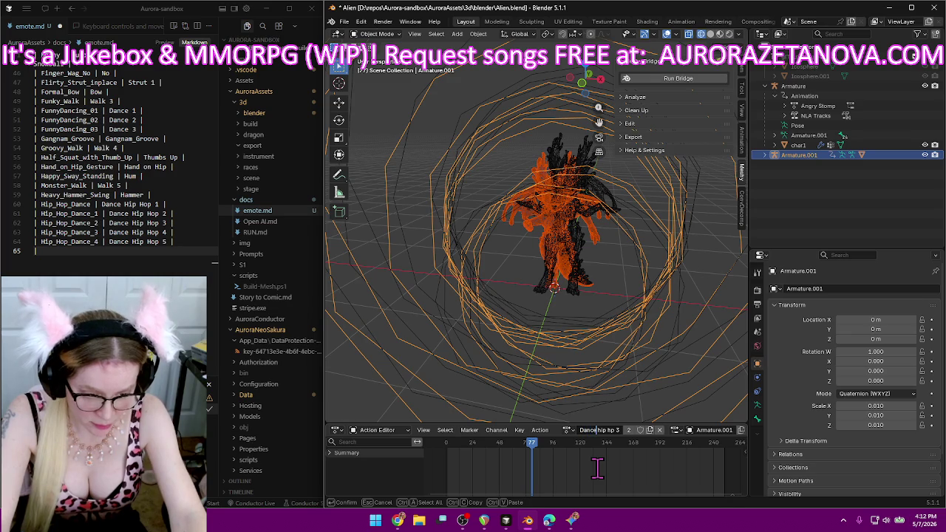
pyautogui.press('Right')
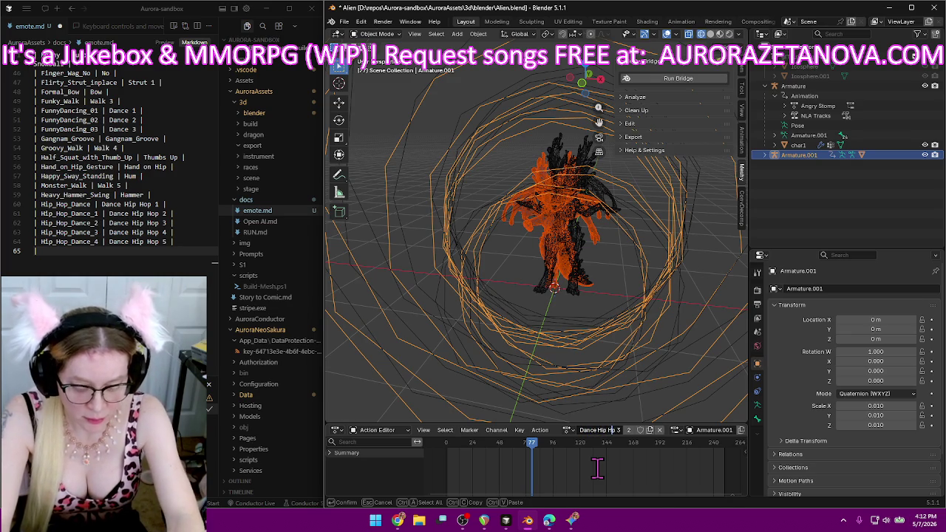
pyautogui.press('Return')
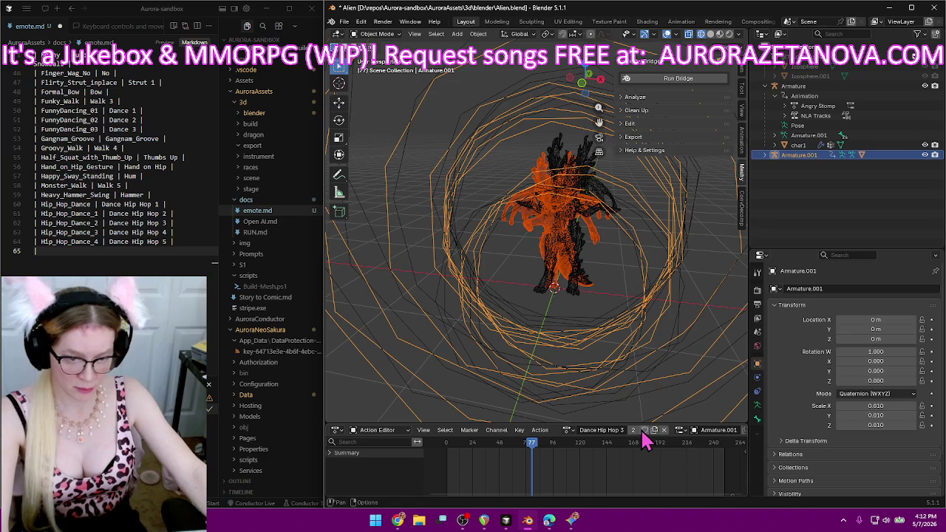
# Load the Hip_Hop_Dance_3 action onto the armature and rename it Dance Hip Hop 4.
pyautogui.click(567, 431)
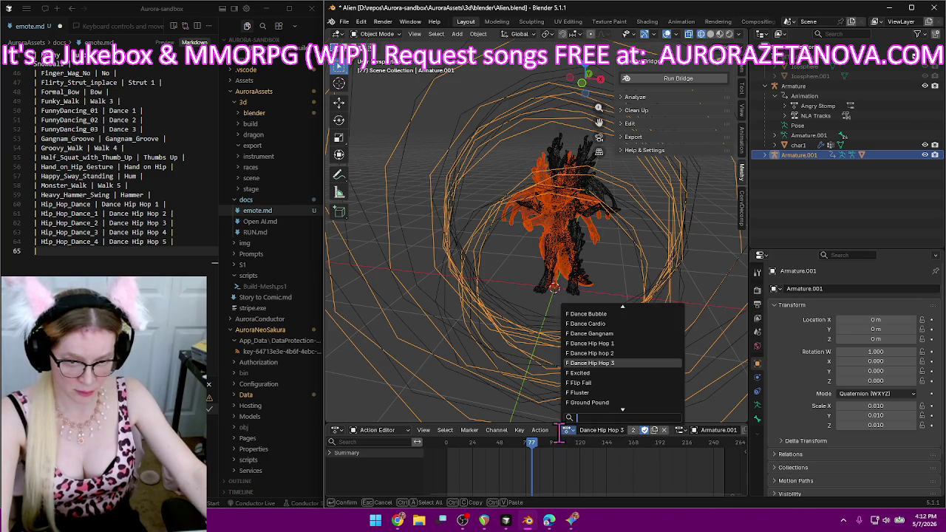
pyautogui.scroll(-8, 603, 390)
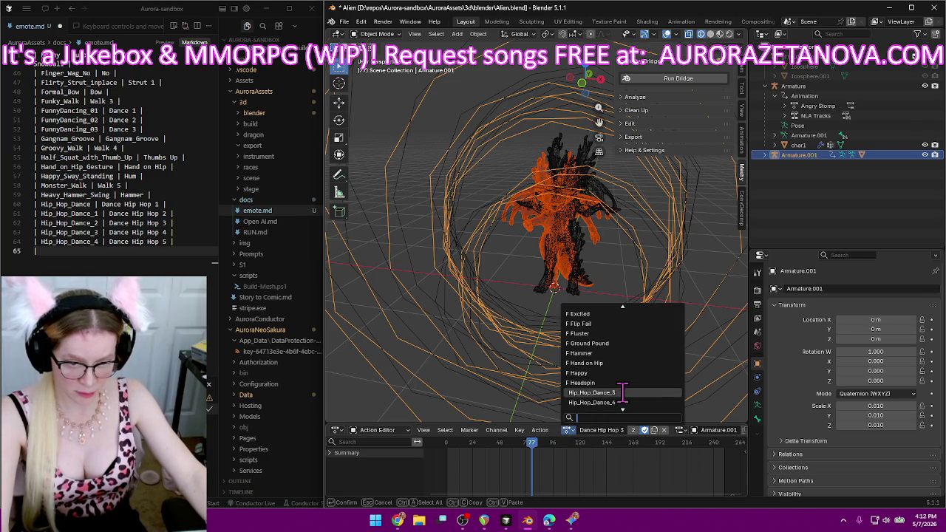
pyautogui.click(623, 392)
pyautogui.doubleClick(605, 430)
pyautogui.write('Dan')
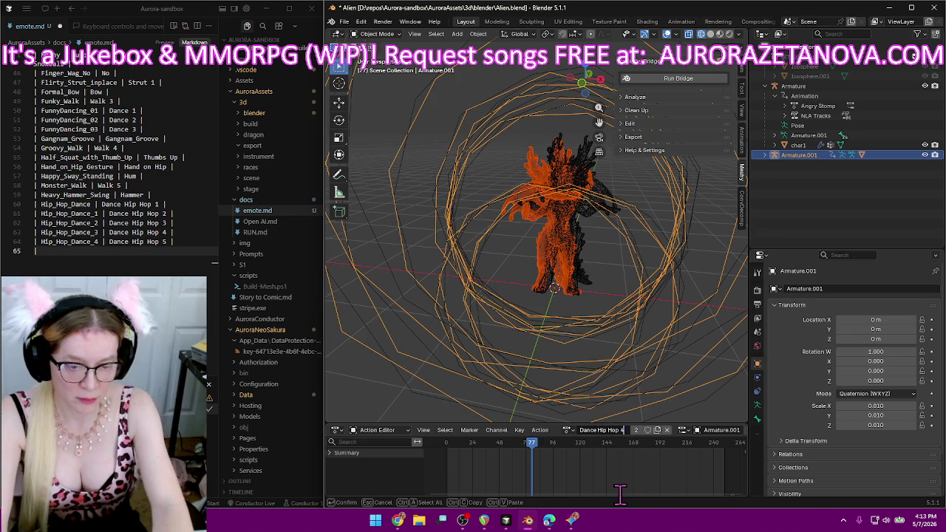
pyautogui.press('Return')
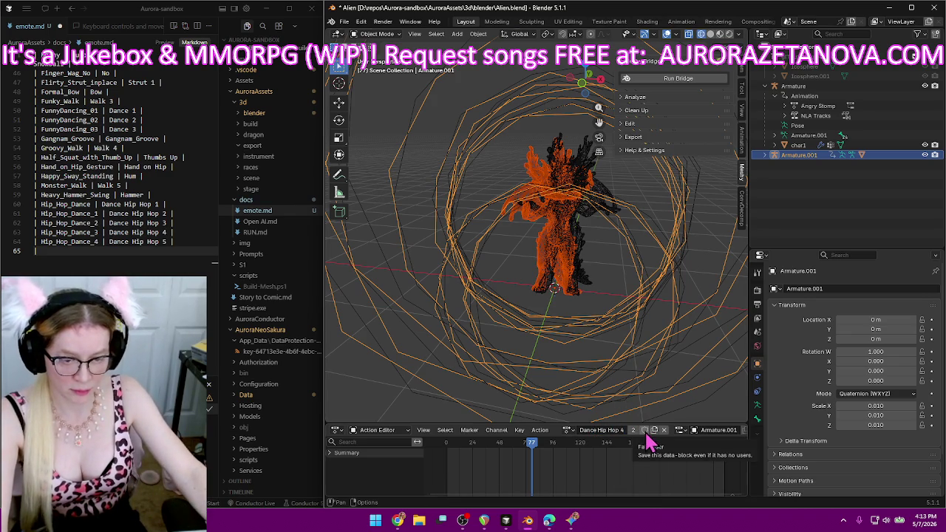
# Load the Hip_Hop_Dance_4 action and rename it Dance Hip Hop 5.
pyautogui.click(568, 430)
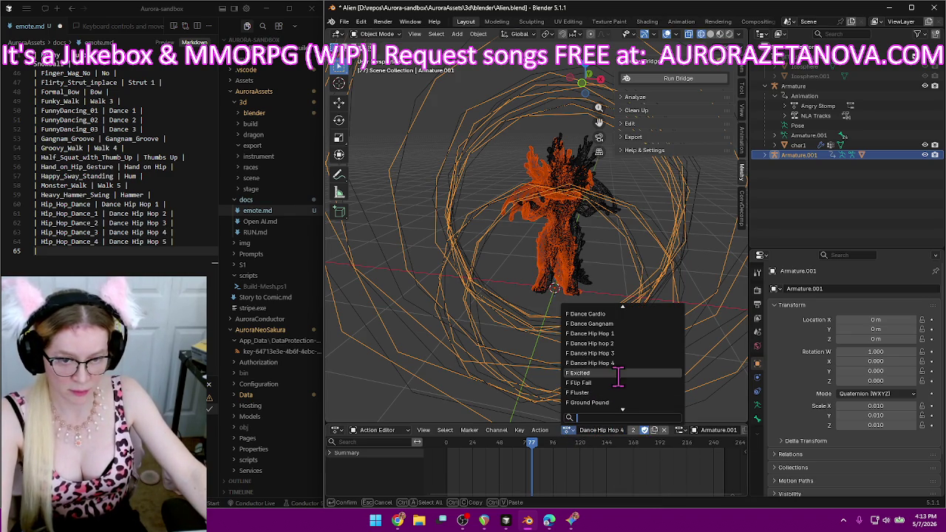
pyautogui.scroll(-3, 635, 378)
pyautogui.scroll(-2, 636, 380)
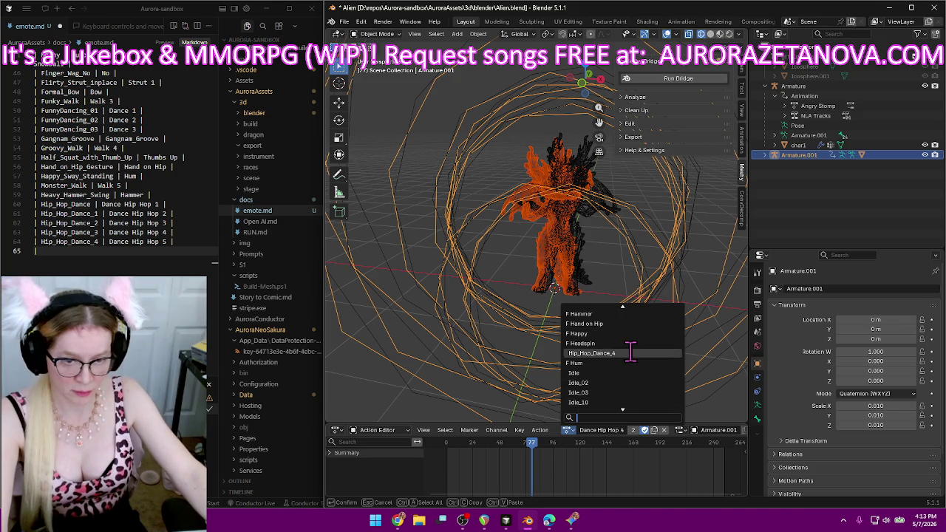
pyautogui.click(630, 353)
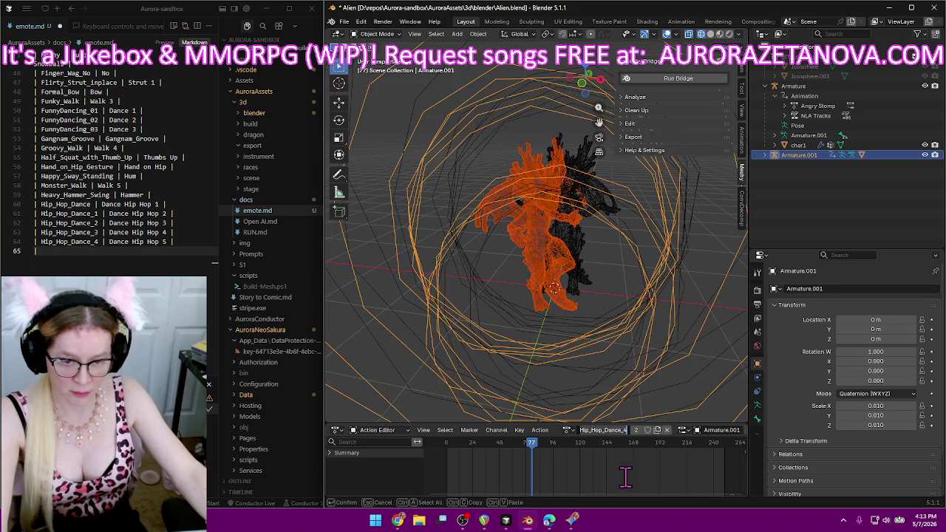
pyautogui.write('Dance Hip Hop 5')
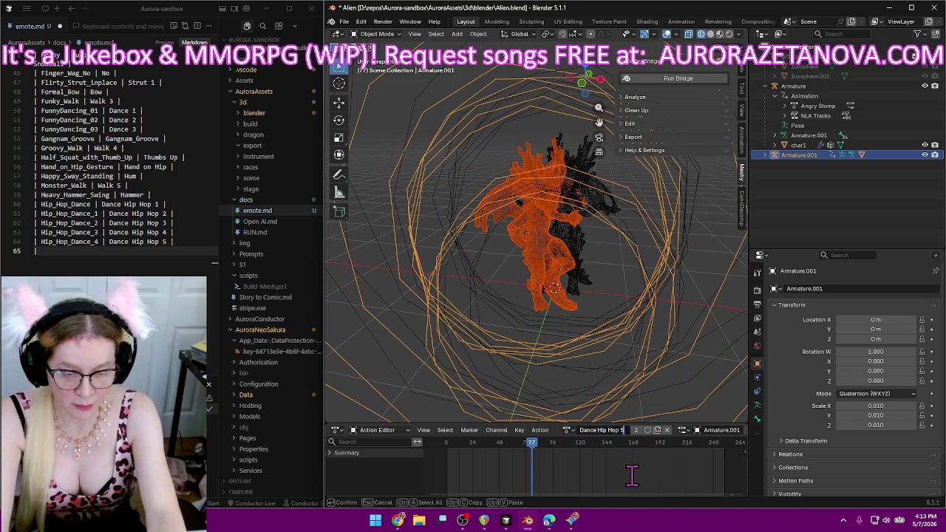
pyautogui.press('Return')
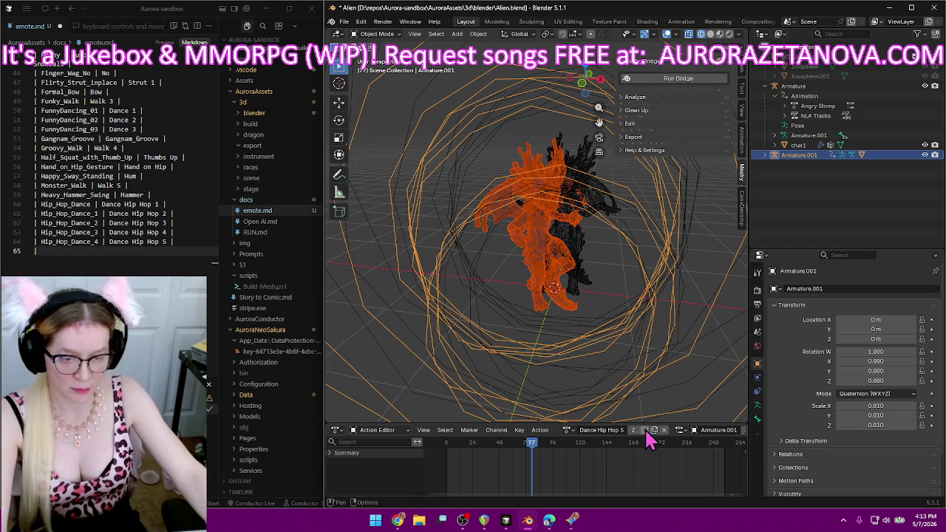
# Load the Idle action, rename it Idle 1 and give it a fake user.
pyautogui.click(570, 431)
pyautogui.scroll(-2, 623, 385)
pyautogui.scroll(-3, 623, 384)
pyautogui.scroll(-3, 626, 382)
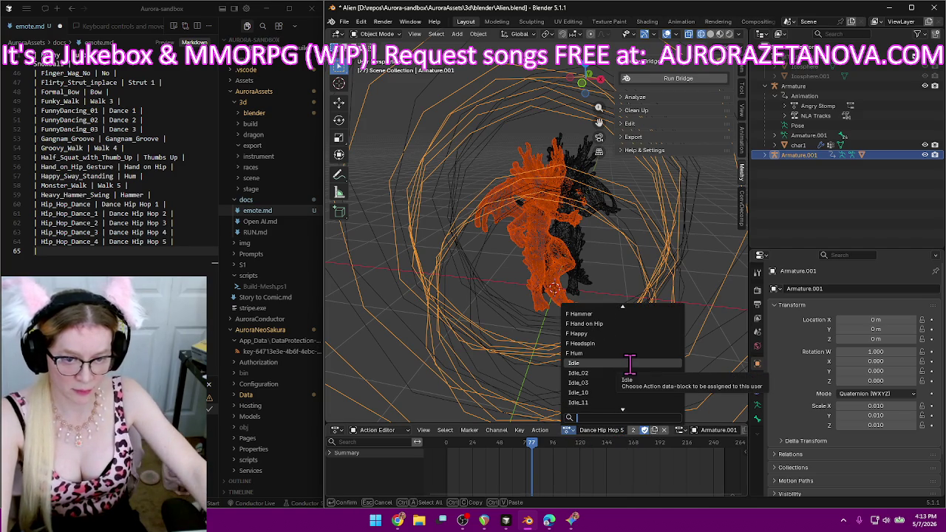
pyautogui.scroll(-2, 628, 358)
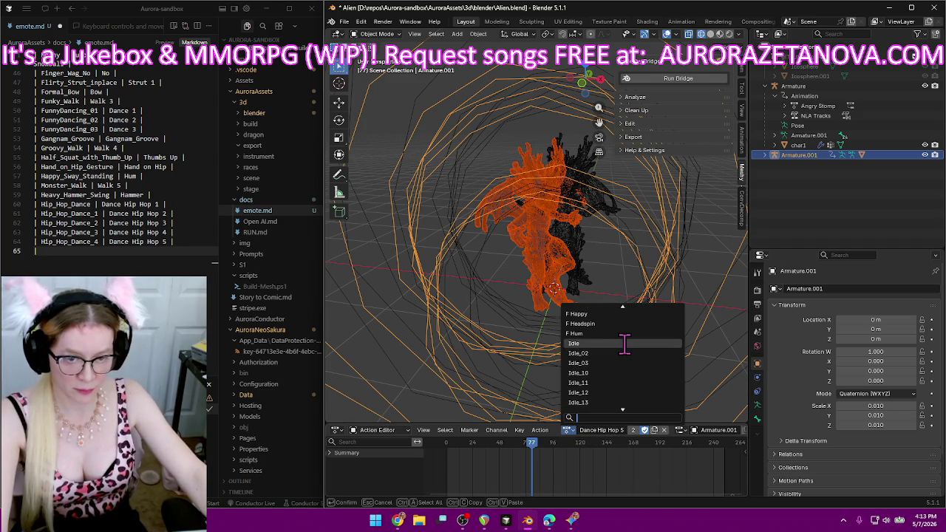
pyautogui.click(626, 346)
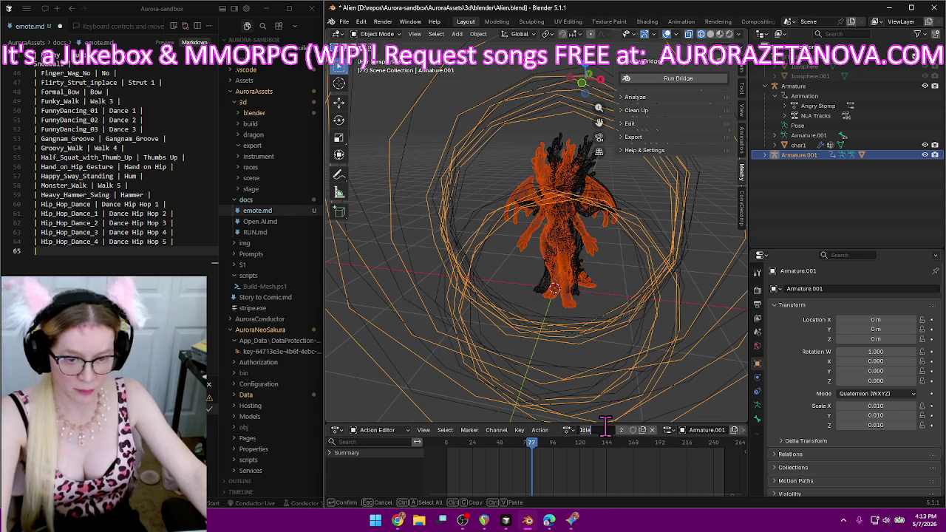
pyautogui.write('_1')
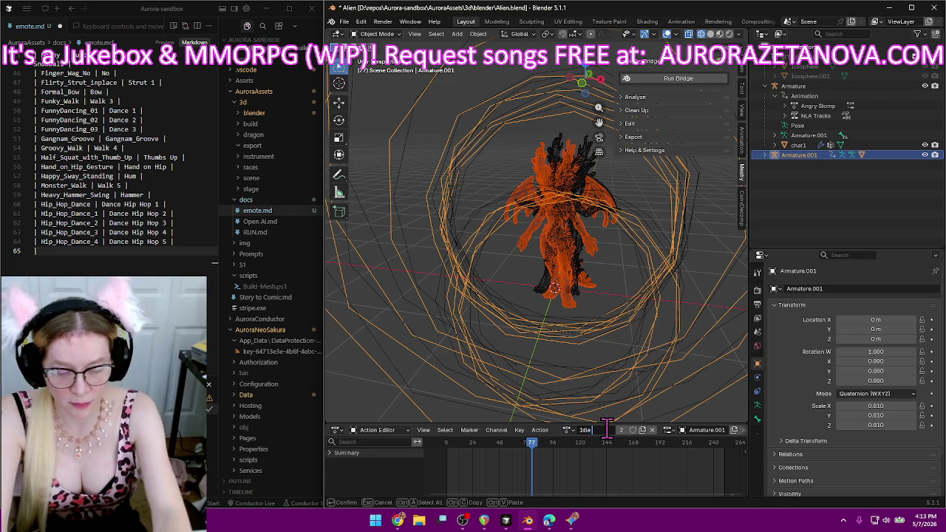
pyautogui.press('Return')
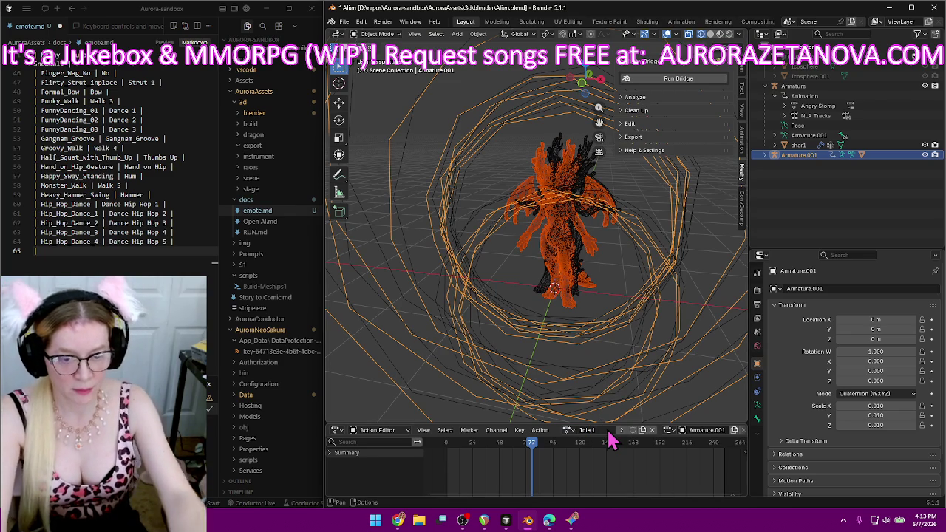
pyautogui.click(633, 431)
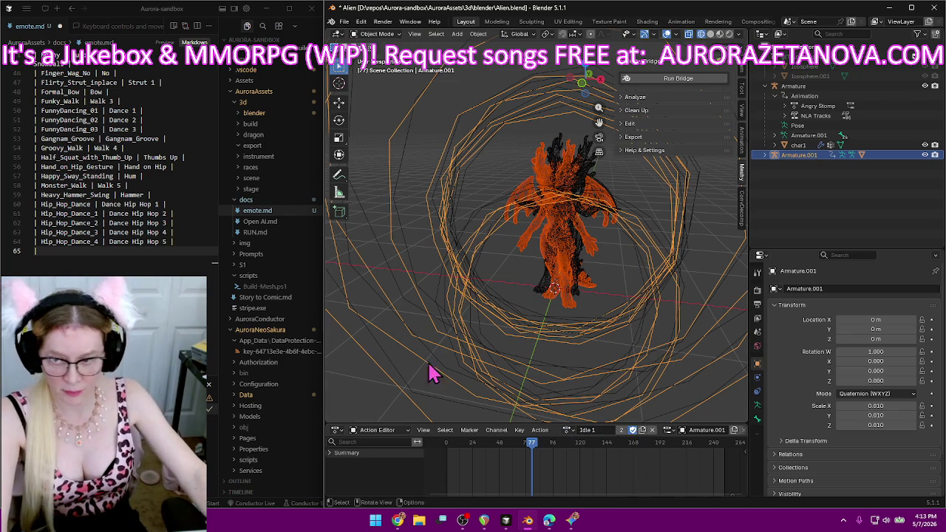
# Add the Idle | Idle 1 row to emote.md, fixing the misspelled 'Idel'.
pyautogui.write('| Idel')
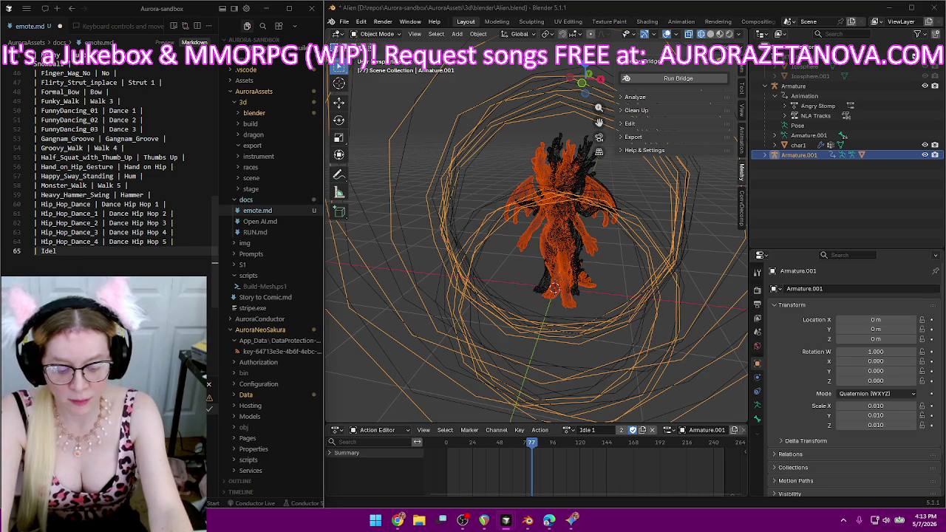
pyautogui.write(' | Idle 1 |')
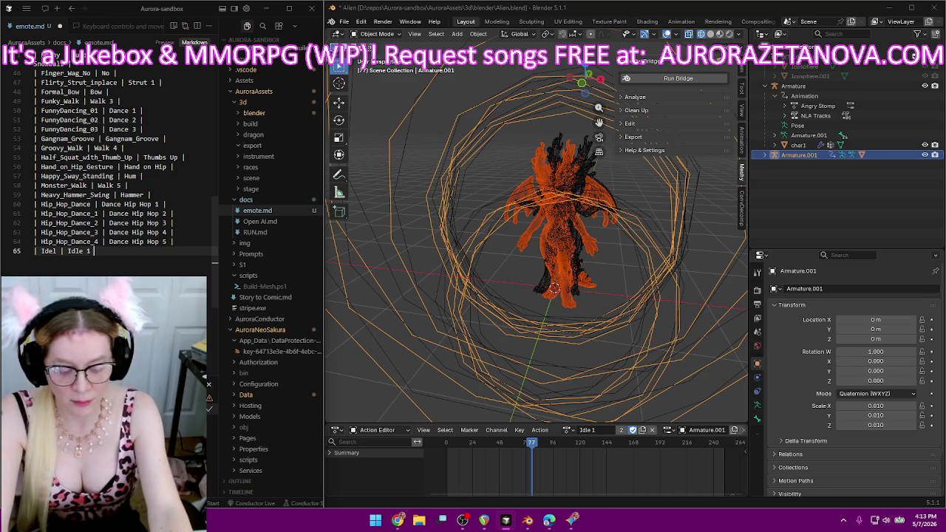
pyautogui.press('Return')
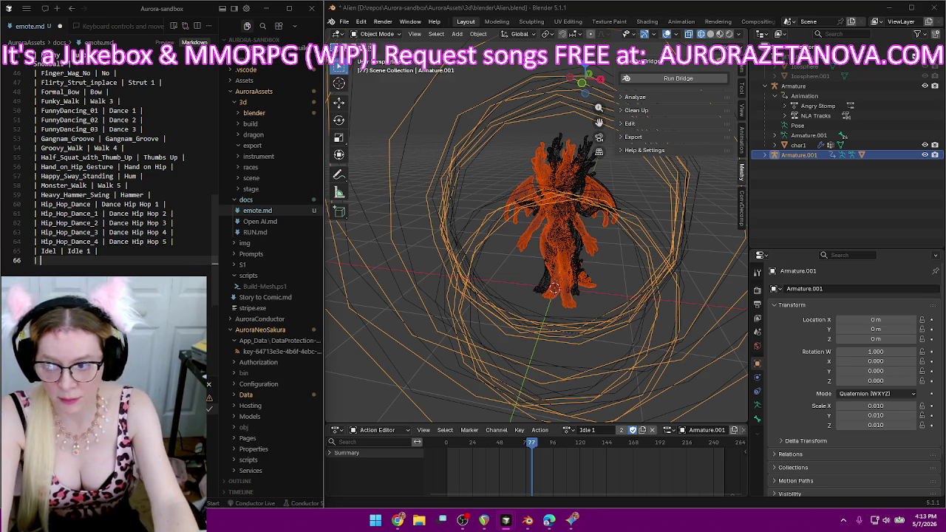
pyautogui.click(57, 251)
pyautogui.press('BackSpace')
pyautogui.press('BackSpace')
pyautogui.press('Down')
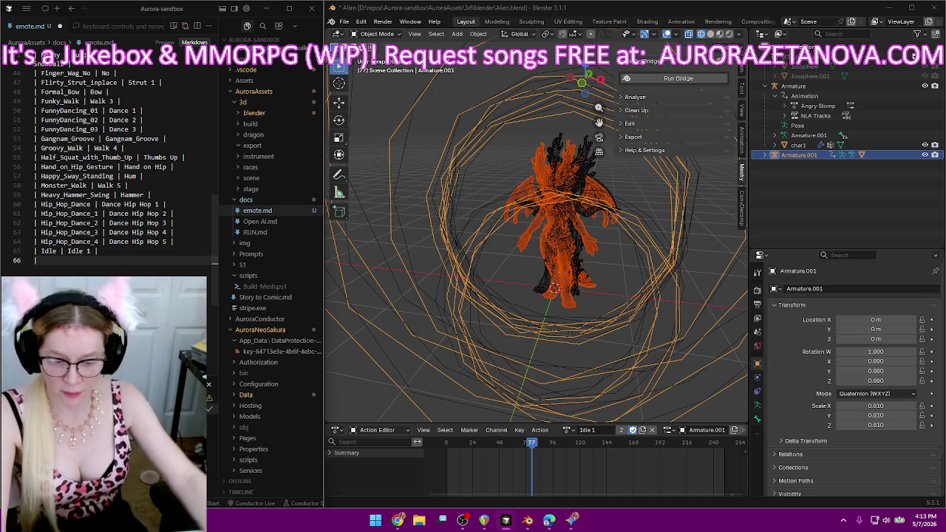
# Rename the Idle_02 action to Idle 2 and log the Idle_02 | Idle 2 row in emote.md.
pyautogui.click(566, 430)
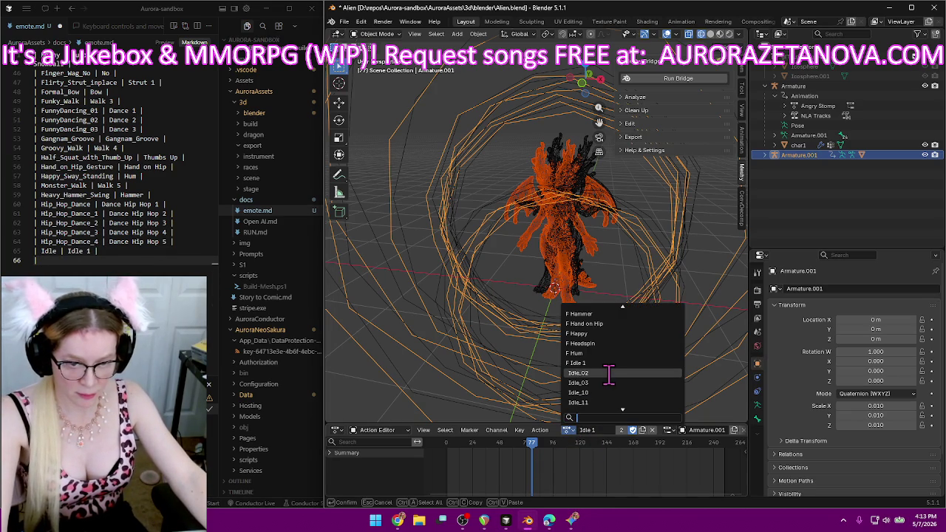
pyautogui.click(603, 373)
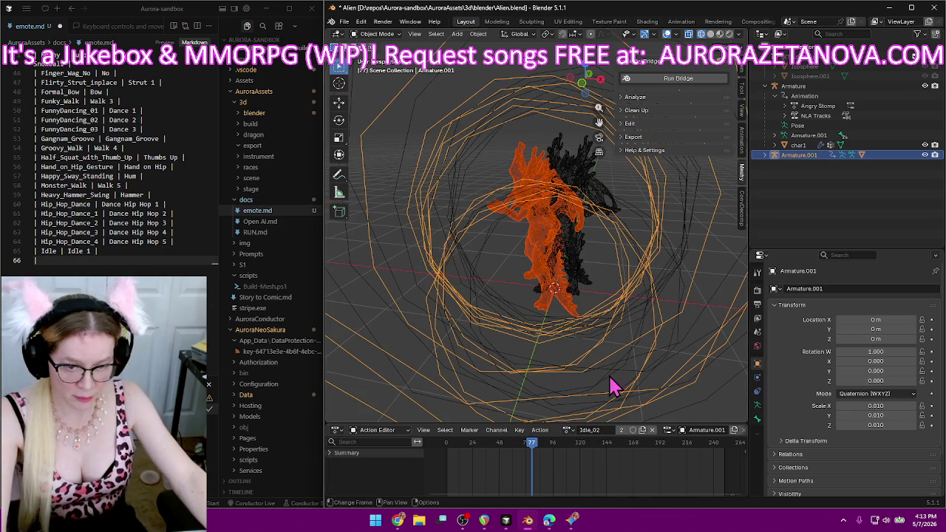
pyautogui.doubleClick(604, 429)
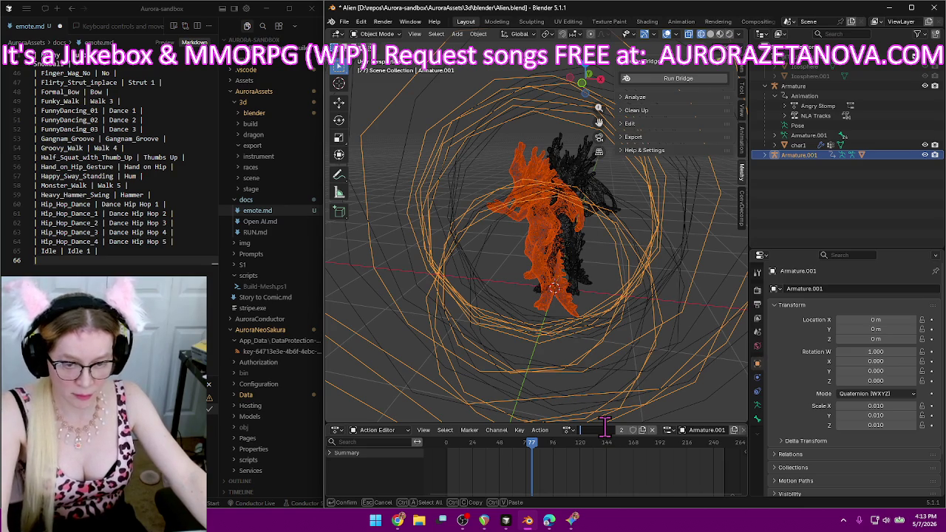
pyautogui.write('Idle 2')
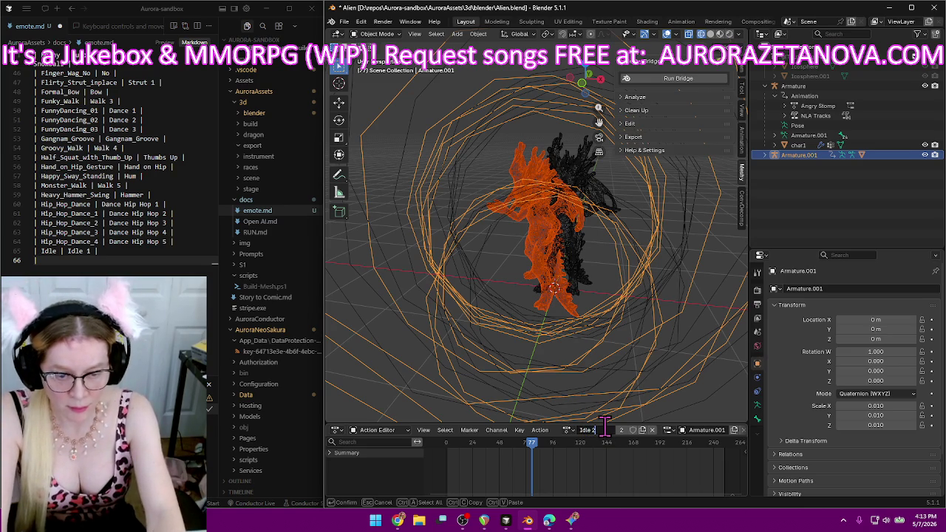
pyautogui.press('Return')
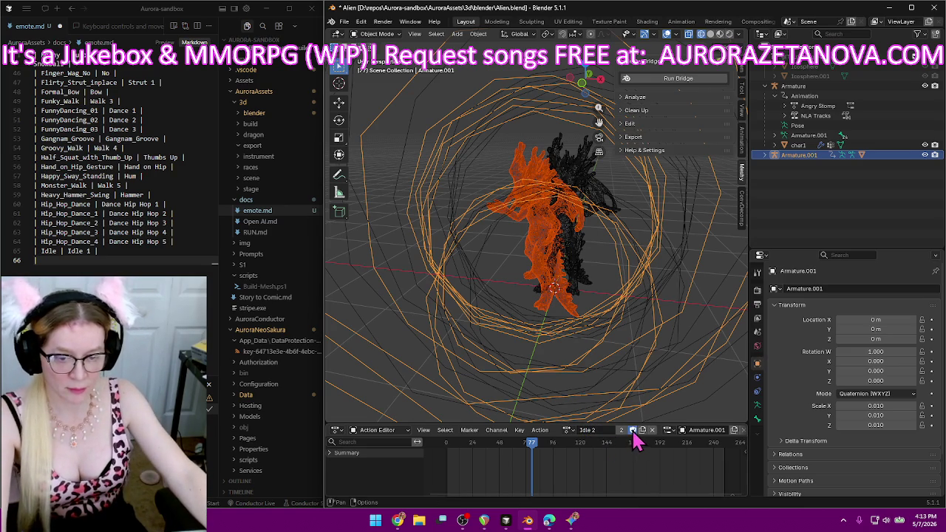
pyautogui.click(159, 265)
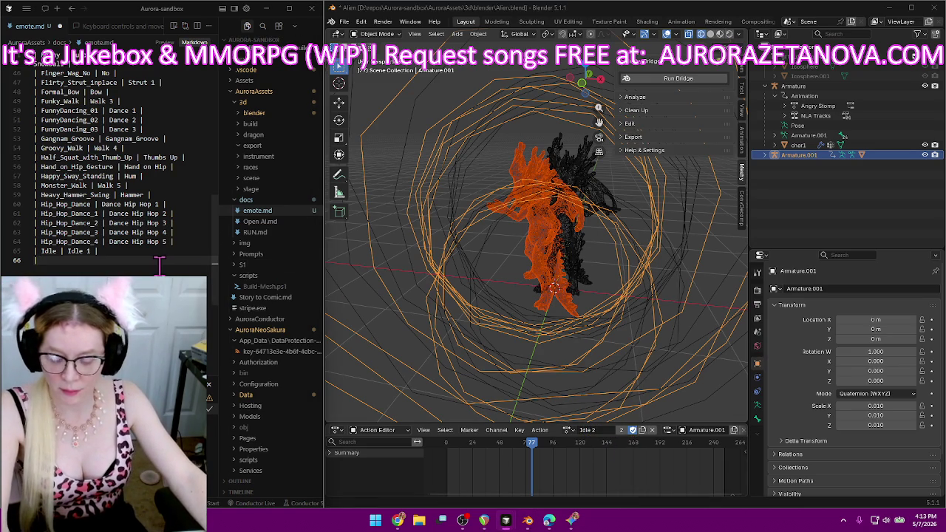
pyautogui.write('| Idle_02 | Idle 2')
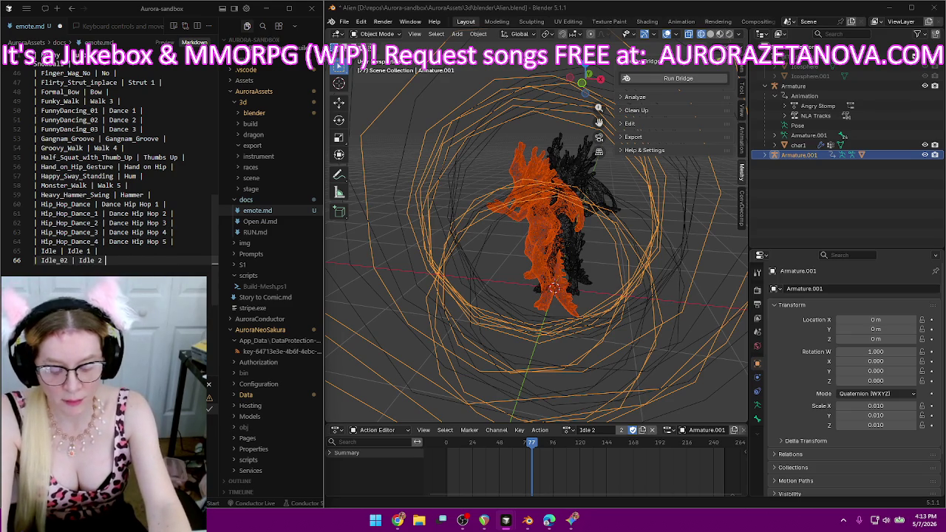
pyautogui.write(' |')
pyautogui.press('Return')
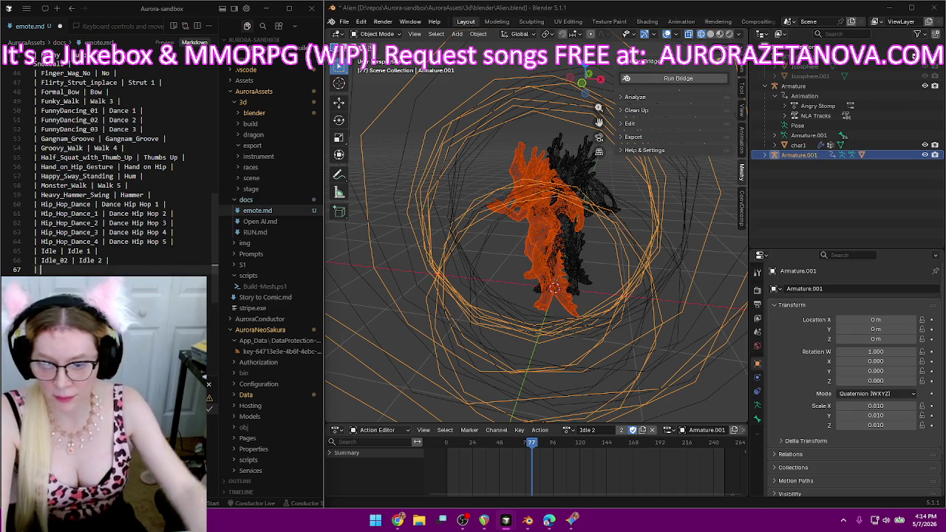
# Rename the Idle_03 action to Idle 3 and log the Idle_03 | Idle 3 row in emote.md.
pyautogui.click(567, 429)
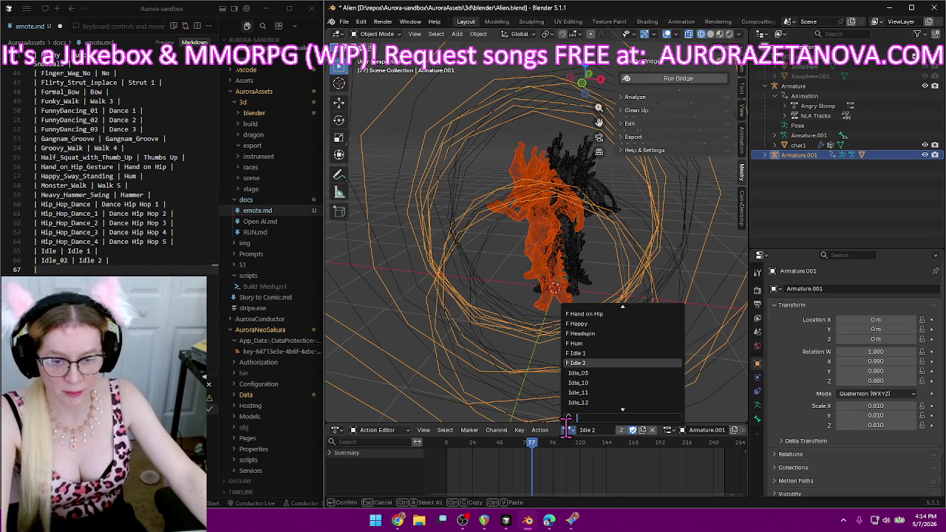
pyautogui.click(591, 374)
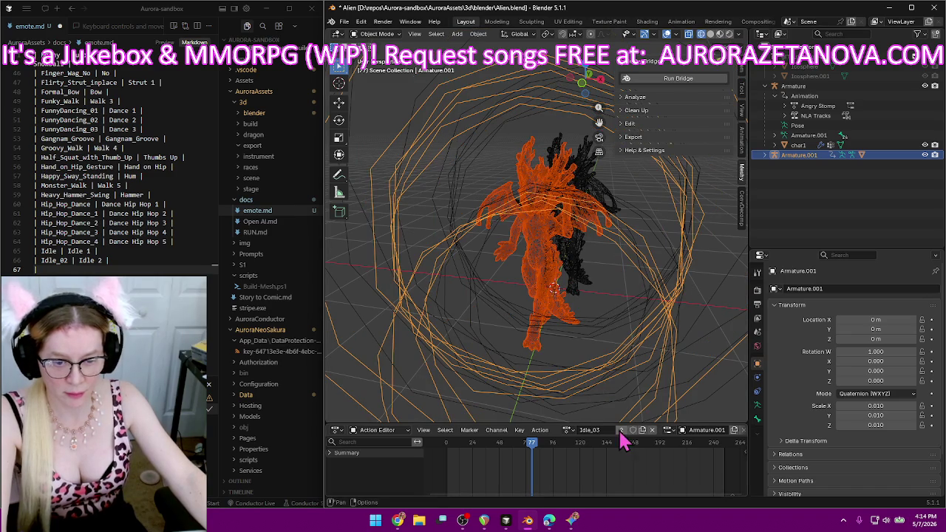
pyautogui.click(595, 430)
pyautogui.write('Idl')
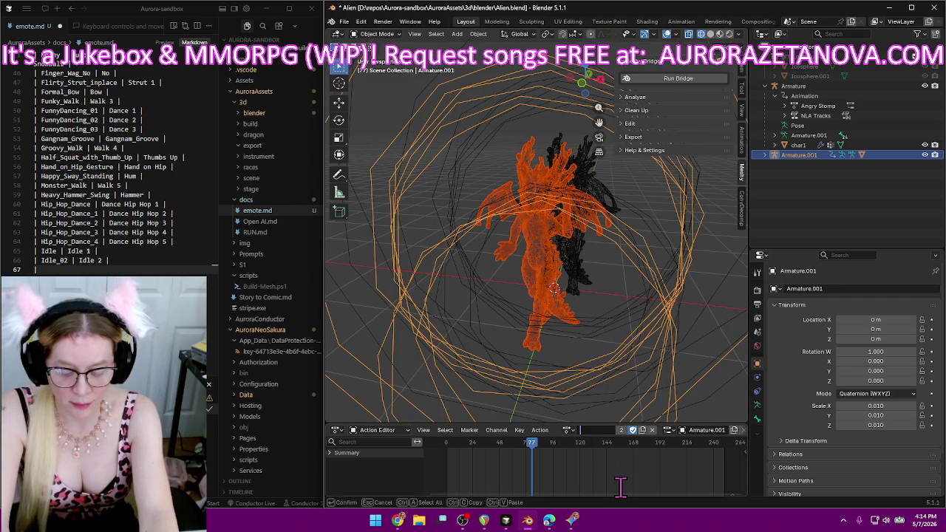
pyautogui.press('Return')
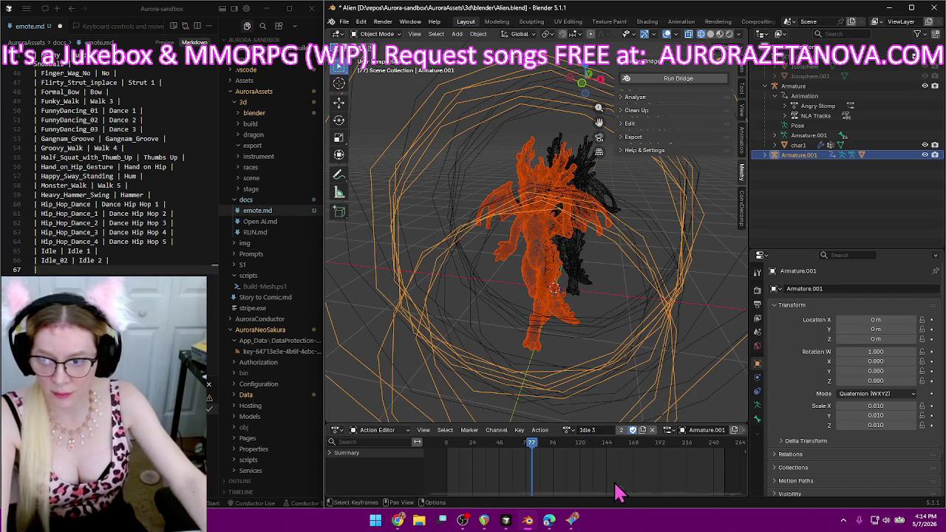
pyautogui.click(129, 271)
pyautogui.write('Idle_03')
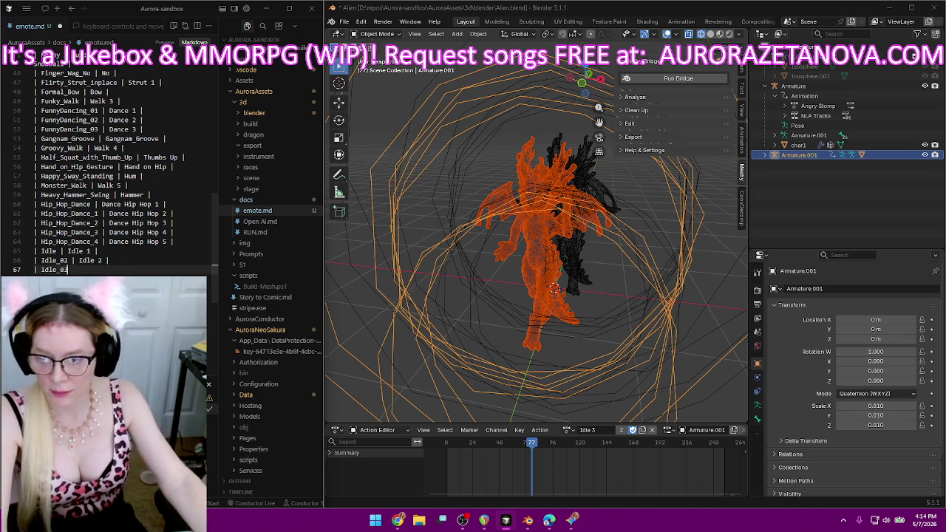
pyautogui.write(' | Idle')
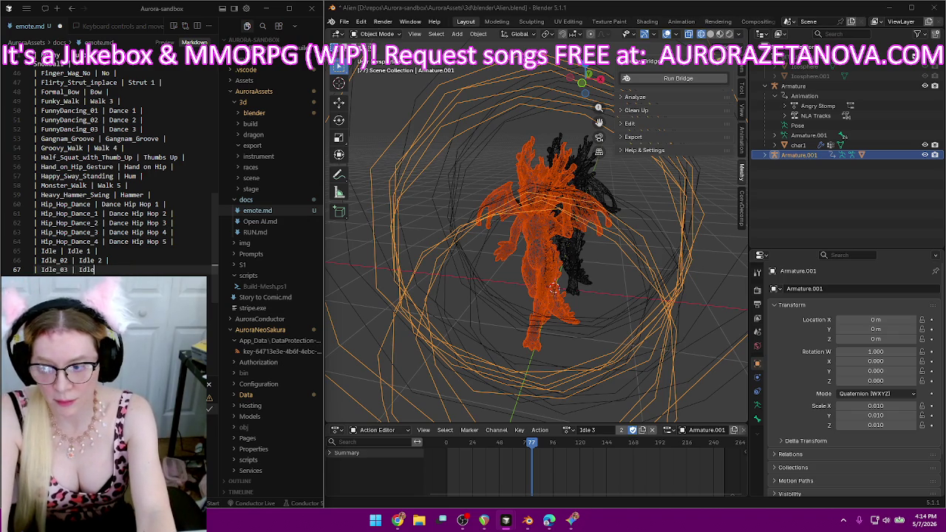
pyautogui.press('Return')
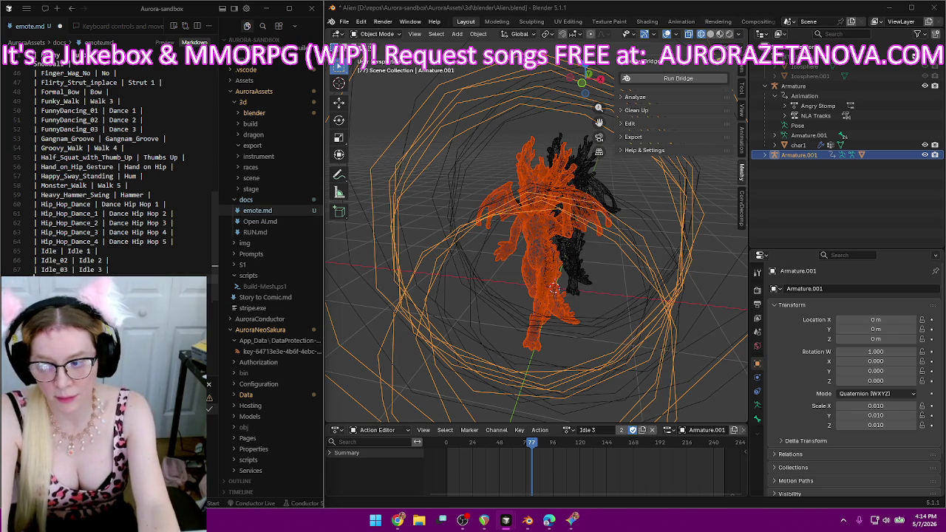
# Load the Idle_10 action and rename it Idle 4.
pyautogui.click(567, 430)
pyautogui.click(606, 374)
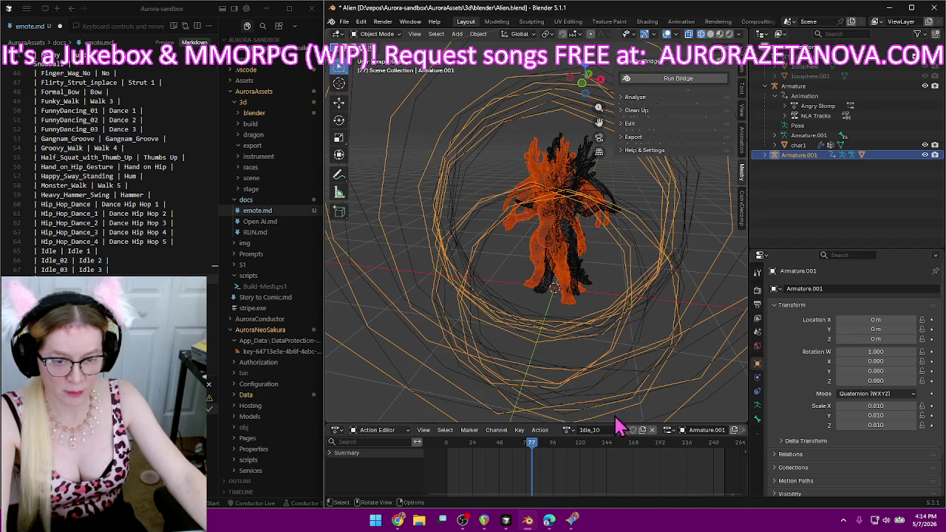
pyautogui.doubleClick(600, 431)
pyautogui.write('4')
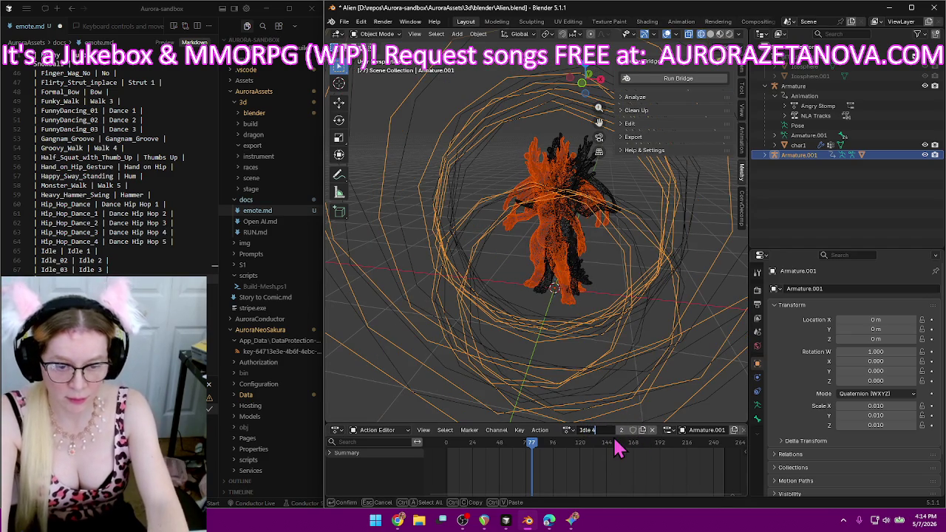
pyautogui.press('Return')
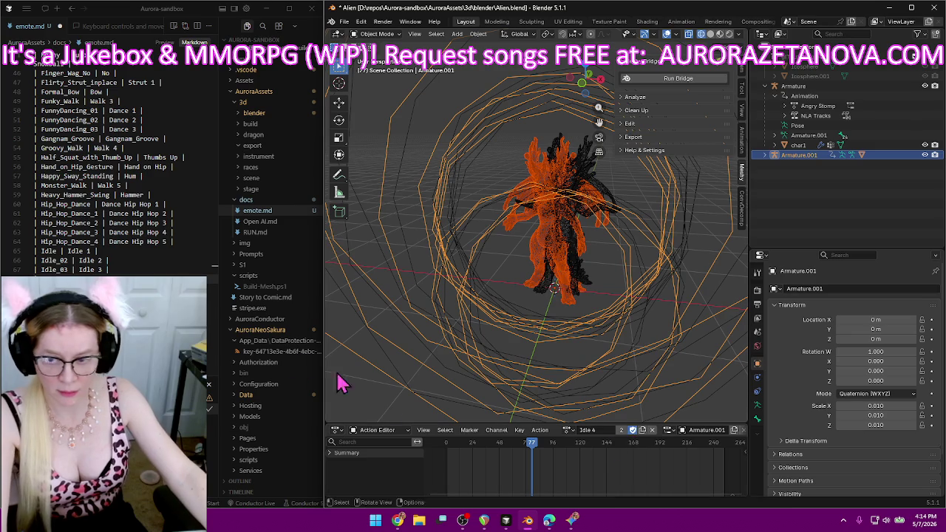
pyautogui.click(192, 270)
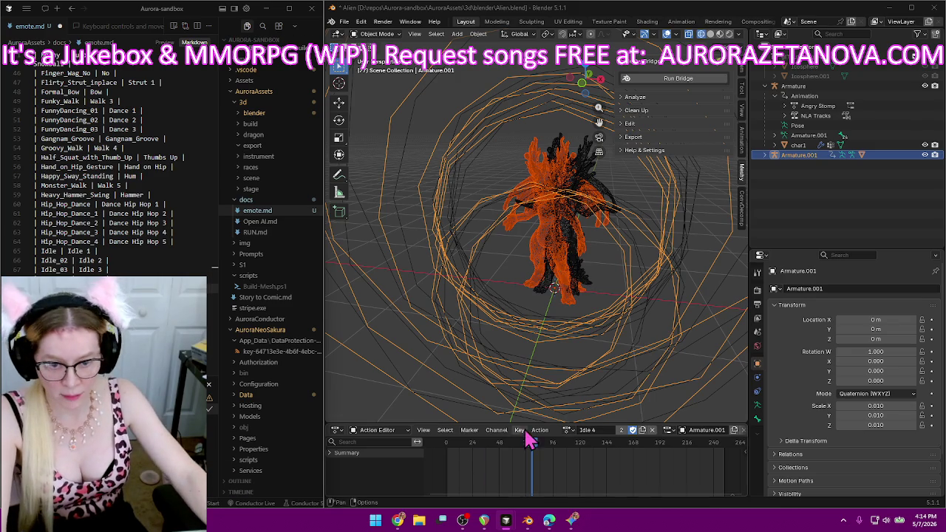
# Rename Idle_11 to Idle 5 and add the Idle_10 | Idle 4 and Idle_11 | Idle 5 rows to emote.md.
pyautogui.click(567, 430)
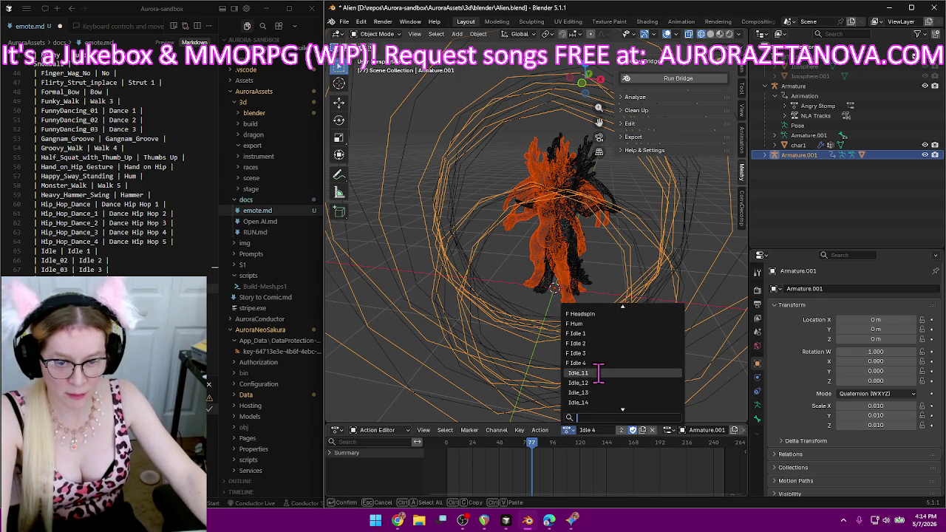
pyautogui.click(602, 384)
pyautogui.doubleClick(600, 430)
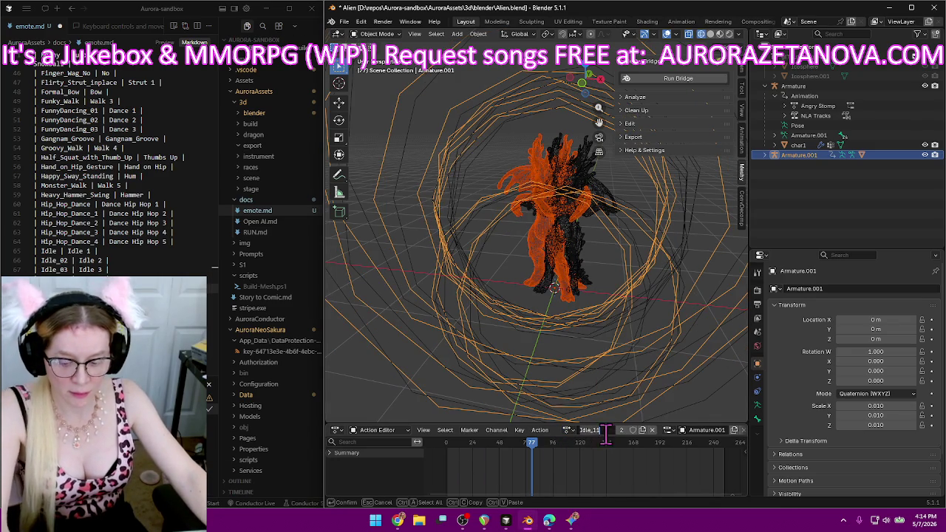
pyautogui.write('Idle')
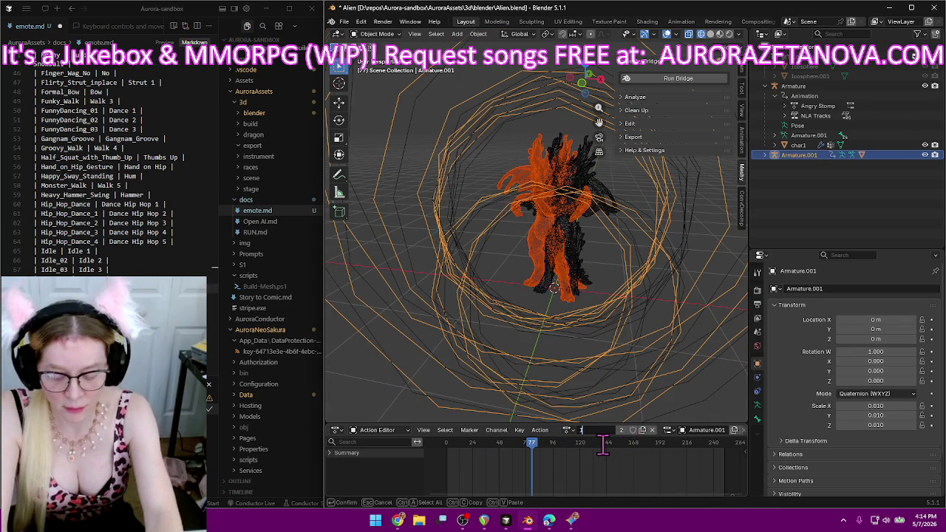
pyautogui.write(' 5')
pyautogui.press('Return')
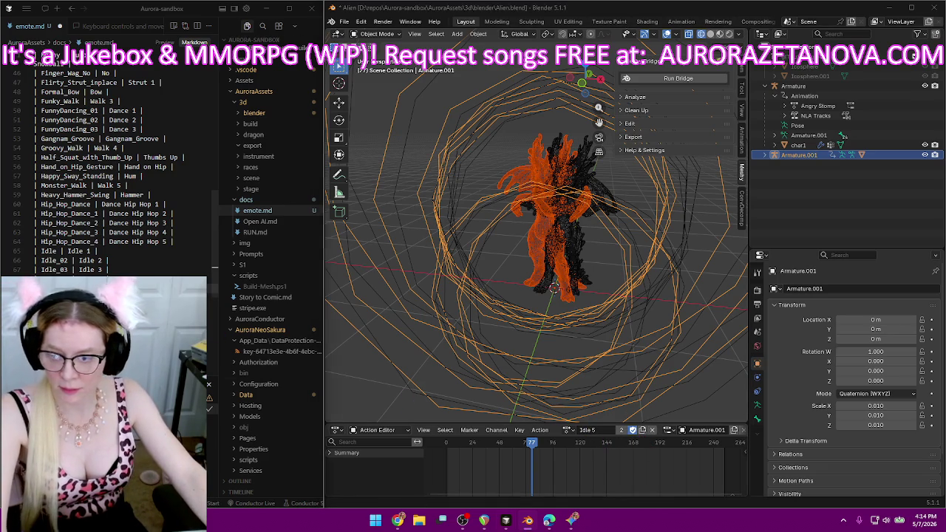
pyautogui.scroll(-4, 111, 177)
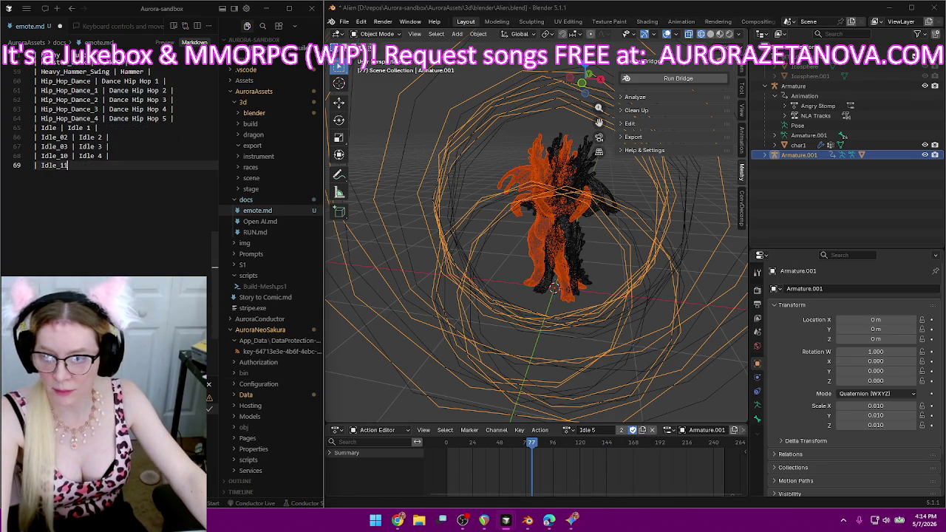
pyautogui.write(' | ')
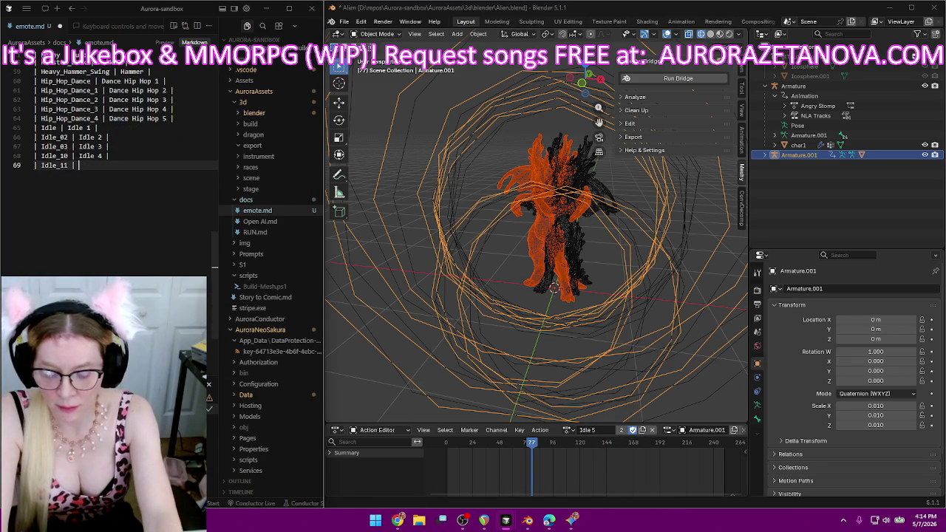
pyautogui.write('Idle 5 |')
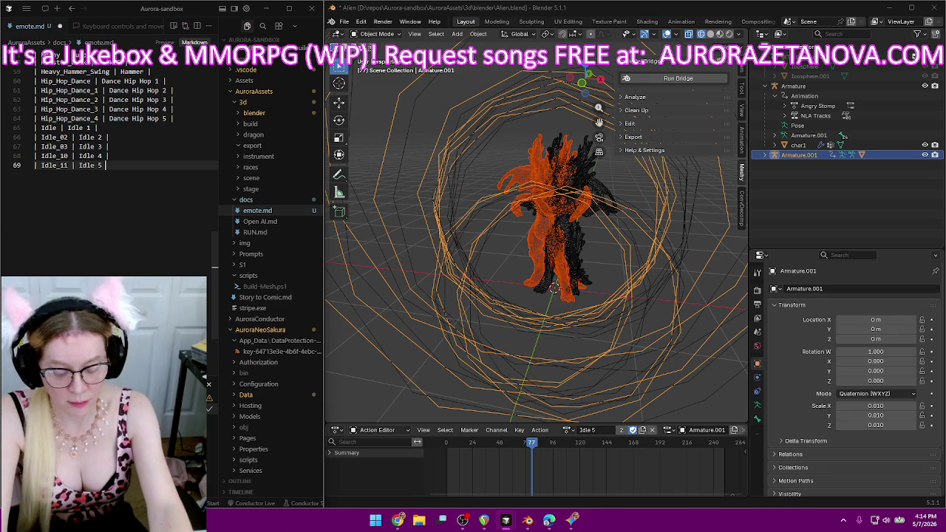
pyautogui.press('Return')
pyautogui.write('|')
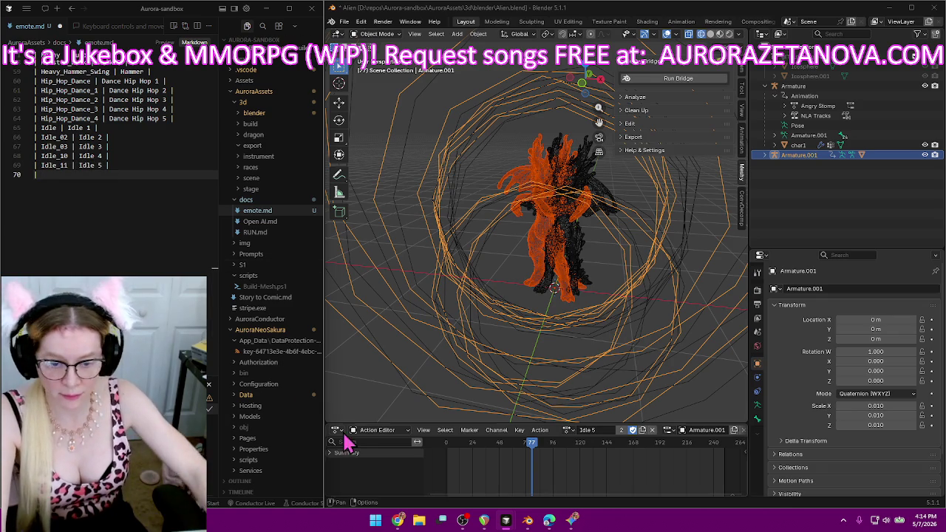
# Rename Idle_12 to Idle 6 with a fake user and type the '| Idle_12 | Idle 6' row.
pyautogui.click(569, 431)
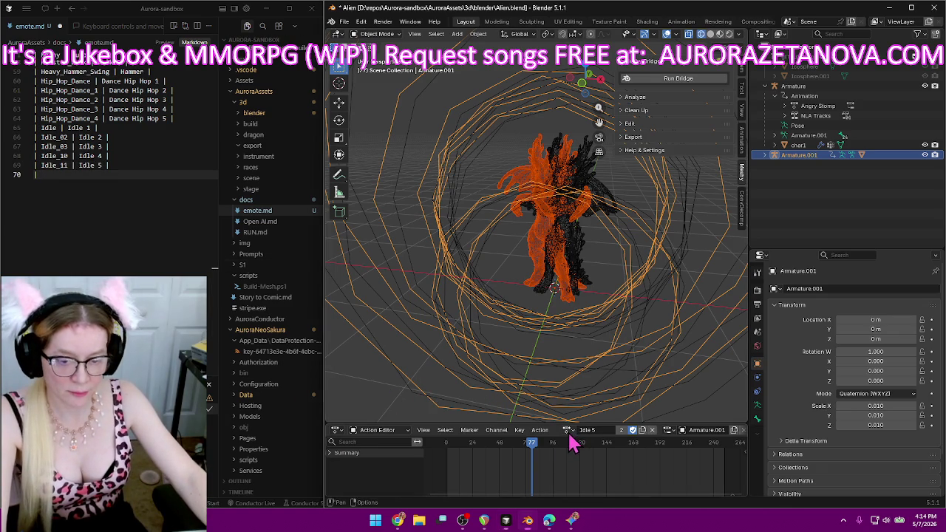
pyautogui.click(596, 373)
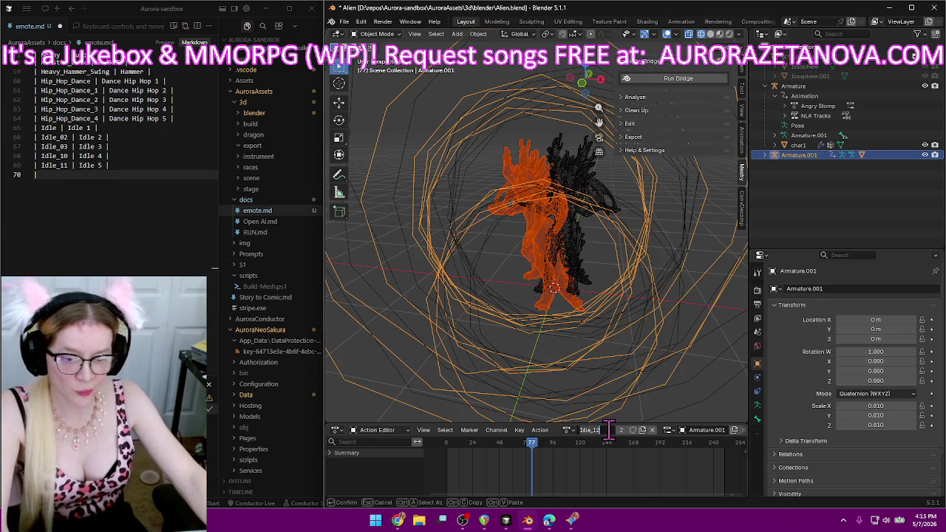
pyautogui.press('BackSpace')
pyautogui.write('6')
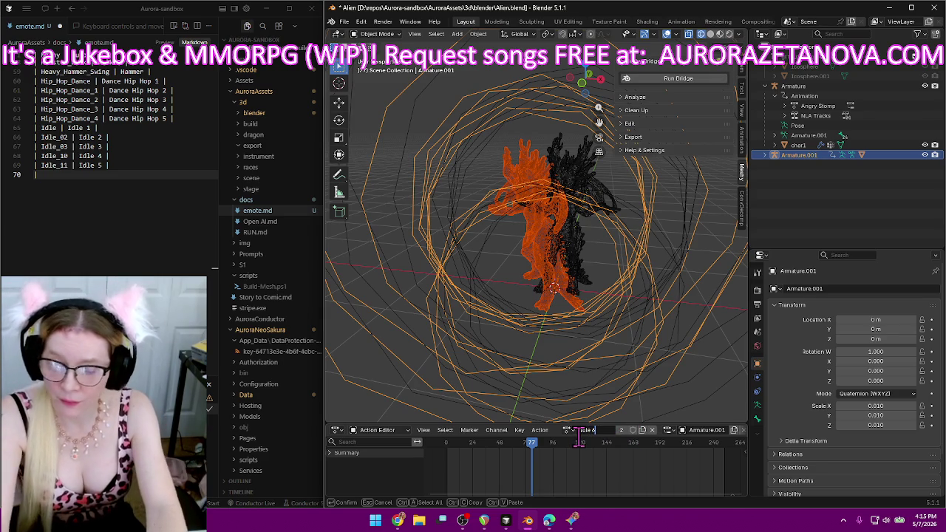
pyautogui.press('Return')
pyautogui.click(631, 429)
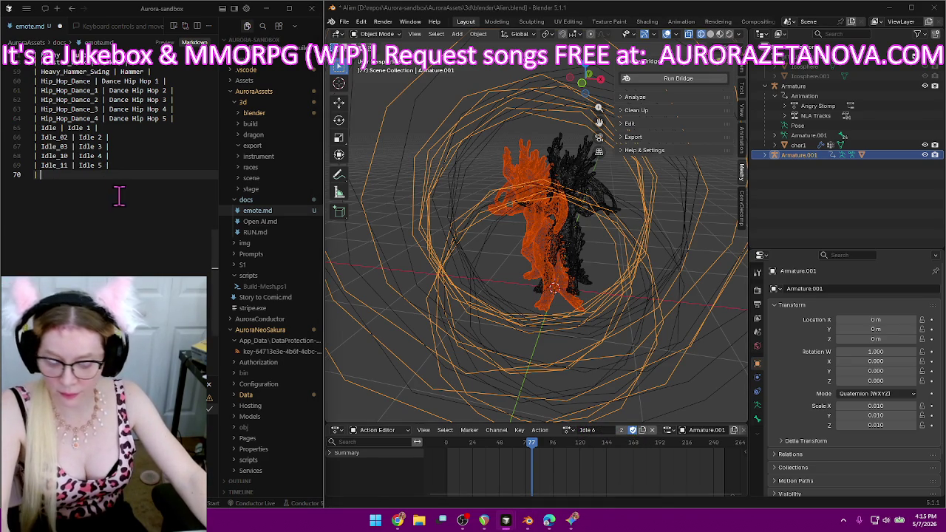
pyautogui.write('| Idle_12 | ')
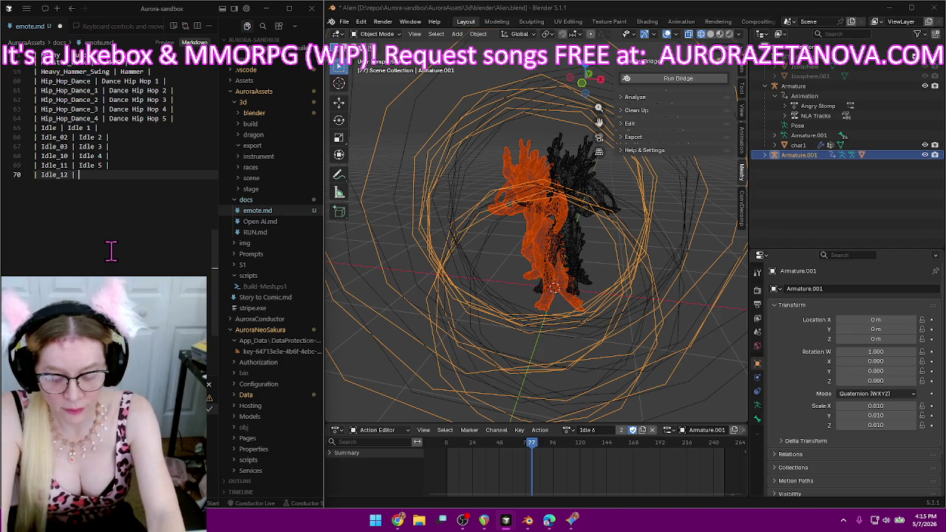
pyautogui.write('Idle 6 |')
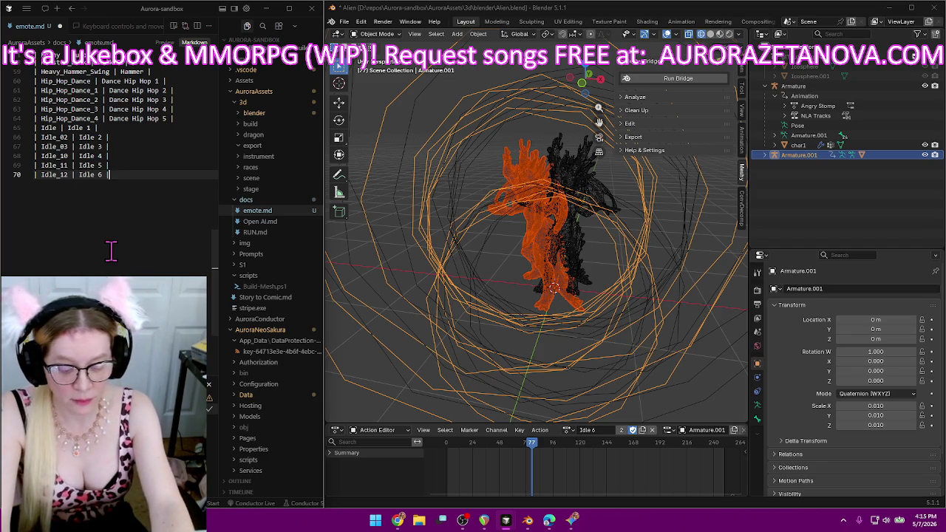
# Rename Idle_13 to Idle 7 with a fake user and log '| Idle_13 | Idle 7 |' in emote.md.
pyautogui.press('Return')
pyautogui.write('|')
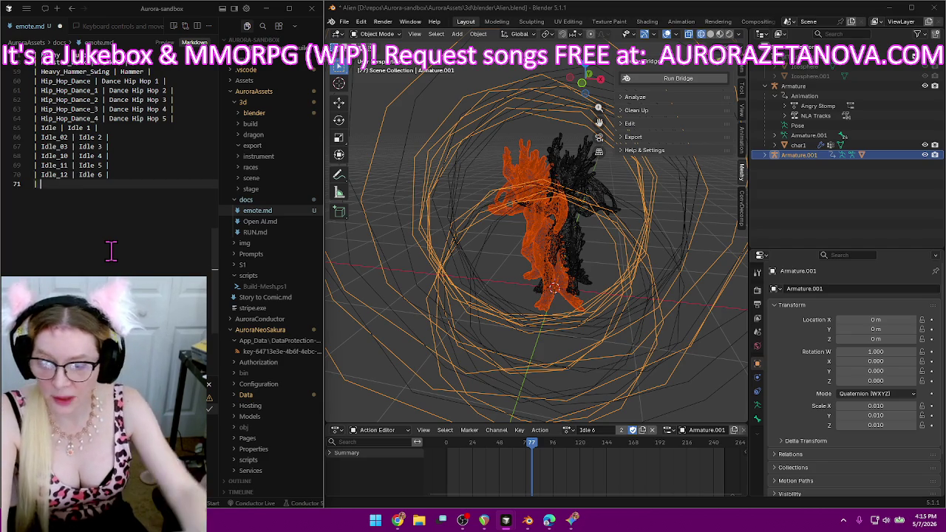
pyautogui.click(568, 429)
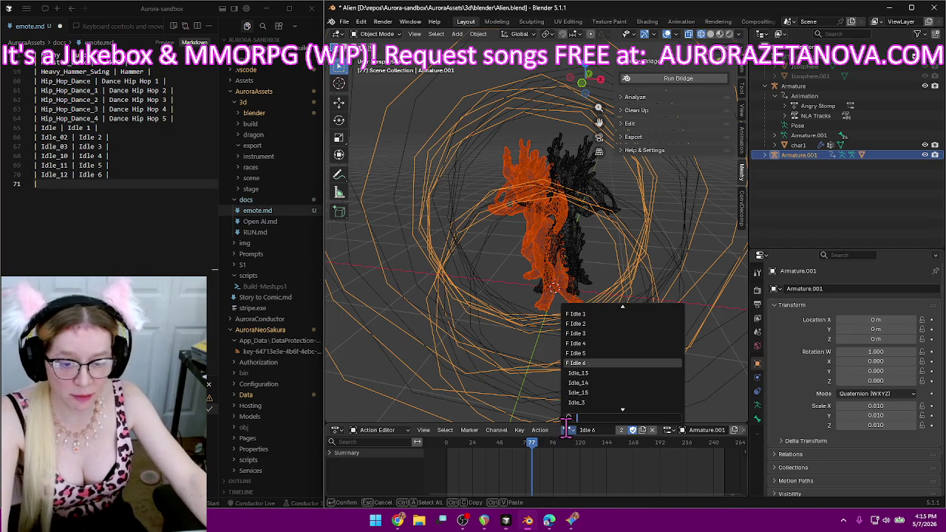
pyautogui.click(606, 383)
pyautogui.click(602, 430)
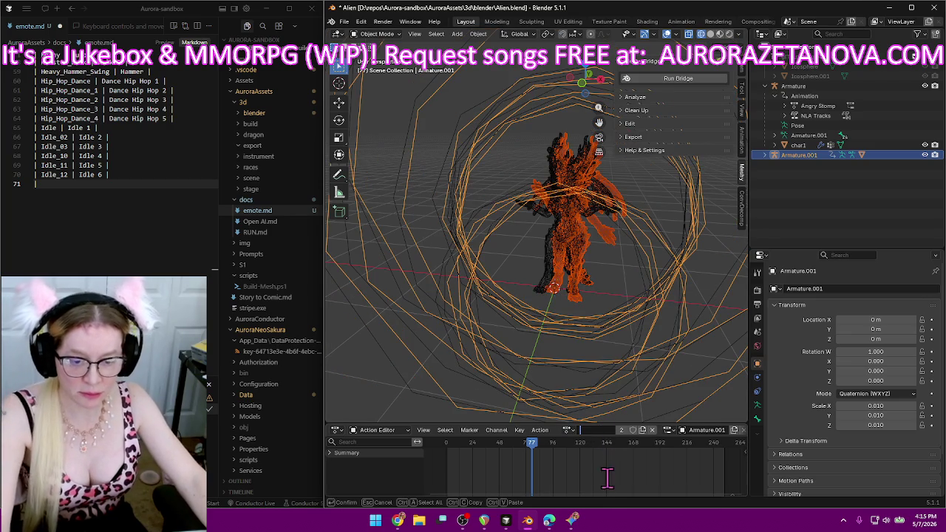
pyautogui.write('Idle 7')
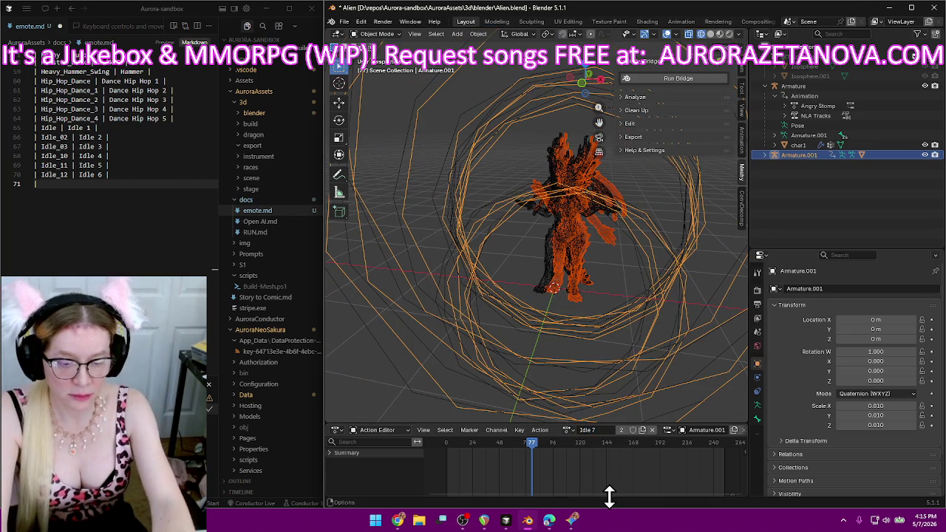
pyautogui.click(632, 431)
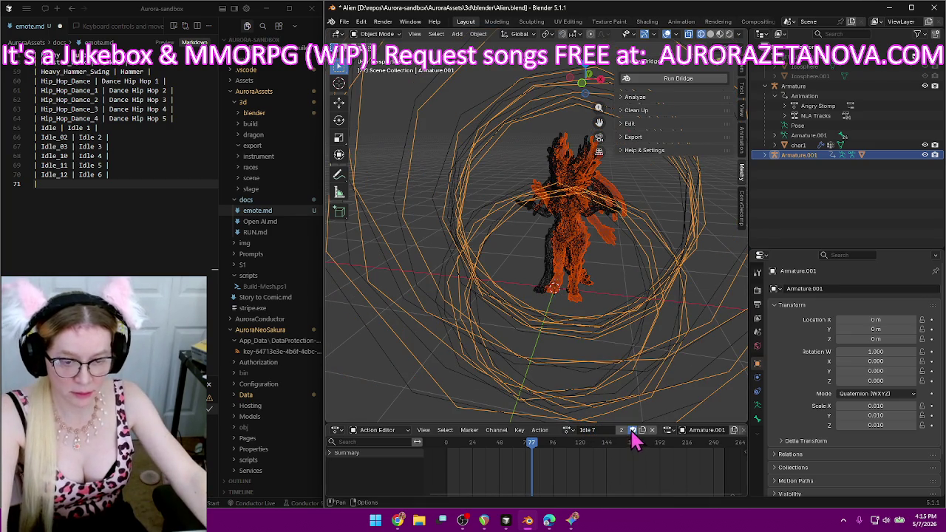
pyautogui.click(89, 193)
pyautogui.write('| Idle_13 ')
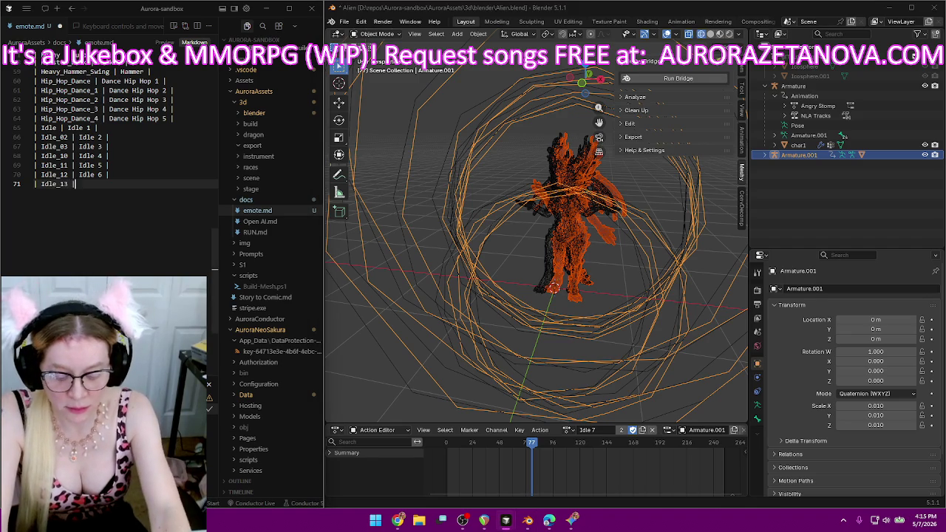
pyautogui.write('| Idle 7 ')
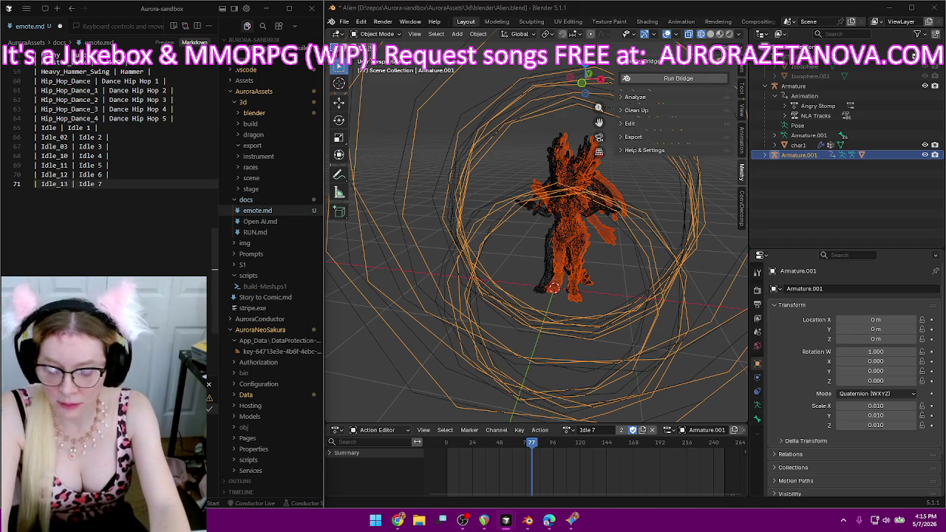
pyautogui.write('|')
pyautogui.press('Return')
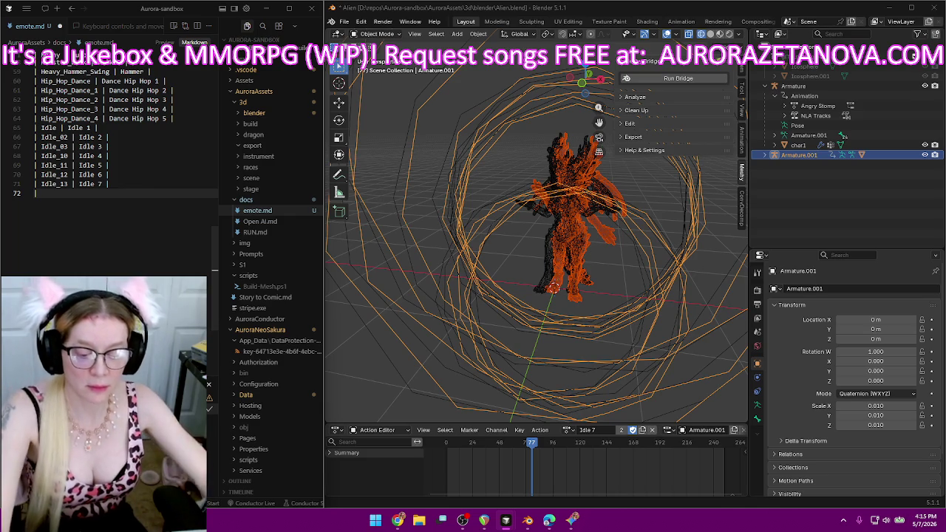
# Rename Idle_14 to Idle 8 and add its row to emote.md.
pyautogui.click(568, 431)
pyautogui.click(595, 373)
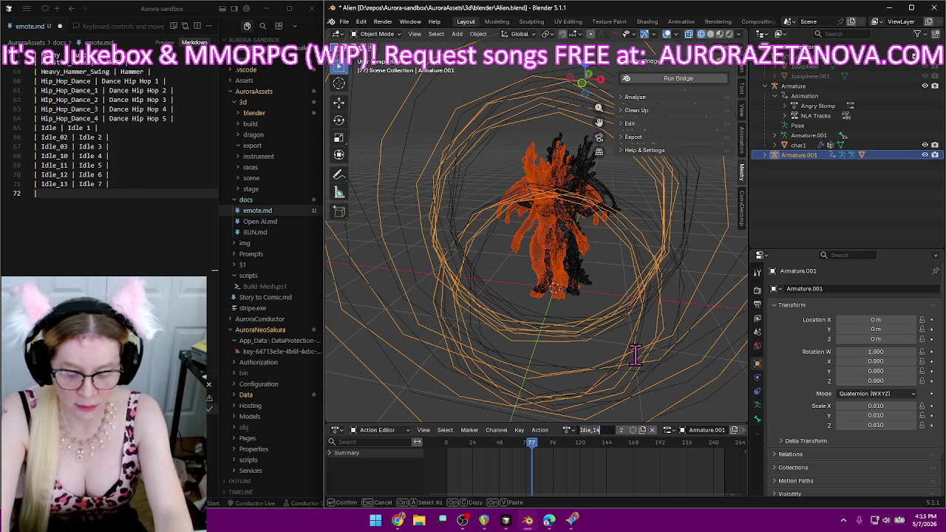
pyautogui.press('BackSpace')
pyautogui.write('Idl')
pyautogui.press('Return')
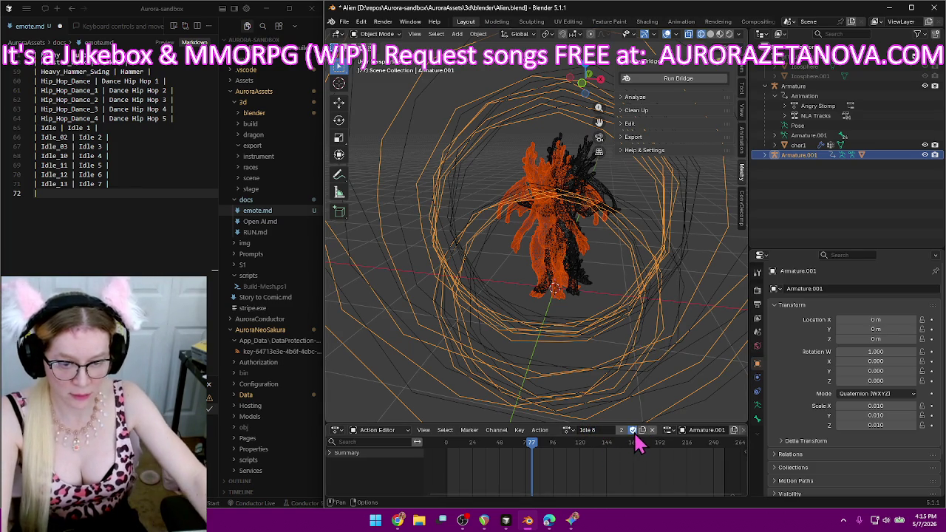
pyautogui.click(74, 201)
pyautogui.write('| Idle_14 | Idle 8 |')
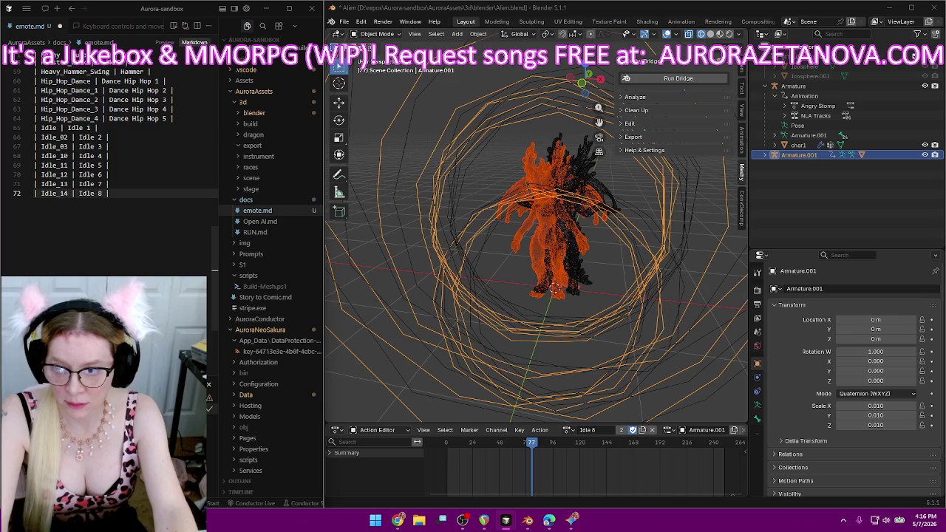
pyautogui.press('Return')
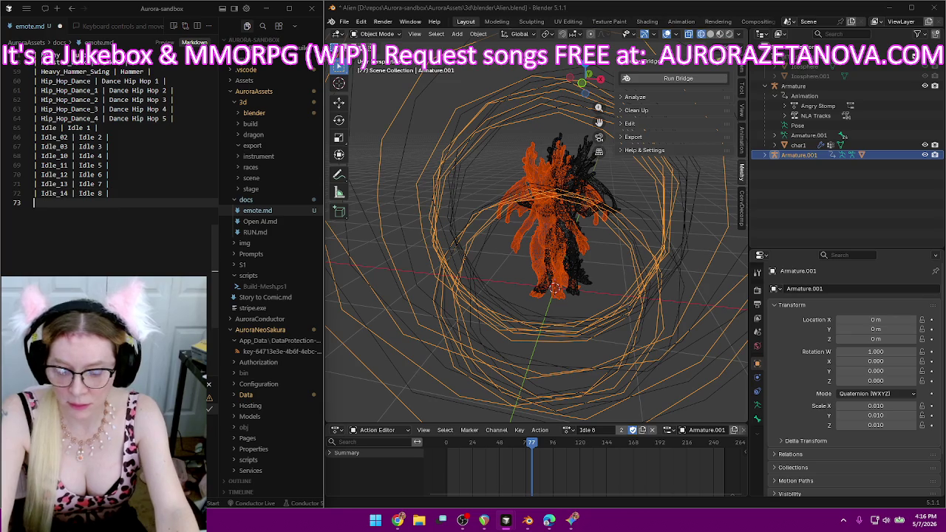
pyautogui.click(568, 431)
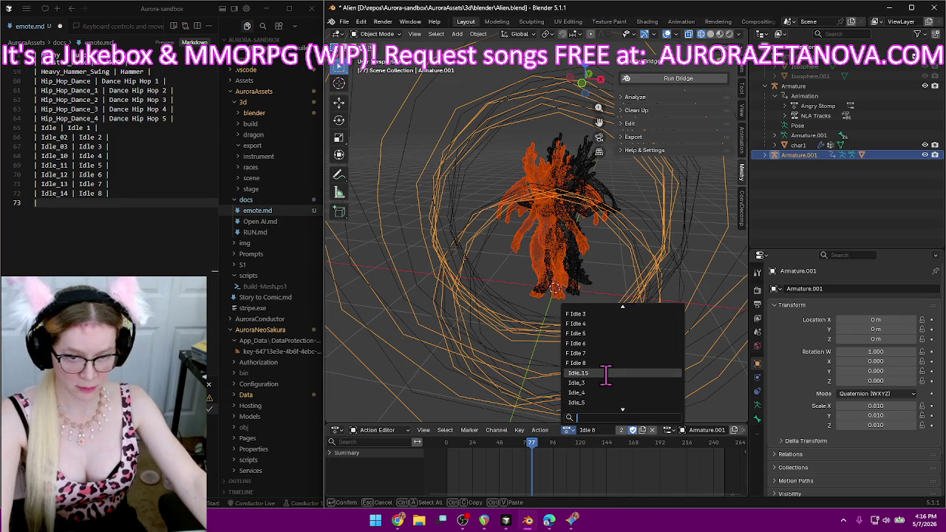
# Rename Idle_15 to Idle 9 with a fake user and log '| Idle_15 | Idle 9' in emote.md.
pyautogui.click(605, 375)
pyautogui.click(606, 431)
pyautogui.press('BackSpace')
pyautogui.write('Idle')
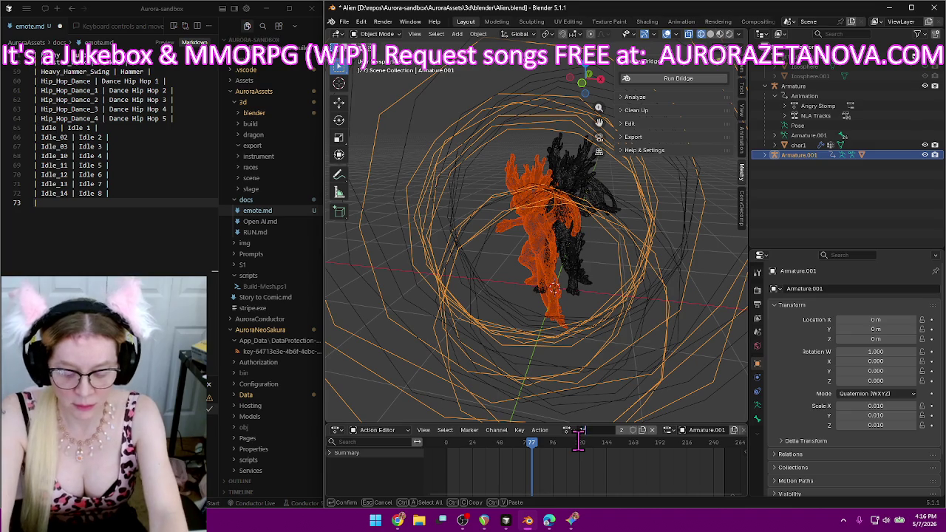
pyautogui.write(' 9')
pyautogui.press('Return')
pyautogui.click(633, 430)
pyautogui.click(114, 205)
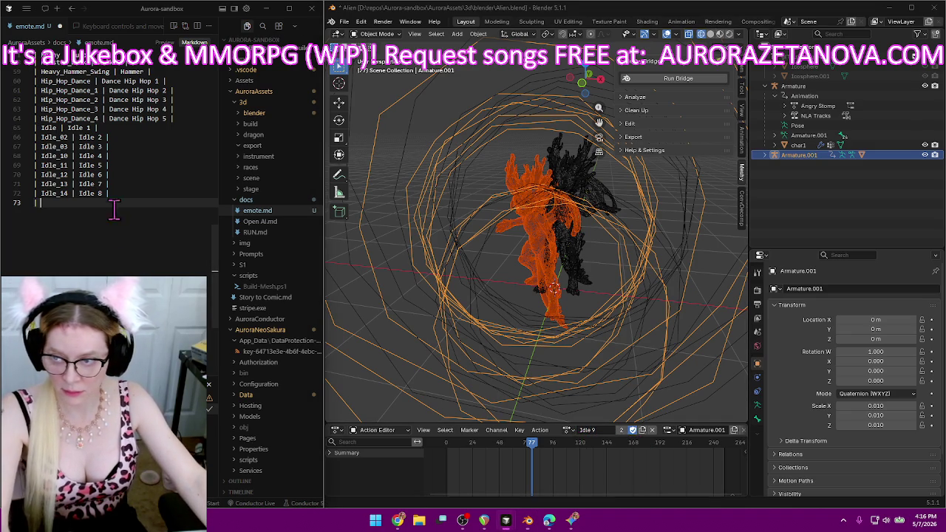
pyautogui.write('| Idle_15 | Idle ')
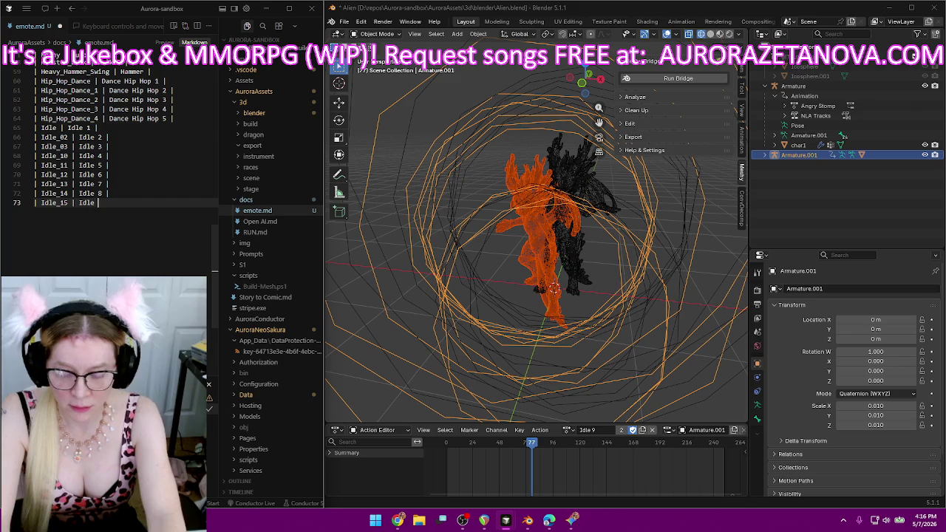
pyautogui.write('9')
pyautogui.press('Return')
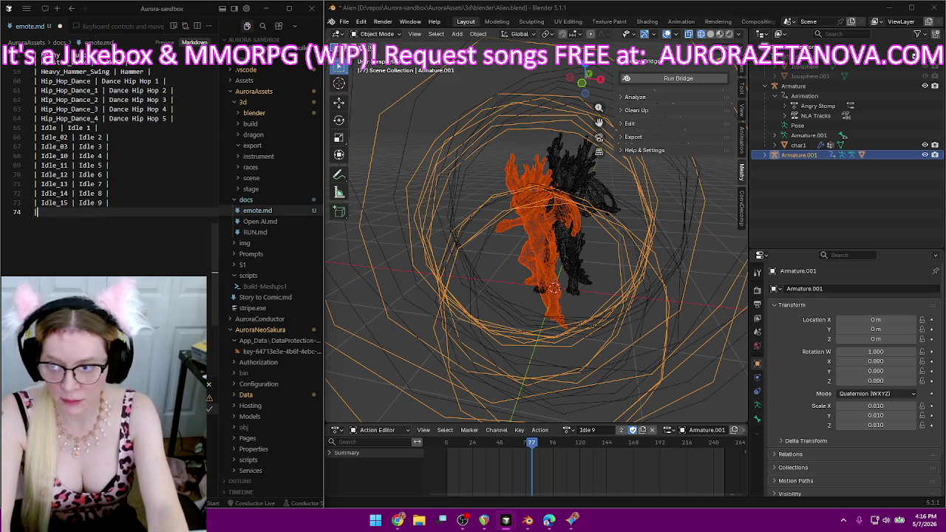
# Rename Idle_3 to Idle 10 with a fake user and log the Idle_3 | Idle 10 row.
pyautogui.click(567, 429)
pyautogui.click(598, 370)
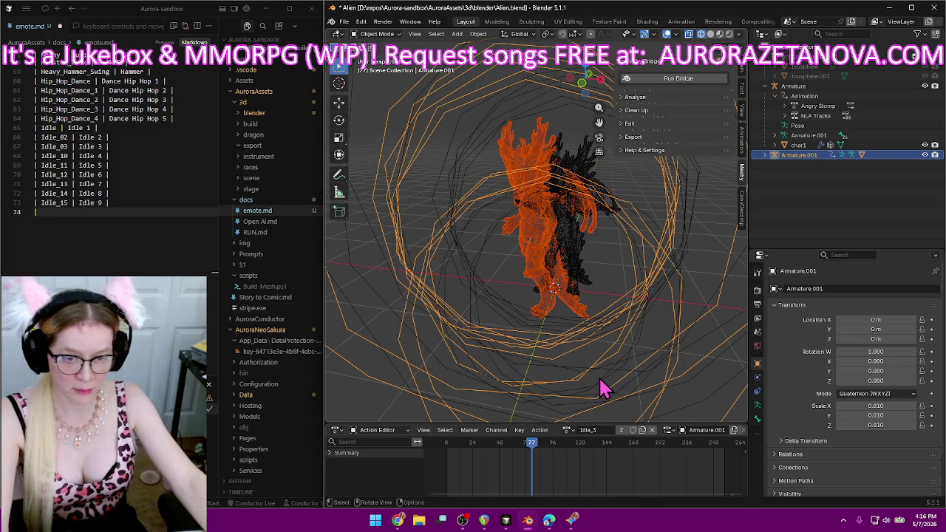
pyautogui.click(595, 430)
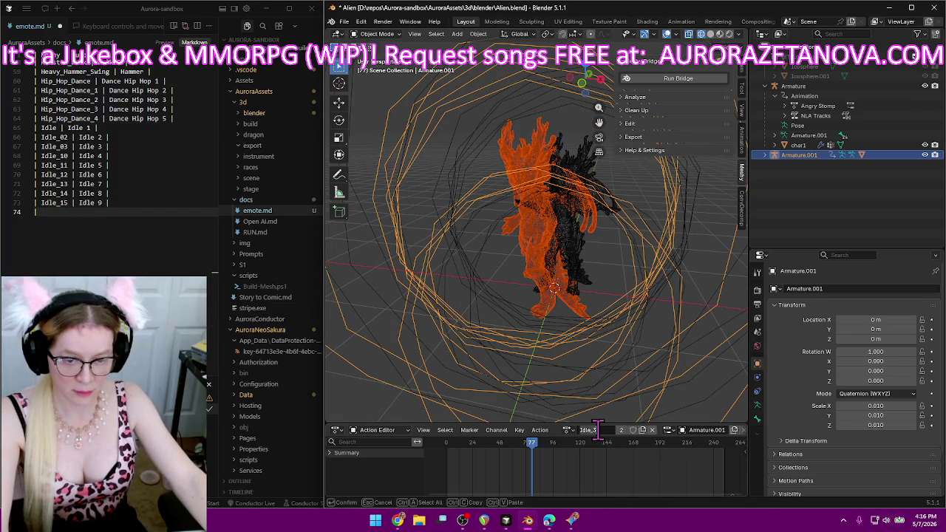
pyautogui.press('BackSpace')
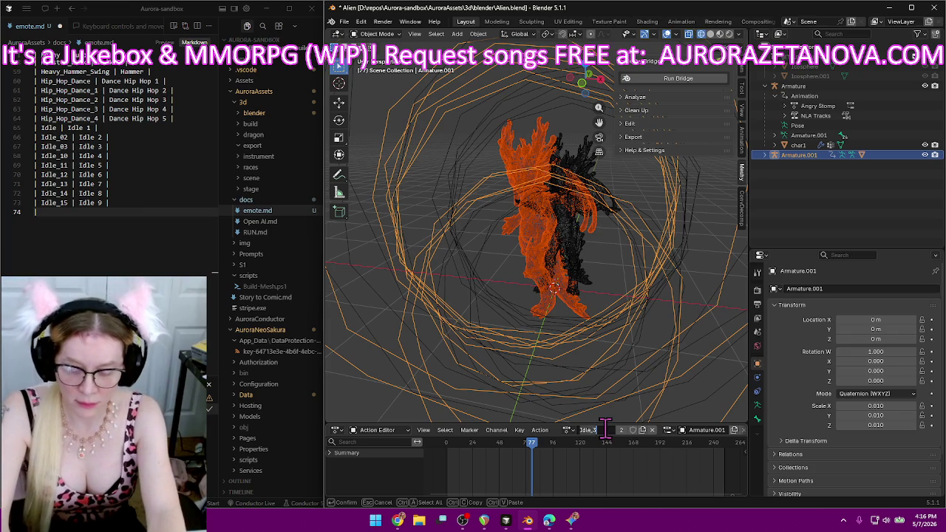
pyautogui.write('I')
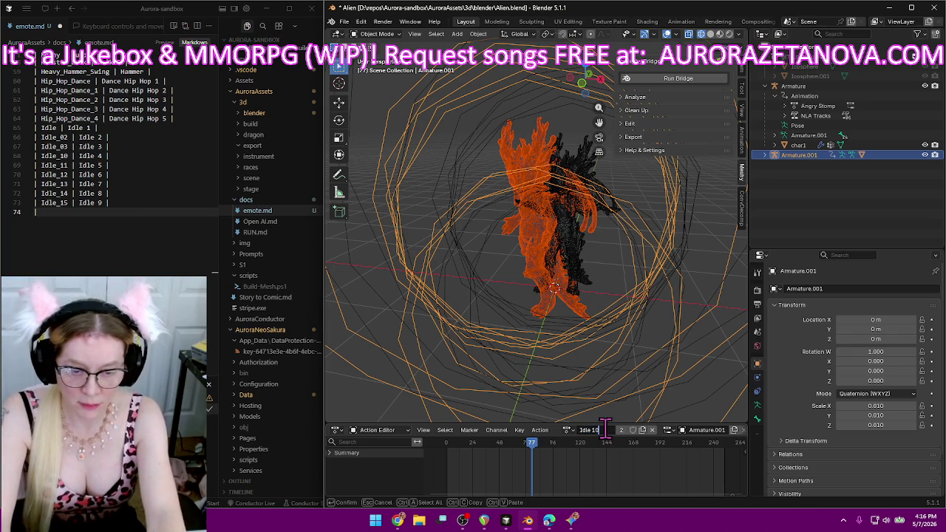
pyautogui.click(632, 430)
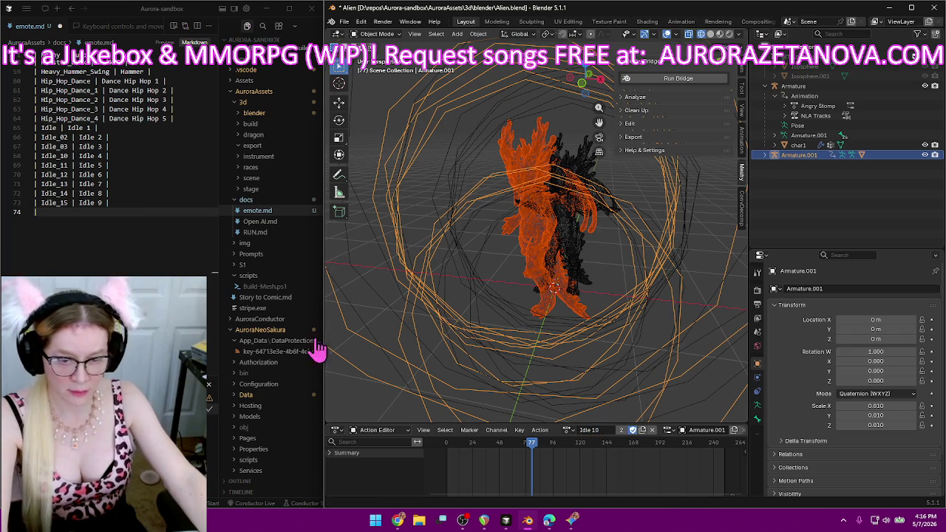
pyautogui.click(112, 212)
pyautogui.write('Idle_3')
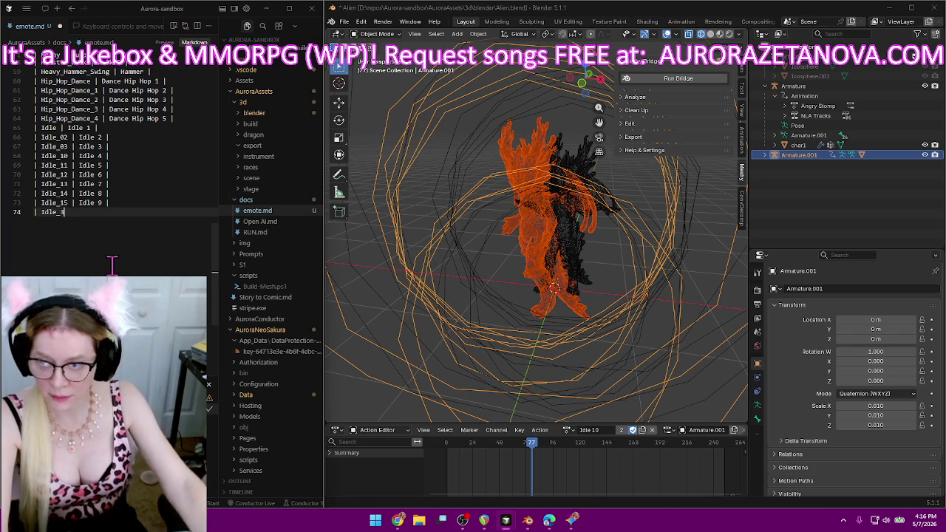
pyautogui.write(' | Idle 1')
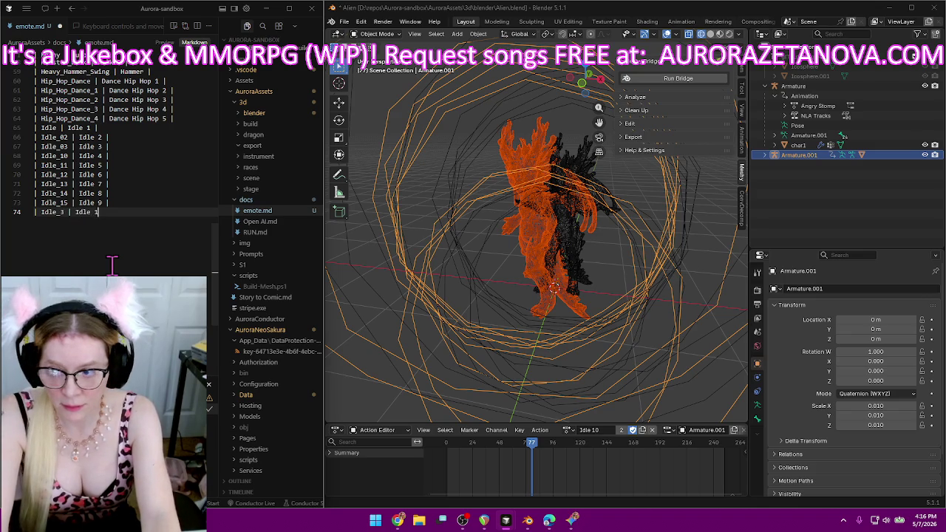
pyautogui.write('0 |')
pyautogui.press('Return')
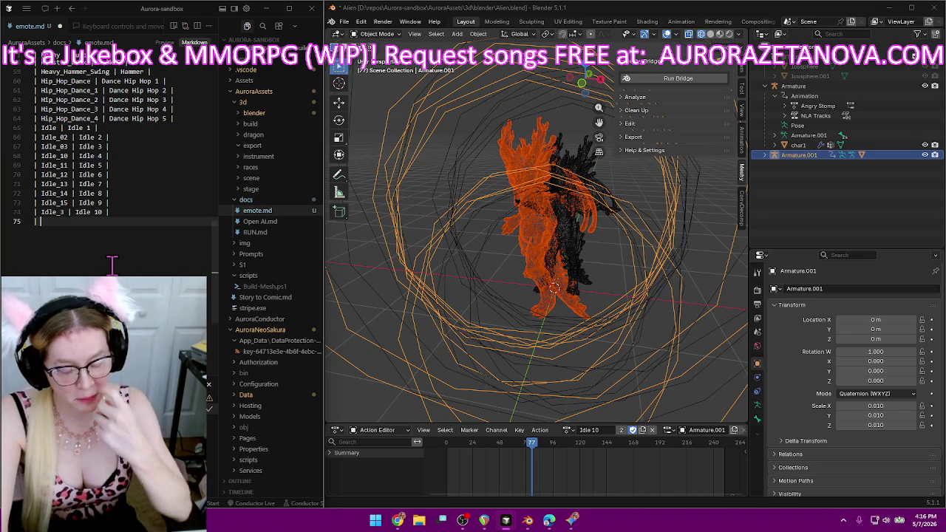
pyautogui.click(567, 429)
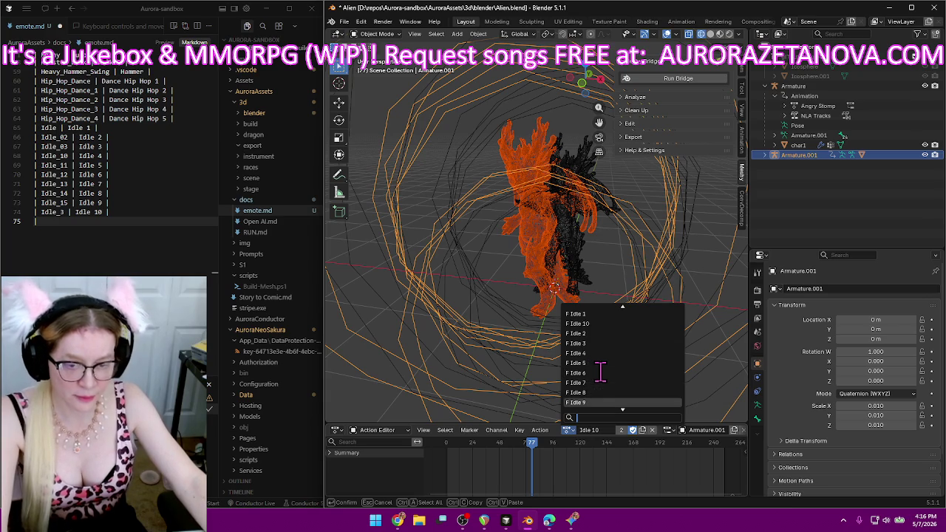
# Rename the Idle_4 action to Idle 11 and keep it with a fake user.
pyautogui.scroll(-10, 602, 355)
pyautogui.click(607, 334)
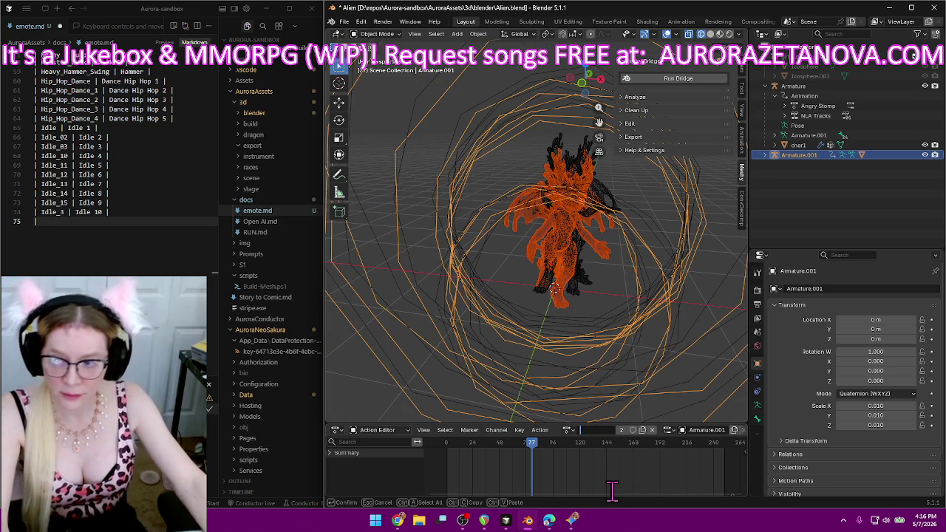
pyautogui.write('Idle 11')
pyautogui.press('Return')
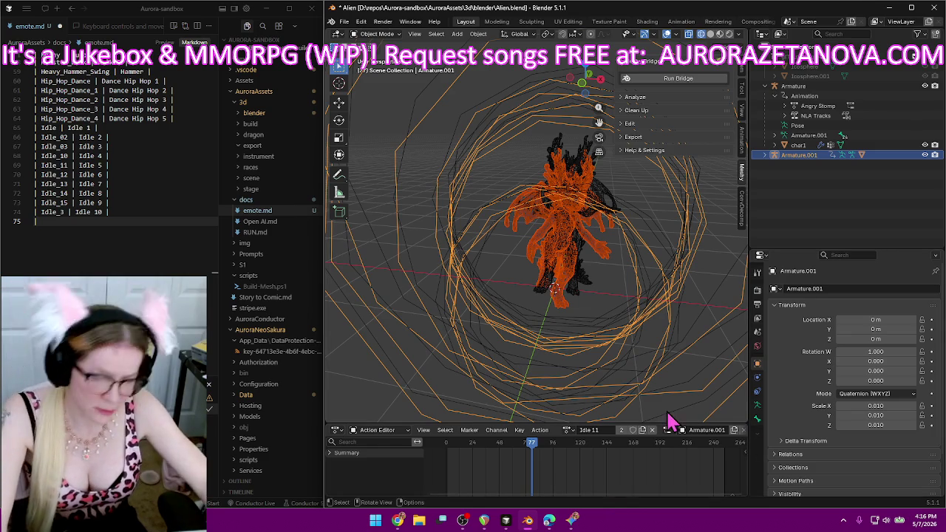
pyautogui.click(632, 430)
pyautogui.write('|')
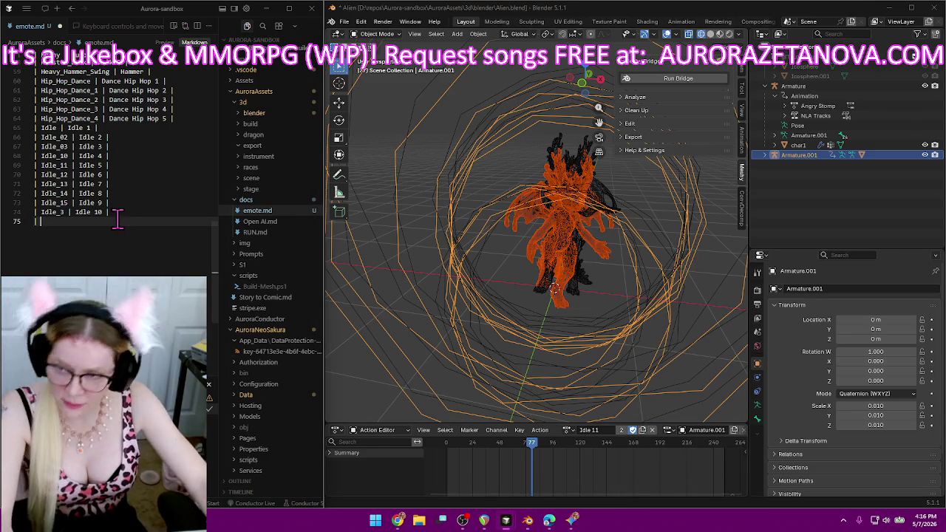
# Log the Idle_4 | Idle 11 row in emote.md.
pyautogui.write('Idle_4 | Idle')
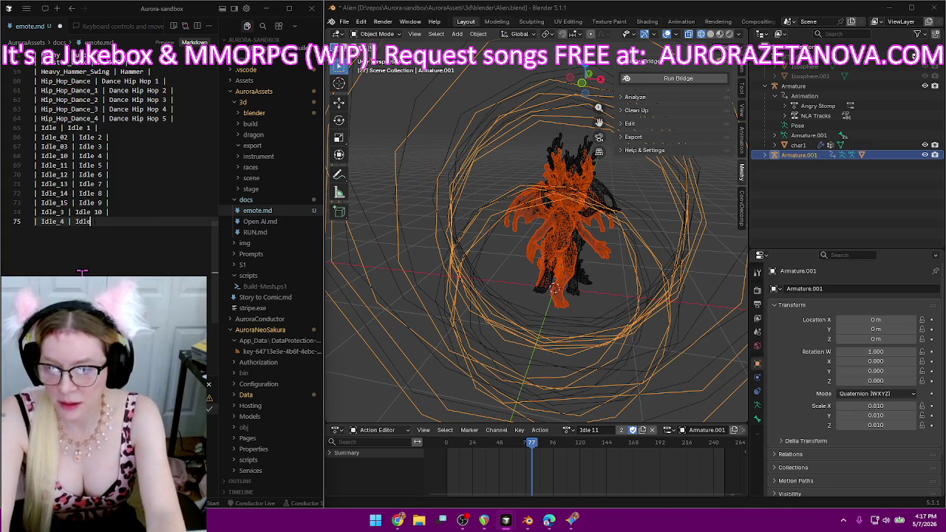
pyautogui.write(' 11')
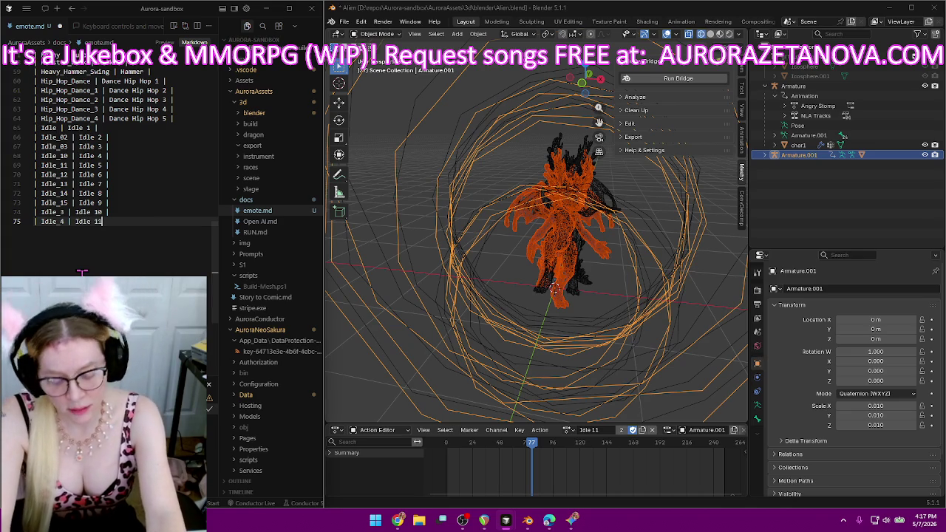
pyautogui.write(' |')
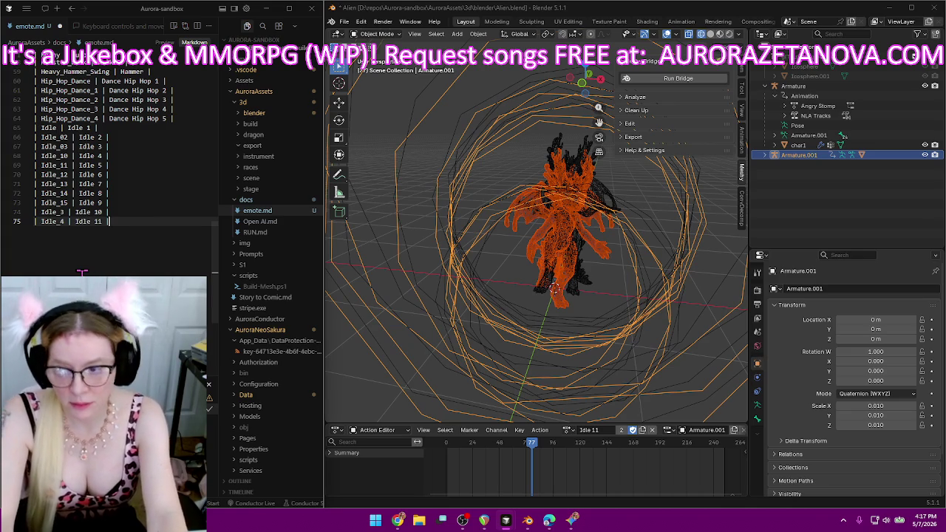
pyautogui.press('Return')
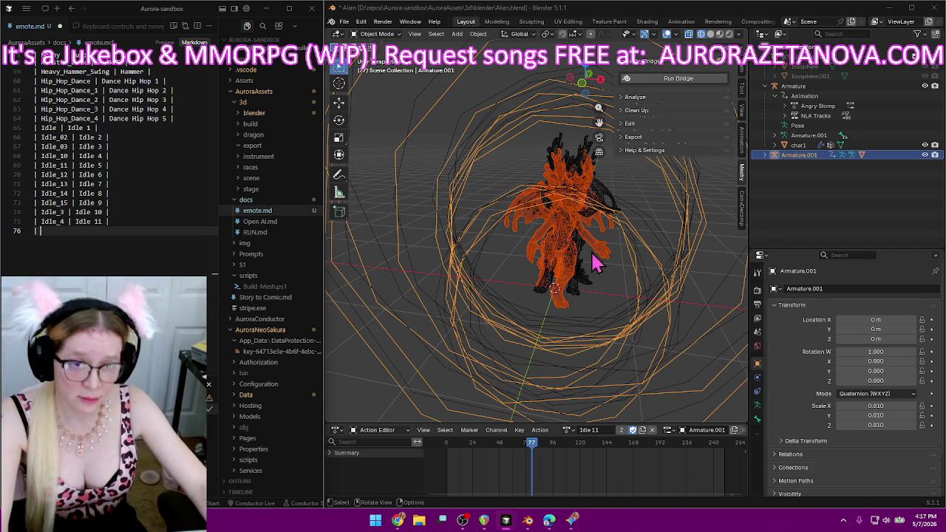
# Switch the armature to Idle_5, rename it Idle 12, and enable its fake user.
pyautogui.click(567, 430)
pyautogui.scroll(-9, 614, 370)
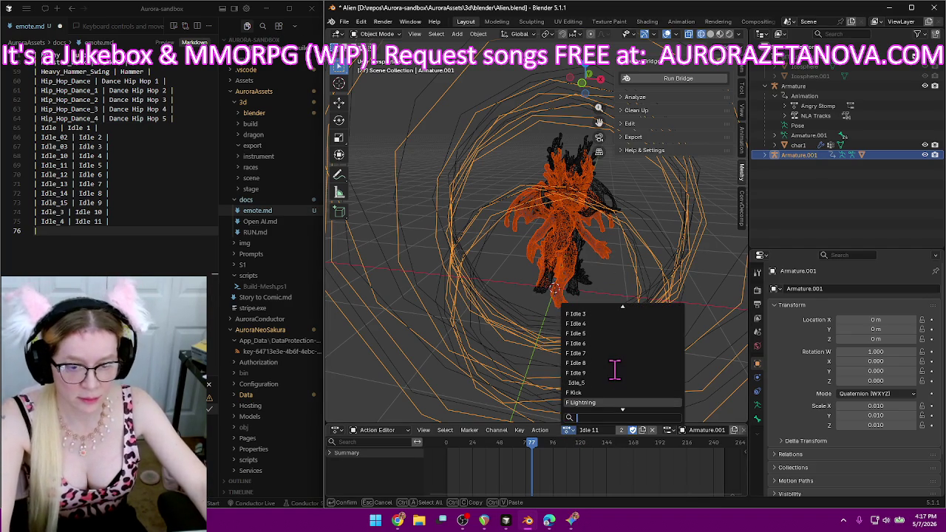
pyautogui.click(589, 382)
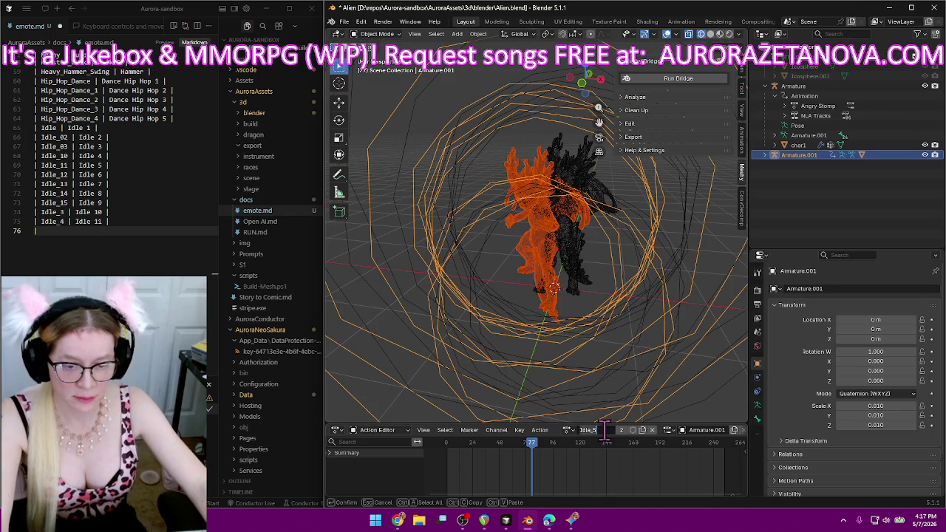
pyautogui.press('BackSpace')
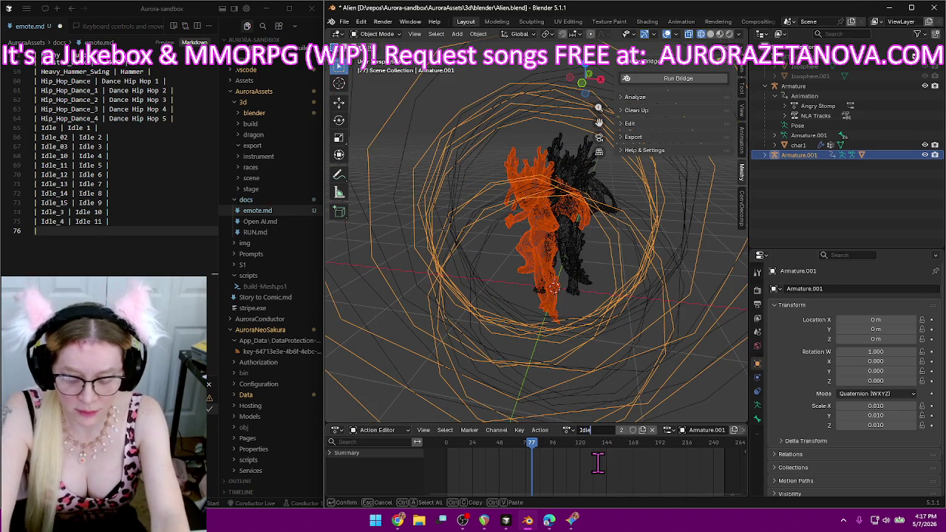
pyautogui.write('12')
pyautogui.press('Return')
pyautogui.click(632, 430)
# Add the Idle 12 mapping to the Idle_5 row in emote.md.
pyautogui.click(139, 230)
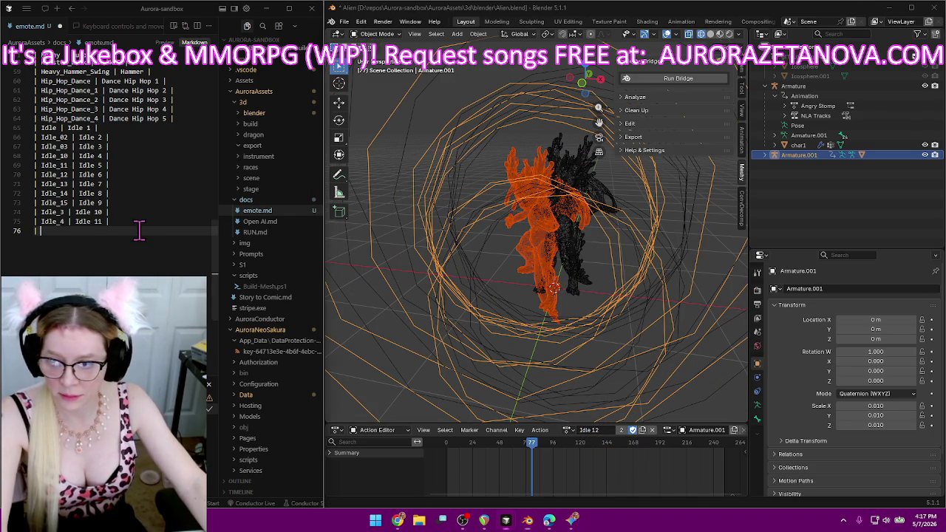
pyautogui.write('| Idle_5 | Idle')
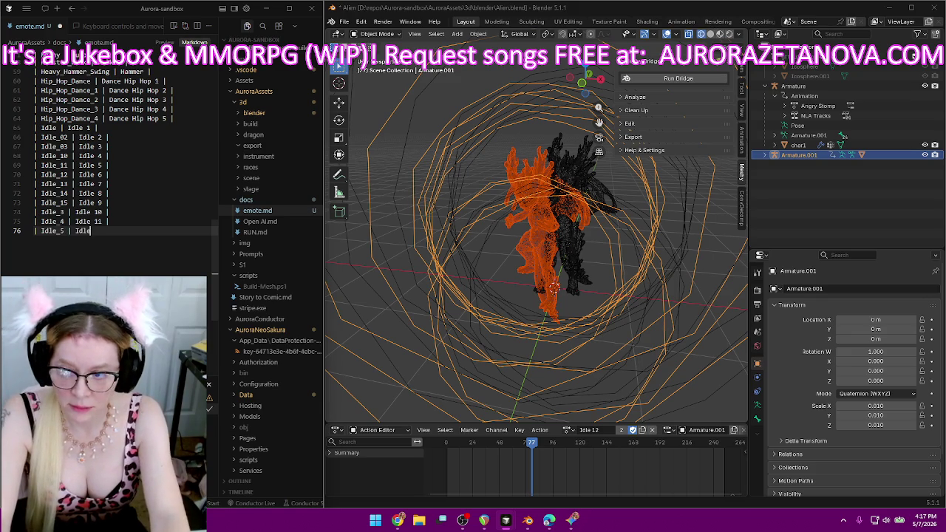
pyautogui.write(' 12 |')
pyautogui.press('Return')
pyautogui.write('|')
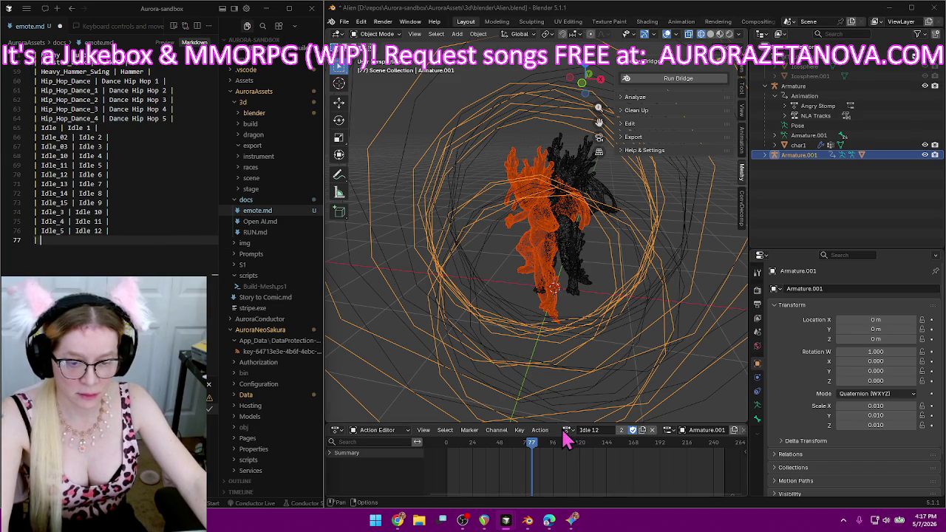
# Browse through the armature's action list, then select only the Armature.001 rig.
pyautogui.click(569, 429)
pyautogui.scroll(-2, 643, 370)
pyautogui.scroll(-10, 643, 370)
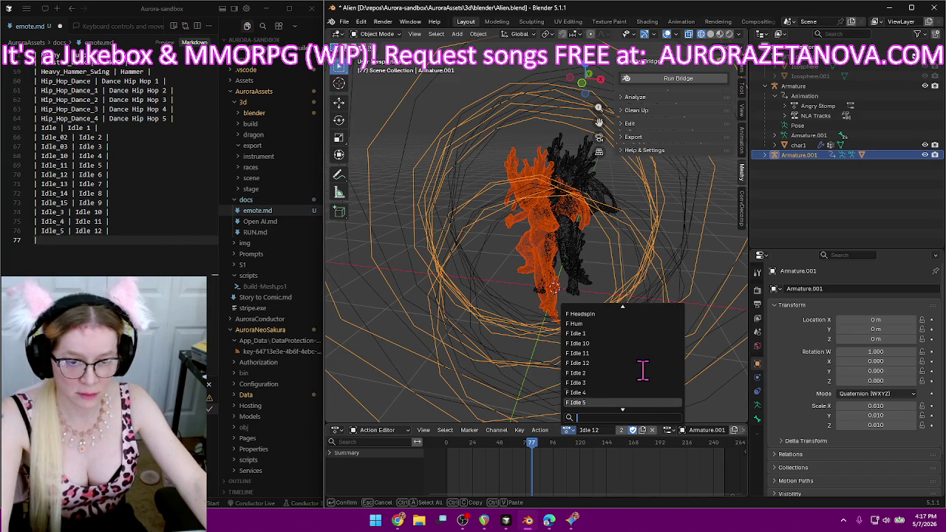
pyautogui.scroll(-3, 642, 369)
pyautogui.scroll(-4, 643, 369)
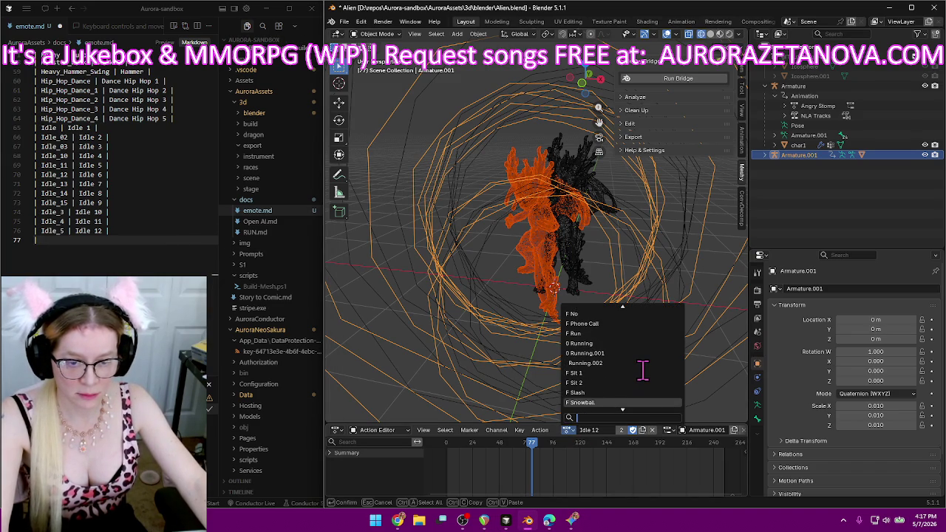
pyautogui.scroll(-3, 643, 370)
pyautogui.scroll(-2, 642, 370)
pyautogui.scroll(-3, 643, 370)
pyautogui.scroll(-3, 643, 369)
pyautogui.scroll(-2, 643, 369)
pyautogui.scroll(-2, 642, 369)
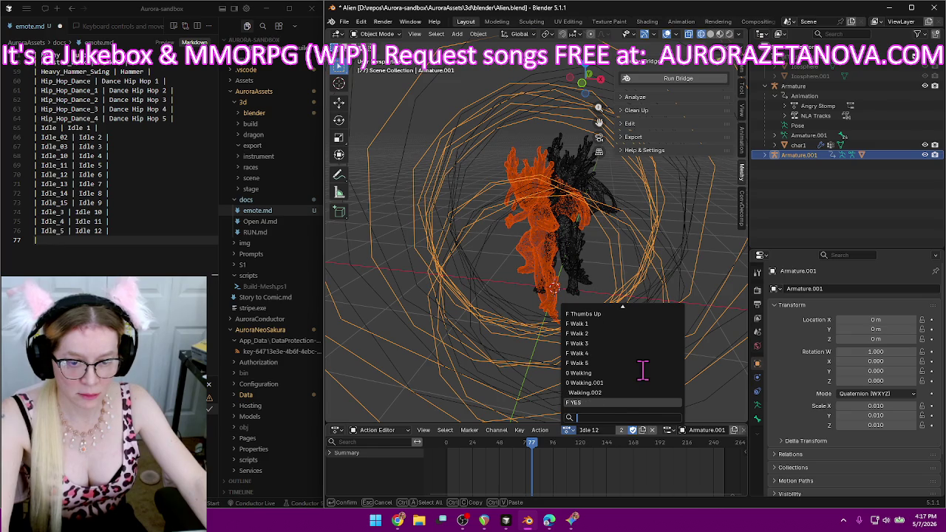
pyautogui.scroll(1, 643, 369)
pyautogui.scroll(6, 642, 370)
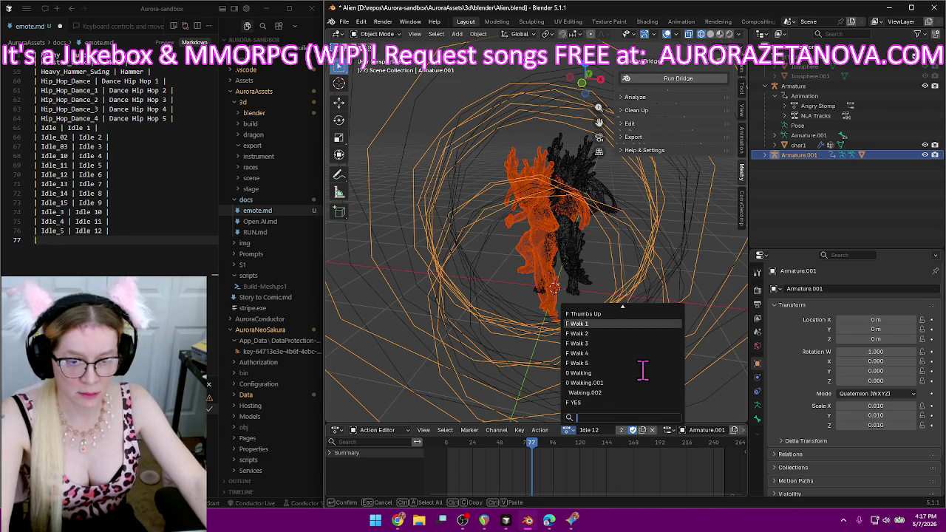
pyautogui.scroll(4, 643, 369)
pyautogui.scroll(5, 643, 369)
pyautogui.scroll(3, 643, 371)
pyautogui.scroll(6, 643, 370)
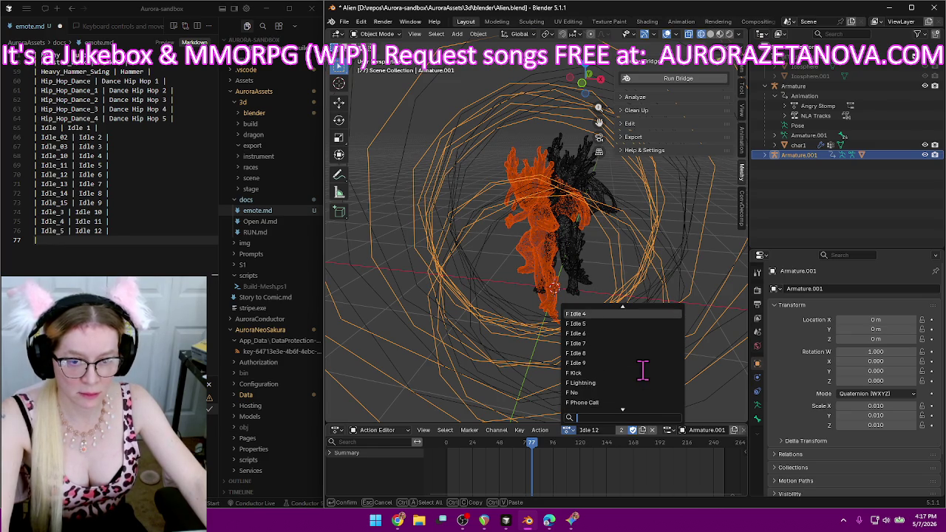
pyautogui.scroll(4, 643, 371)
pyautogui.scroll(5, 642, 371)
pyautogui.scroll(5, 643, 371)
pyautogui.scroll(5, 643, 370)
pyautogui.scroll(3, 642, 371)
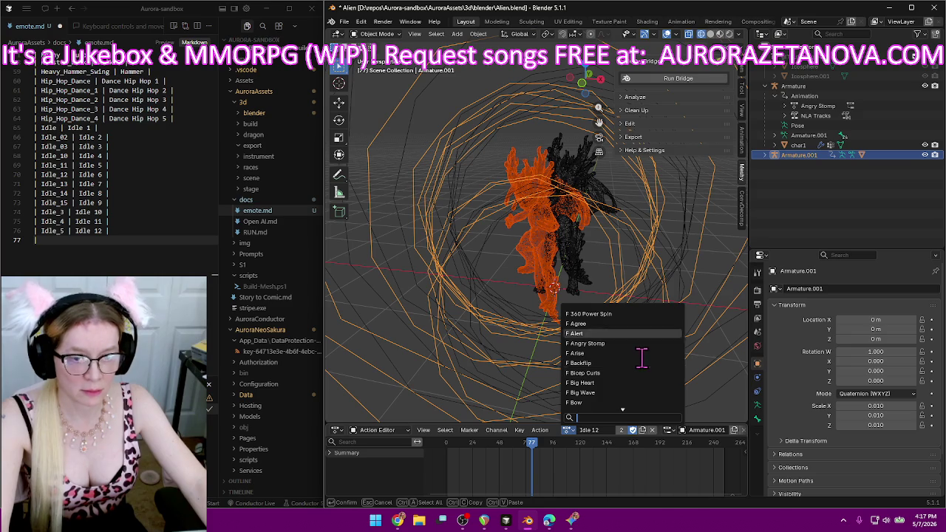
pyautogui.click(804, 166)
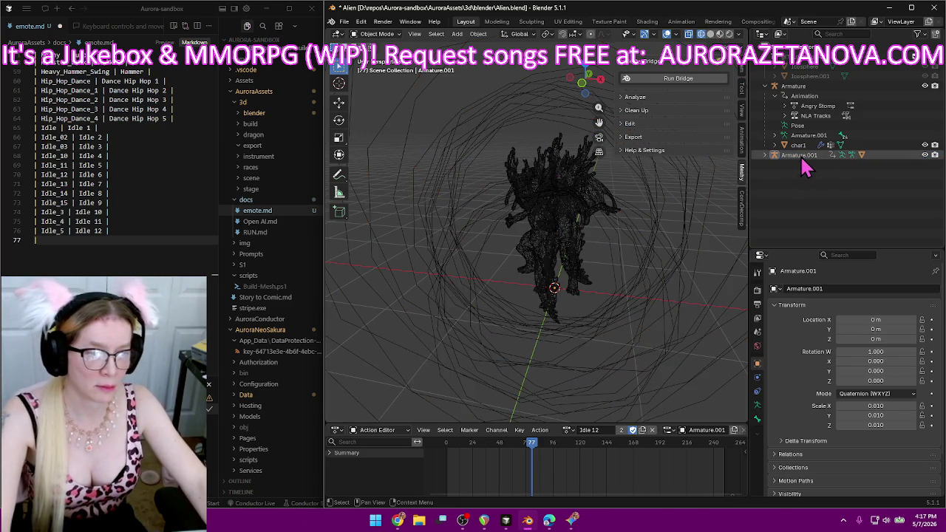
# Delete the Armature.001 rig and select the original Armature.
pyautogui.click(802, 155)
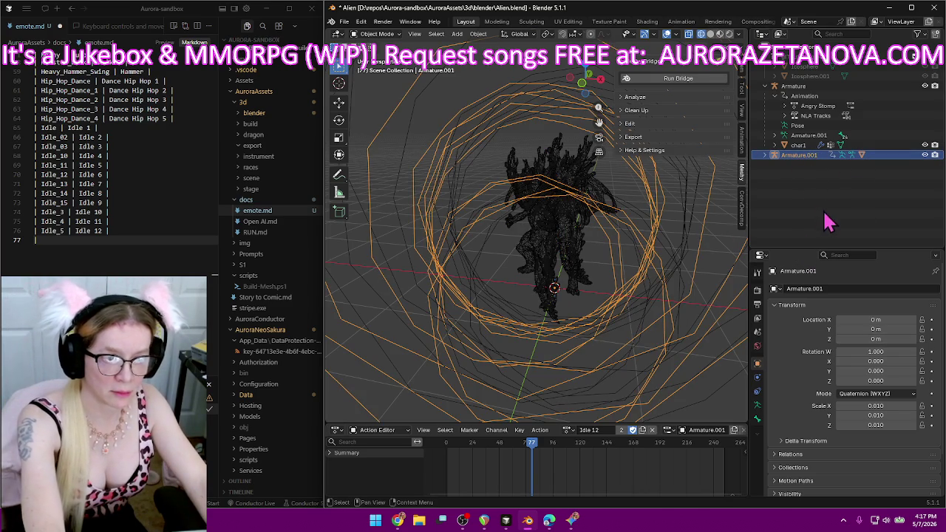
pyautogui.press('Delete')
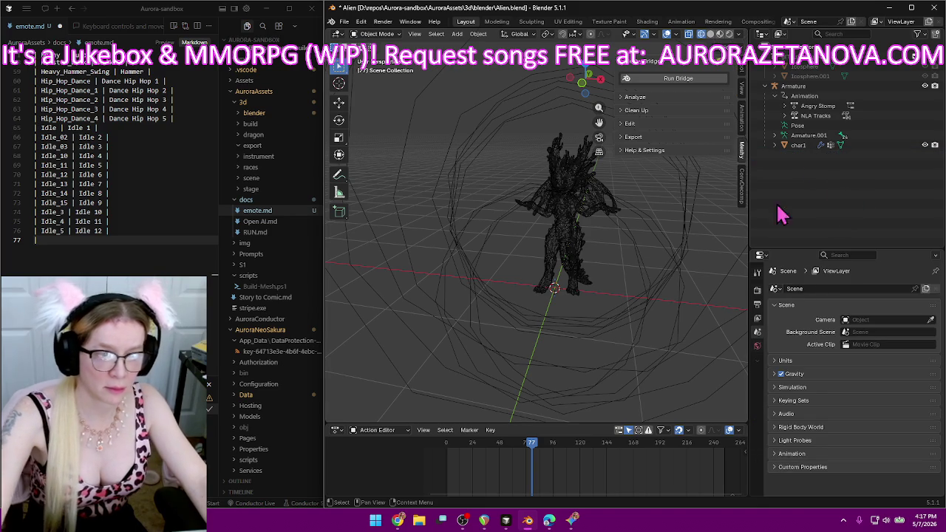
pyautogui.click(500, 223)
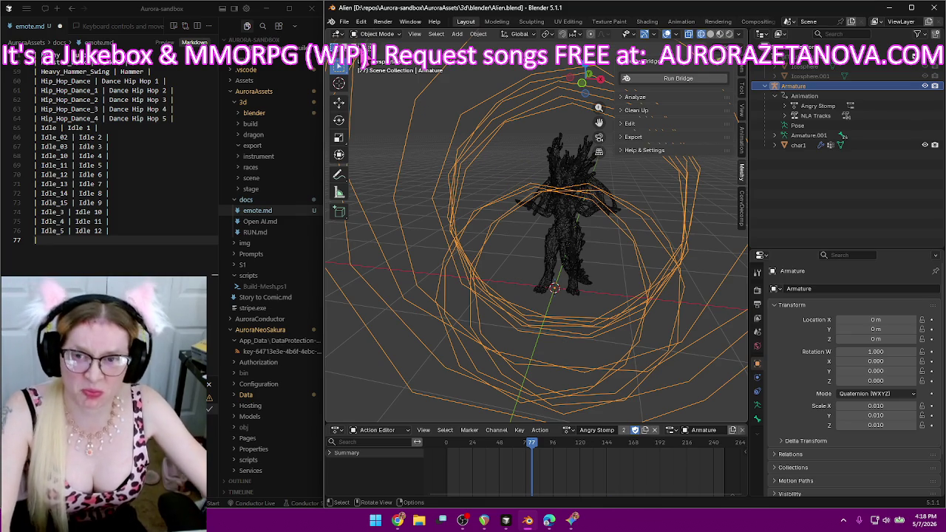
pyautogui.click(343, 21)
pyautogui.moveTo(362, 161)
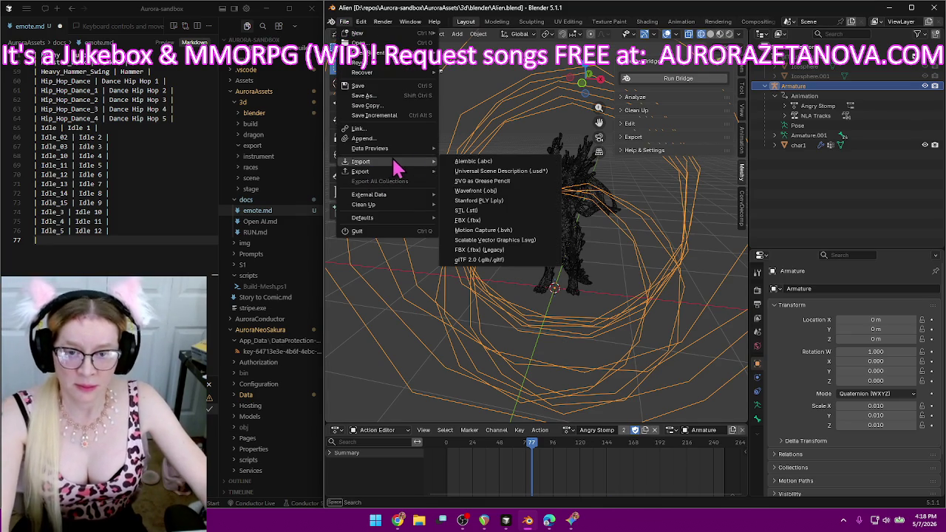
# In the glTF import browser, go up to the Alien downloads folder and delete Dragon_biped (2).
pyautogui.click(480, 260)
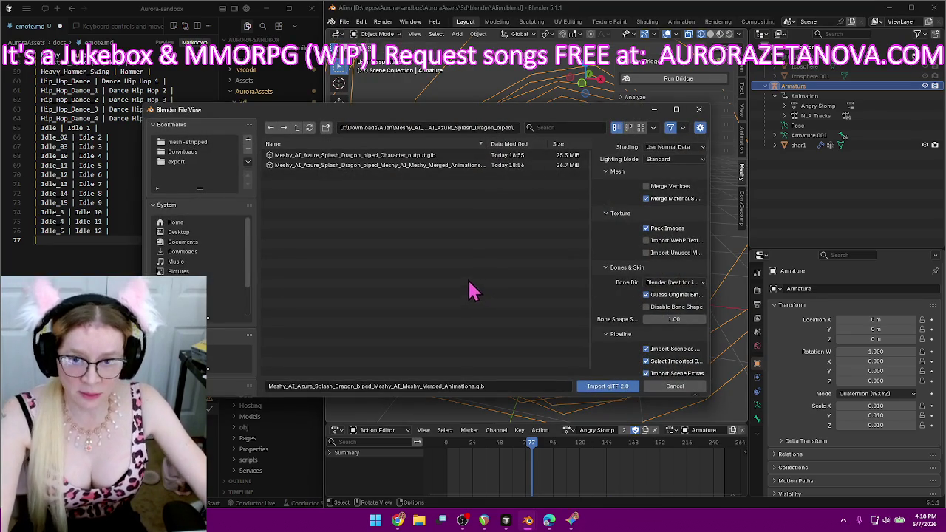
pyautogui.click(296, 128)
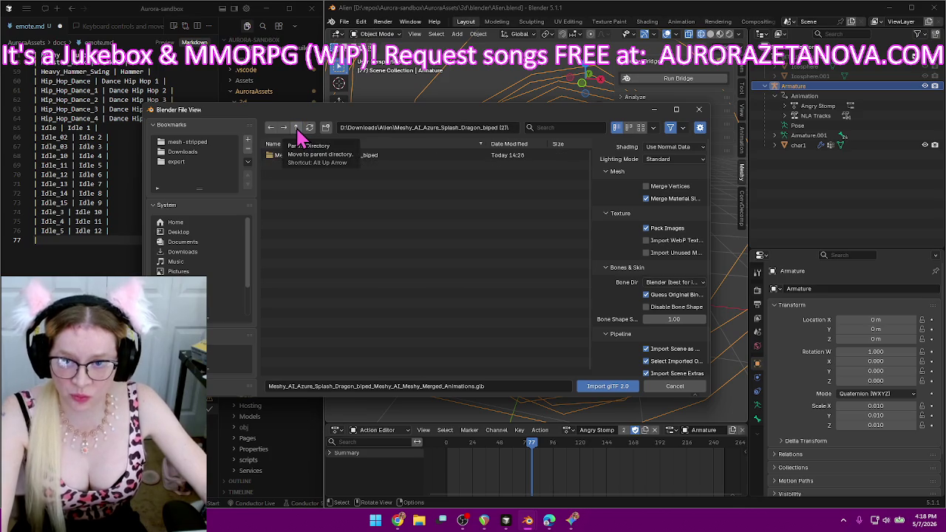
pyautogui.click(297, 127)
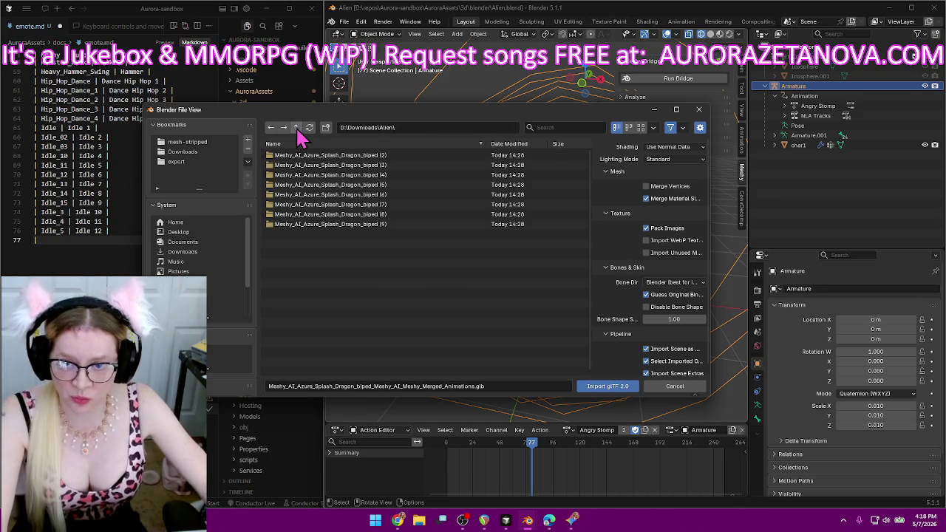
pyautogui.press('Delete')
pyautogui.click(397, 311)
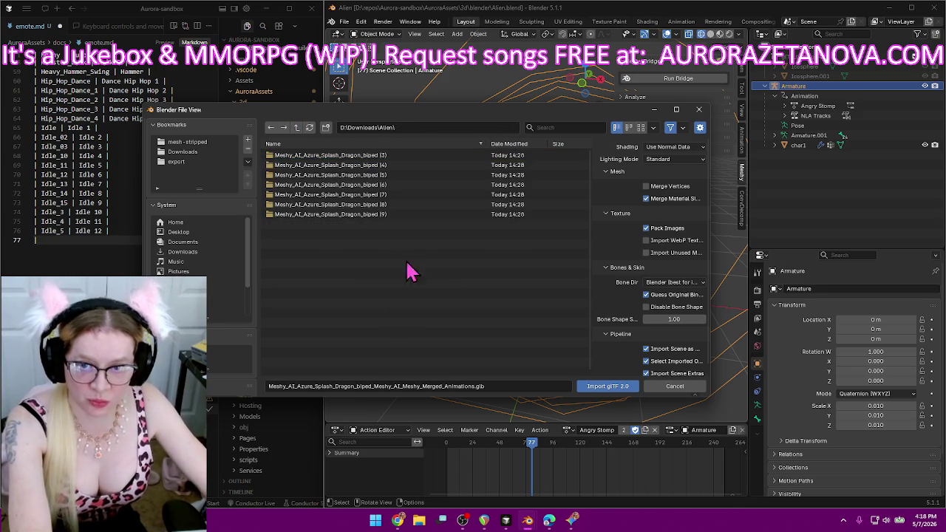
# Import the Merged_Animations .glb from the Dragon_biped (3) folder.
pyautogui.doubleClick(395, 158)
pyautogui.doubleClick(395, 157)
pyautogui.click(401, 168)
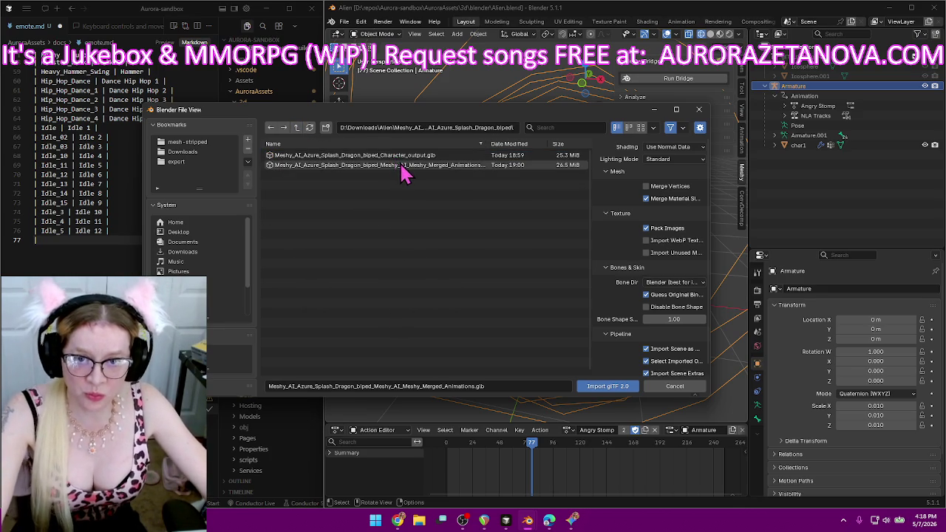
pyautogui.doubleClick(402, 167)
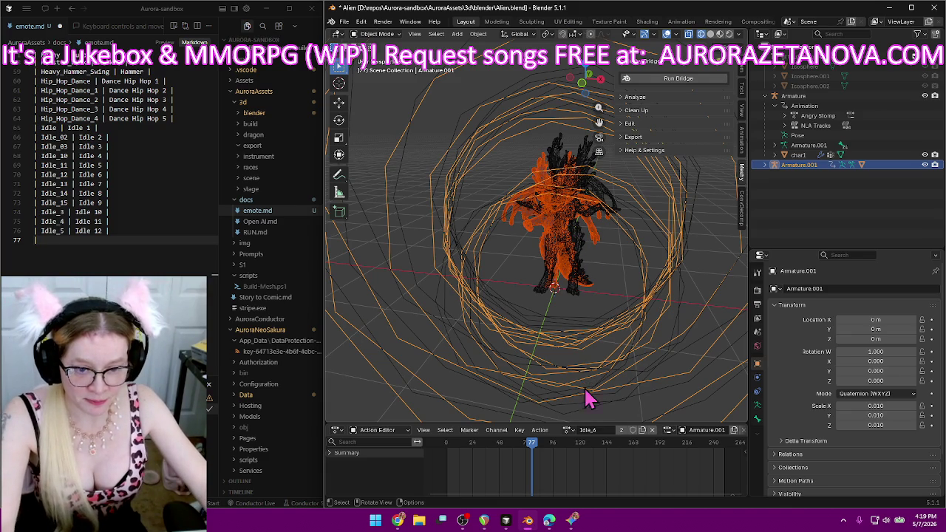
# Rename the Idle_6 action to Idle 13 and keep it with a fake user.
pyautogui.click(567, 430)
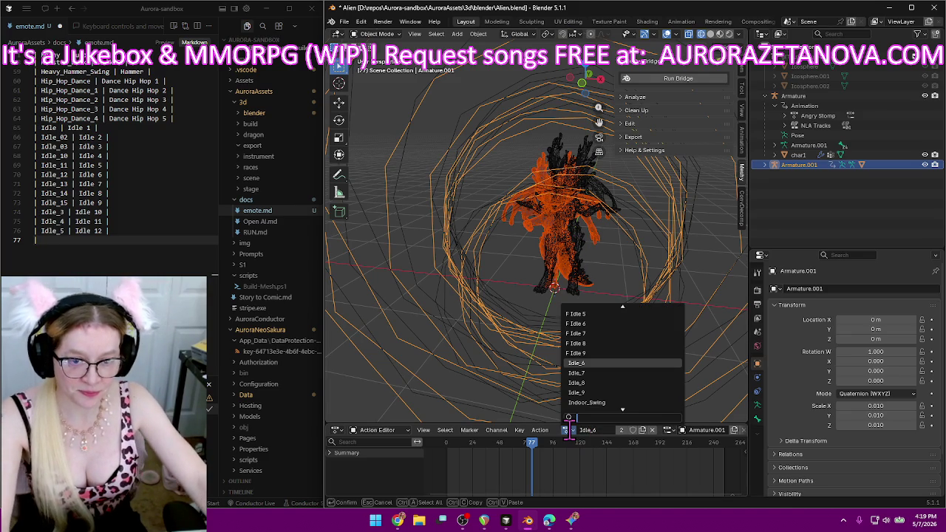
pyautogui.click(605, 363)
pyautogui.doubleClick(600, 429)
pyautogui.write('Idle_13')
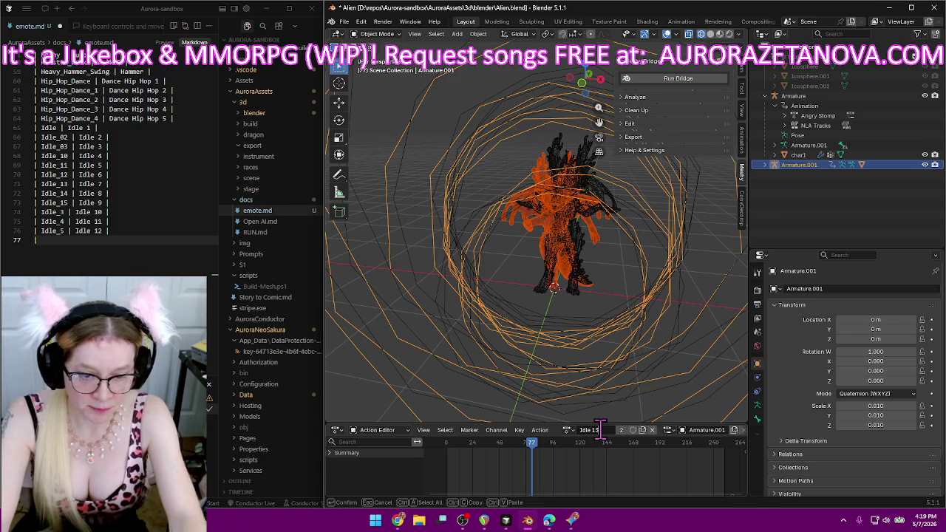
pyautogui.press('Return')
pyautogui.click(632, 430)
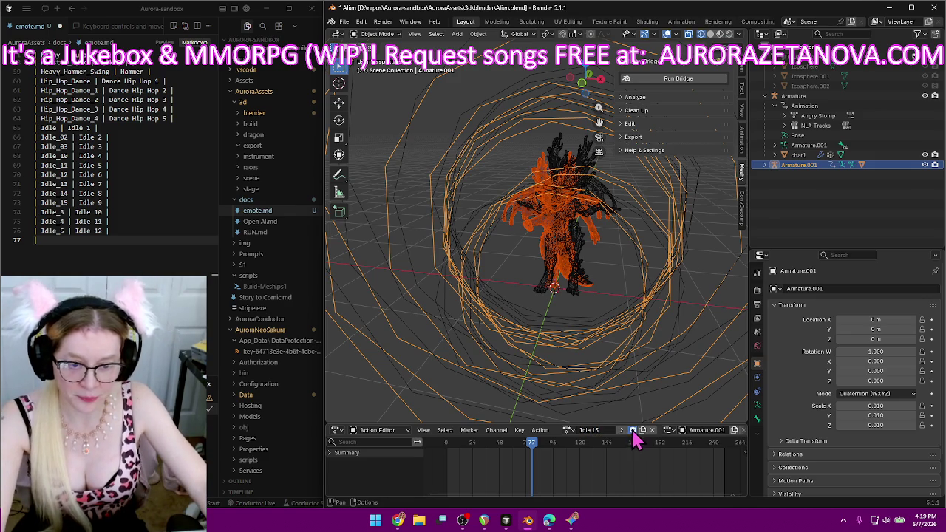
# Log Idle 13 in emote.md and save the file.
pyautogui.click(74, 244)
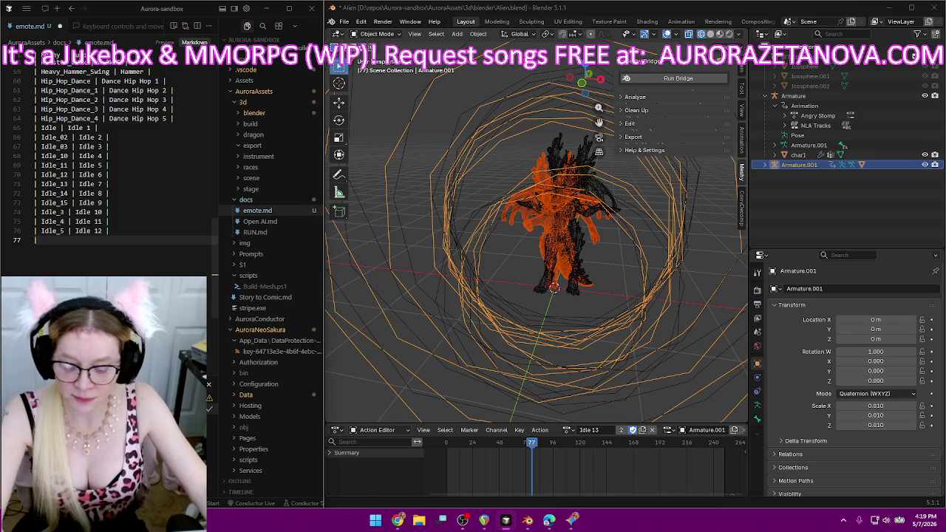
pyautogui.write('| Idle_6 | Idle 13')
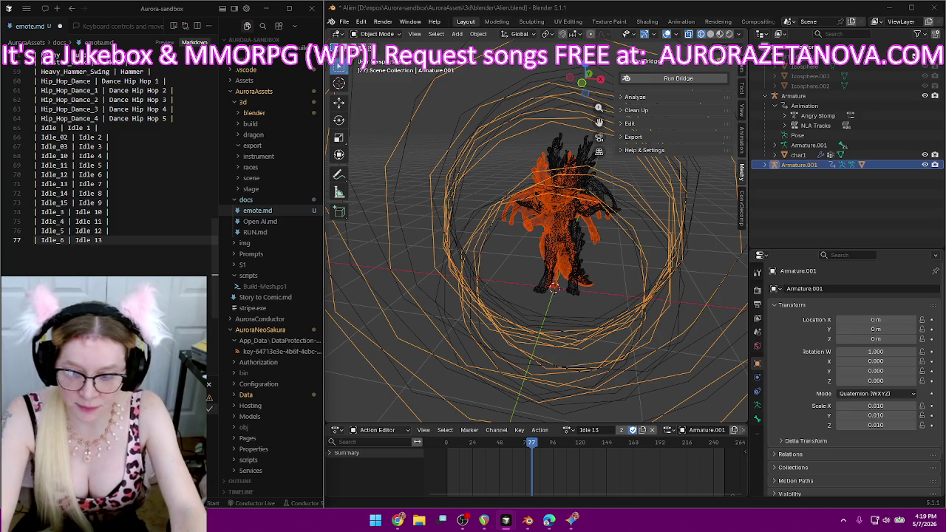
pyautogui.press('Return')
pyautogui.hotkey('ctrl', 's')
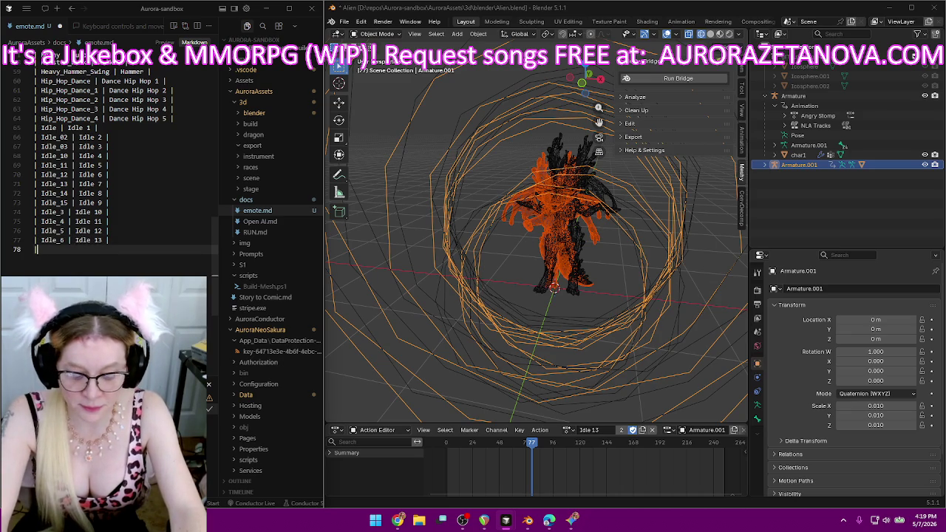
# Switch the rig to Idle_7 and rename it Idle 14.
pyautogui.click(568, 431)
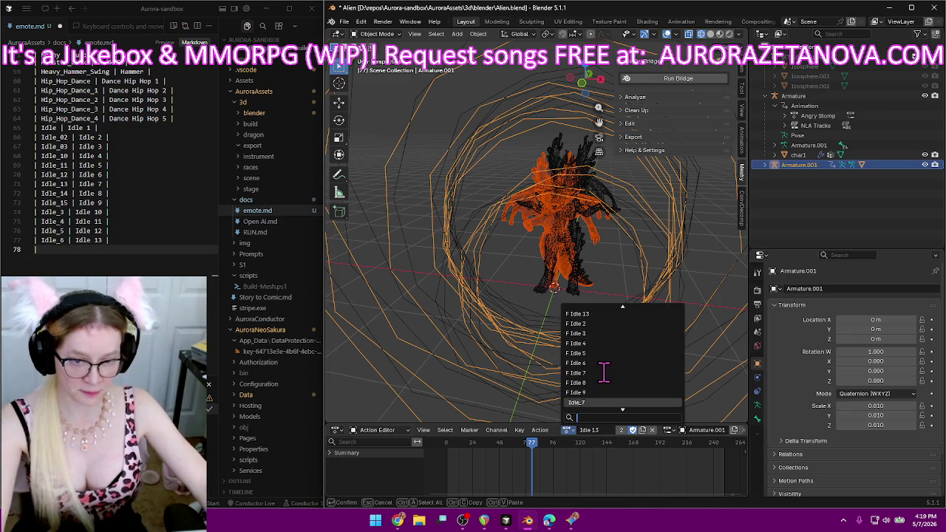
pyautogui.click(603, 363)
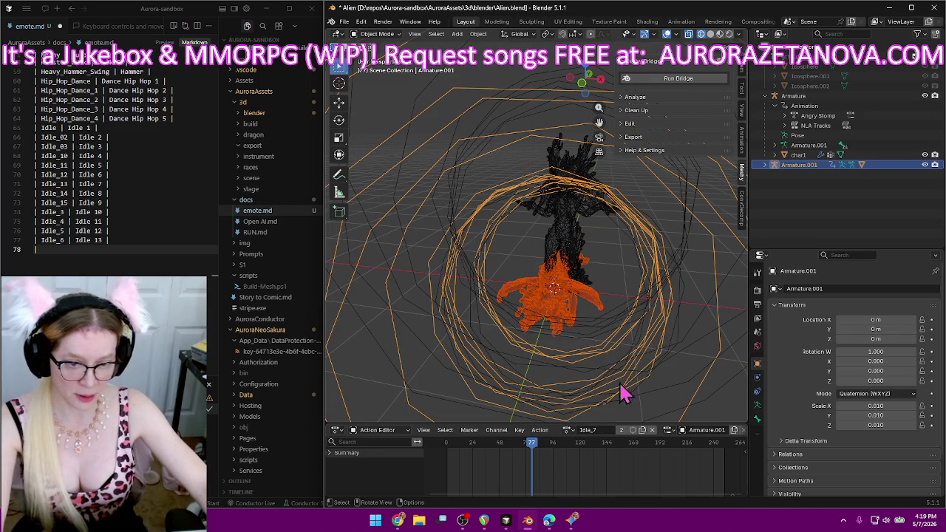
pyautogui.doubleClick(606, 430)
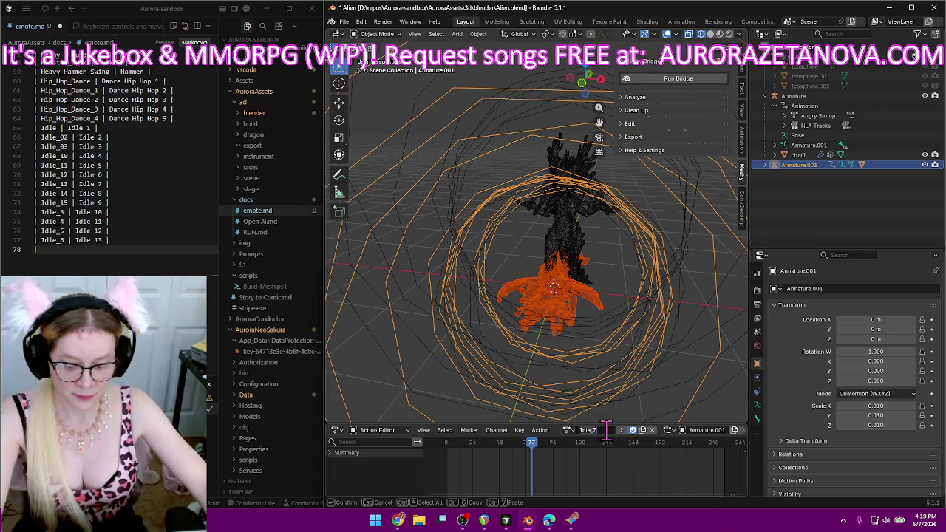
pyautogui.press('BackSpace')
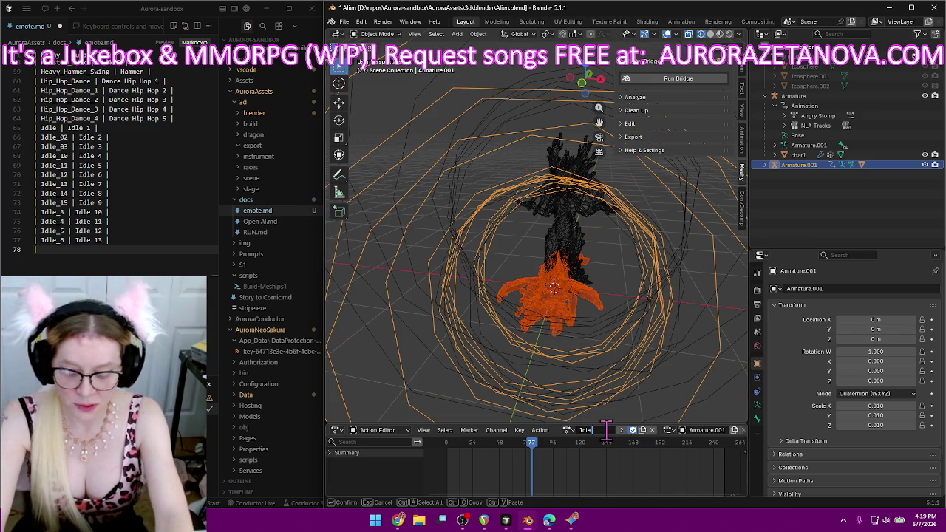
pyautogui.write('14')
pyautogui.press('Return')
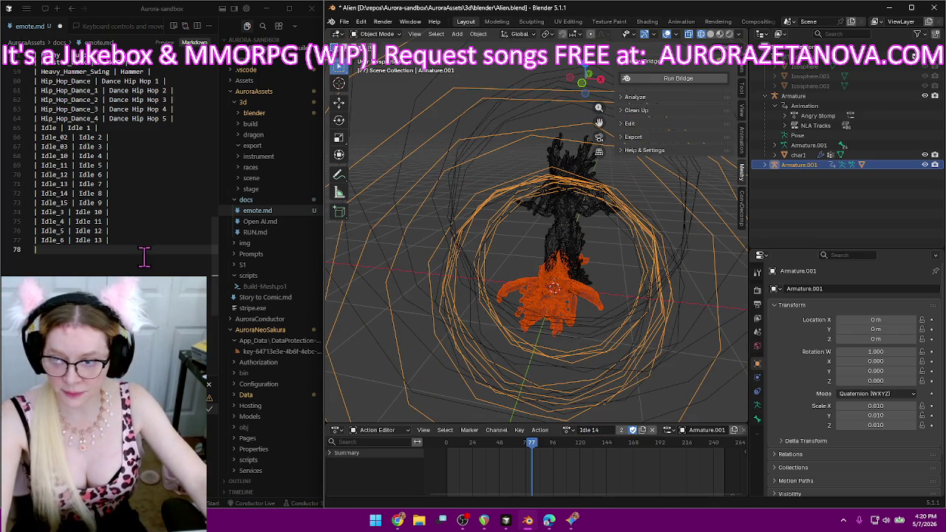
# Add the Idle_7 | Idle 14 row to emote.md.
pyautogui.write('| Idle_7')
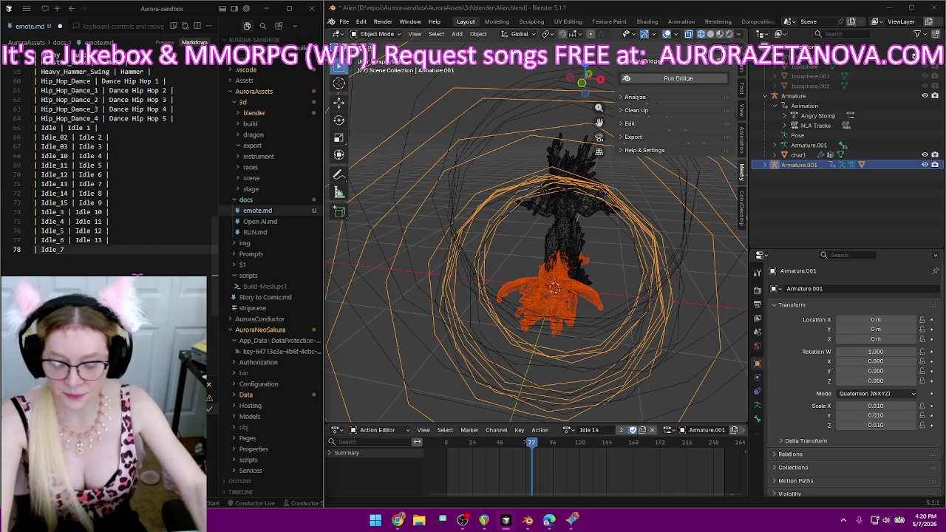
pyautogui.write(' | Idle ')
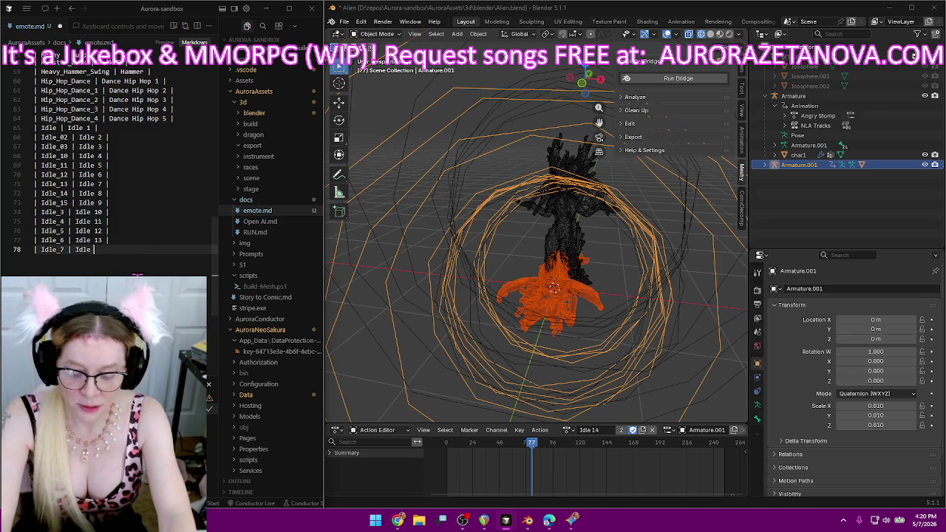
pyautogui.write('14 ')
pyautogui.write('|')
pyautogui.press('Return')
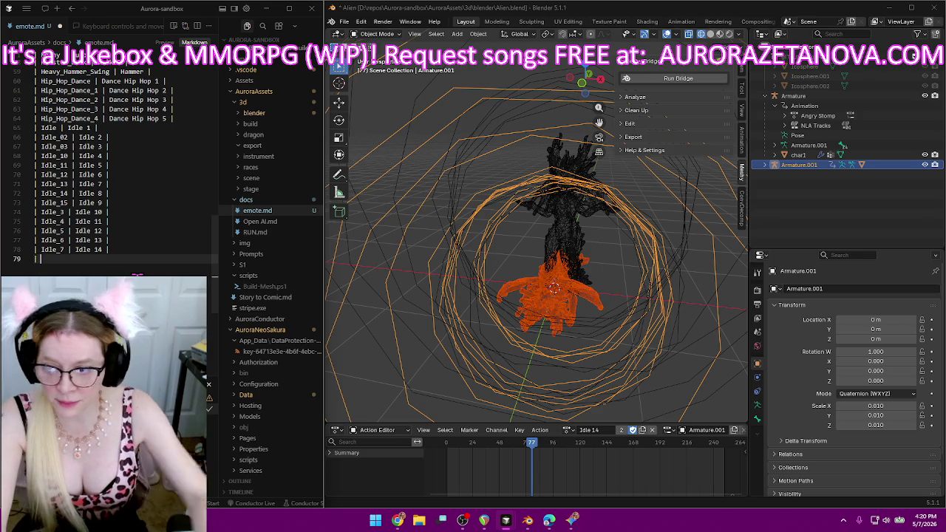
pyautogui.click(568, 430)
# Switch the rig to Idle_8 and rename it Idle 15.
pyautogui.scroll(-5, 600, 374)
pyautogui.scroll(-5, 609, 351)
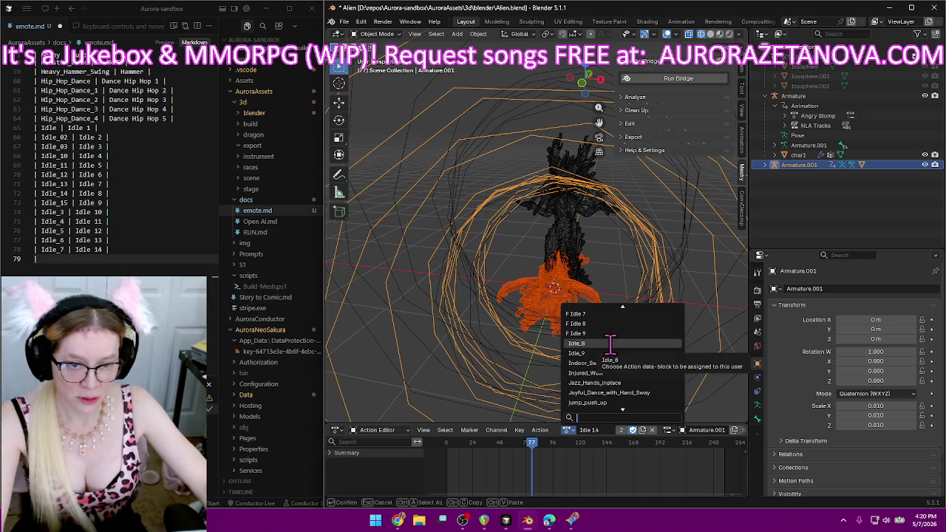
pyautogui.click(610, 343)
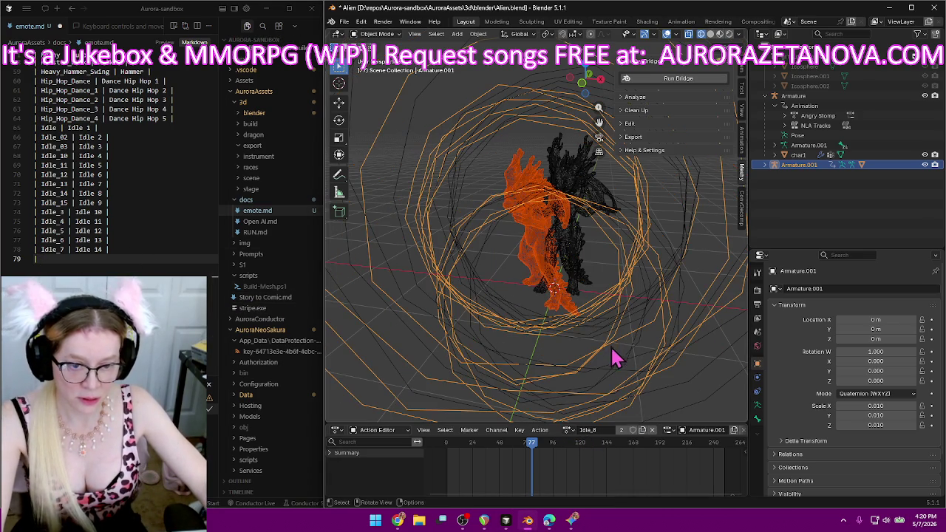
pyautogui.click(600, 430)
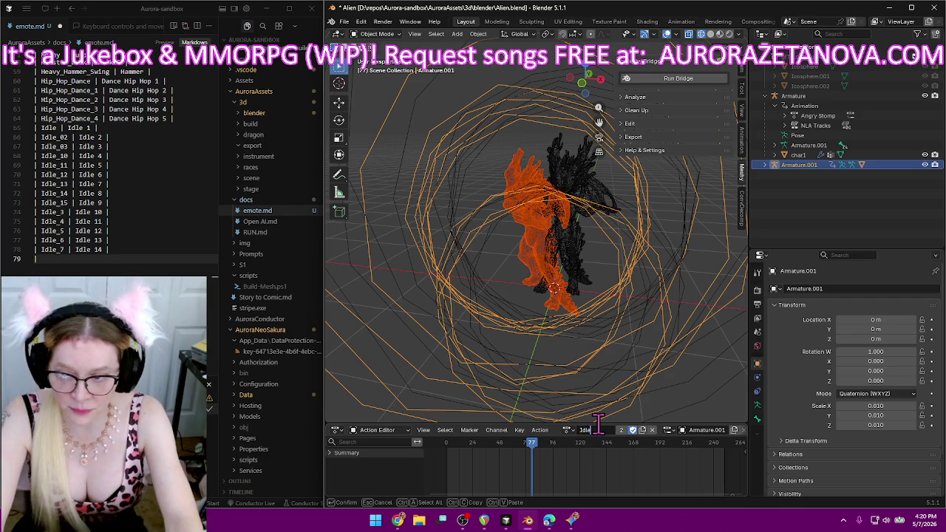
pyautogui.write(' 15')
pyautogui.press('Return')
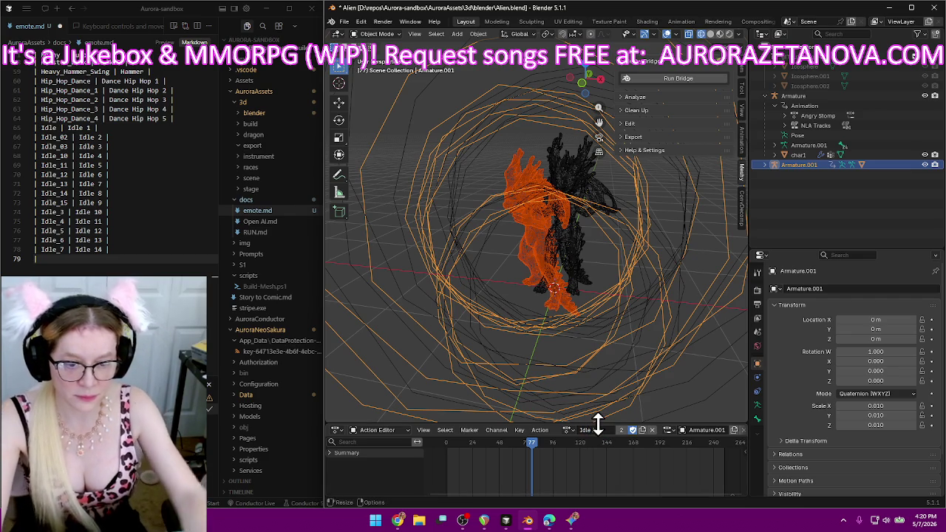
# Log the Idle_8 | Idle 15 row in emote.md and save it.
pyautogui.click(67, 267)
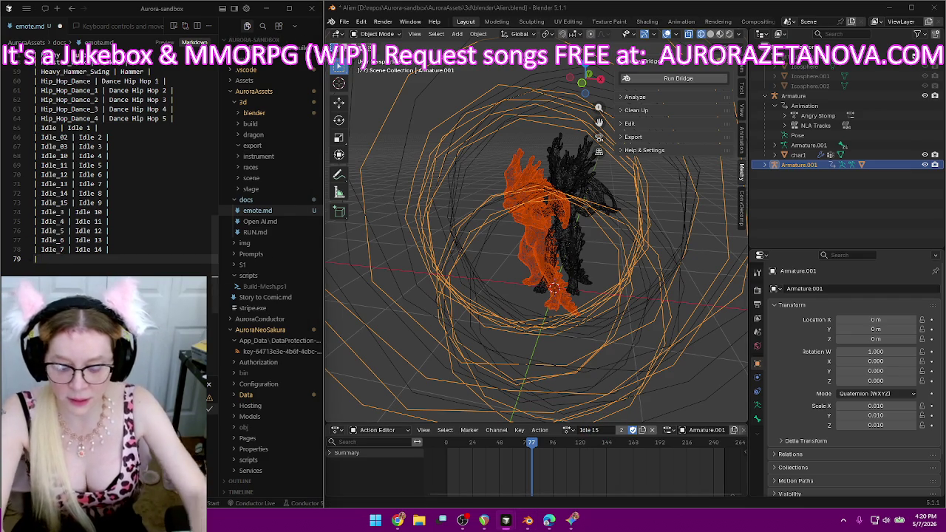
pyautogui.write('| Idle_8 | ')
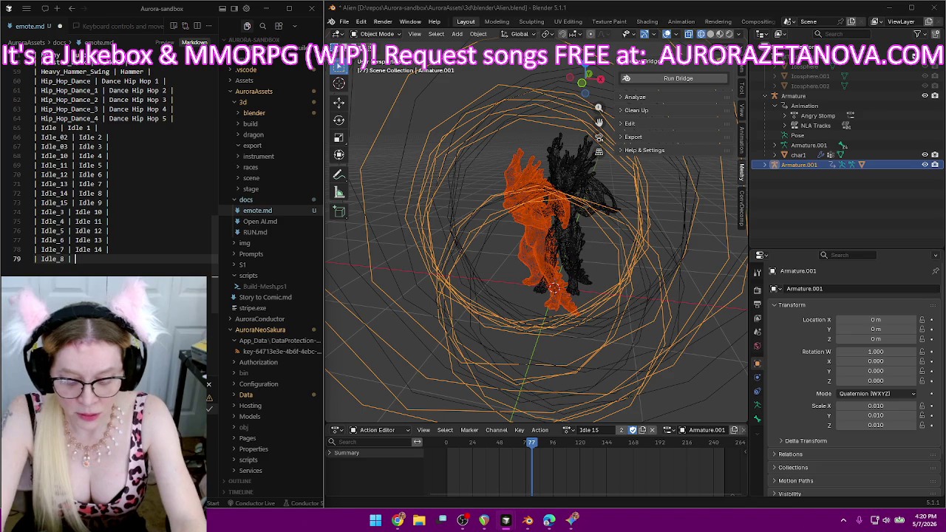
pyautogui.write('Idle 15')
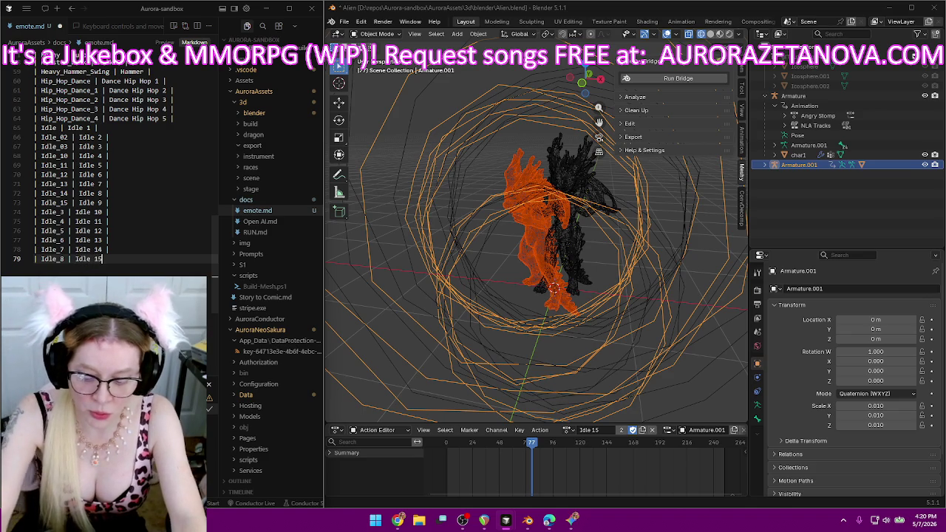
pyautogui.write(' |')
pyautogui.press('Return')
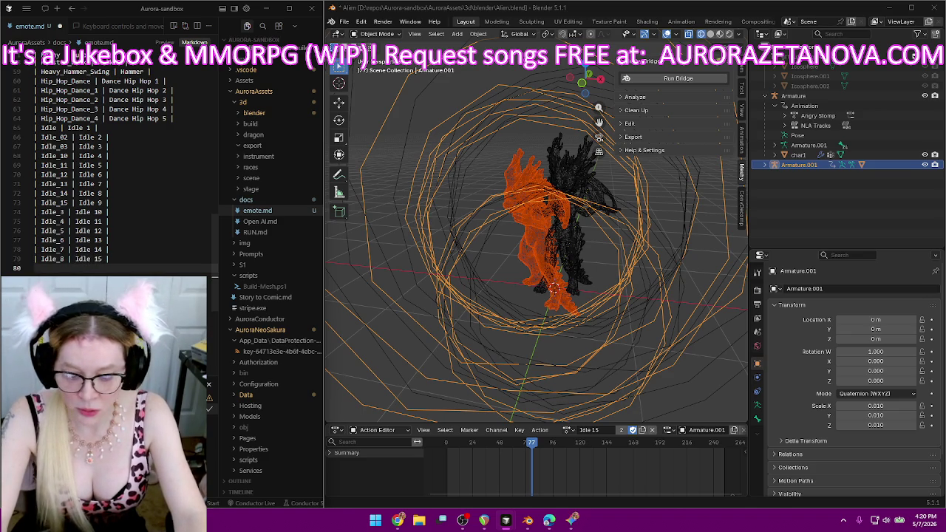
pyautogui.hotkey('ctrl', 's')
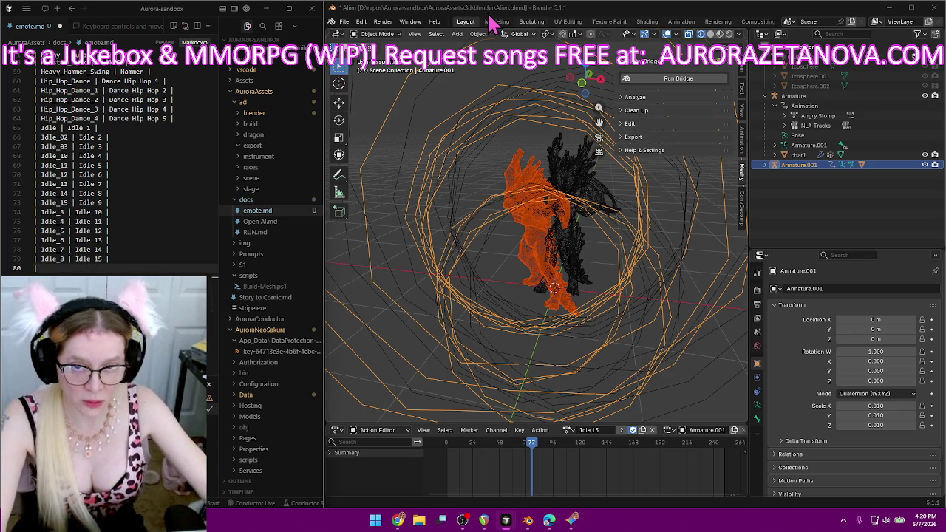
# Rename Idle_9 to Idle 16 with a fake user and start its emote.md row.
pyautogui.click(569, 430)
pyautogui.scroll(-3, 606, 370)
pyautogui.scroll(-4, 613, 365)
pyautogui.scroll(-3, 622, 368)
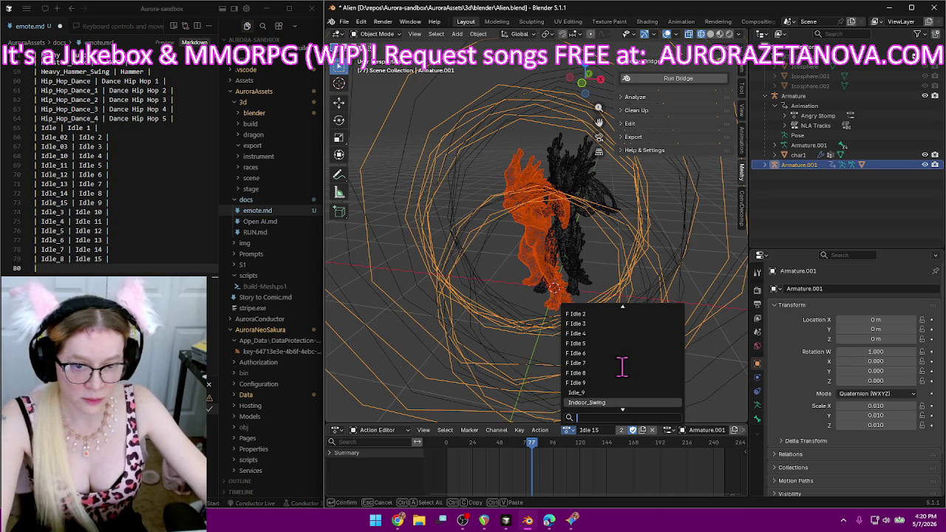
pyautogui.click(608, 392)
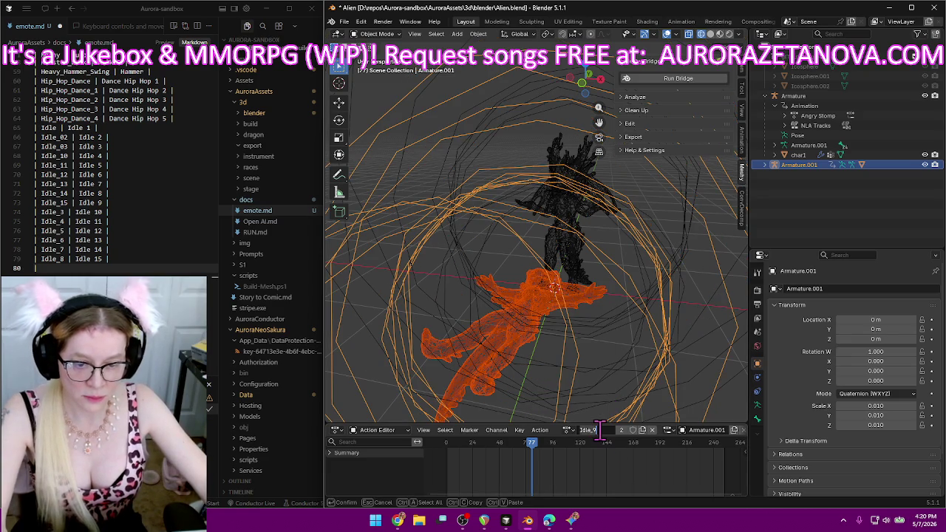
pyautogui.write('I')
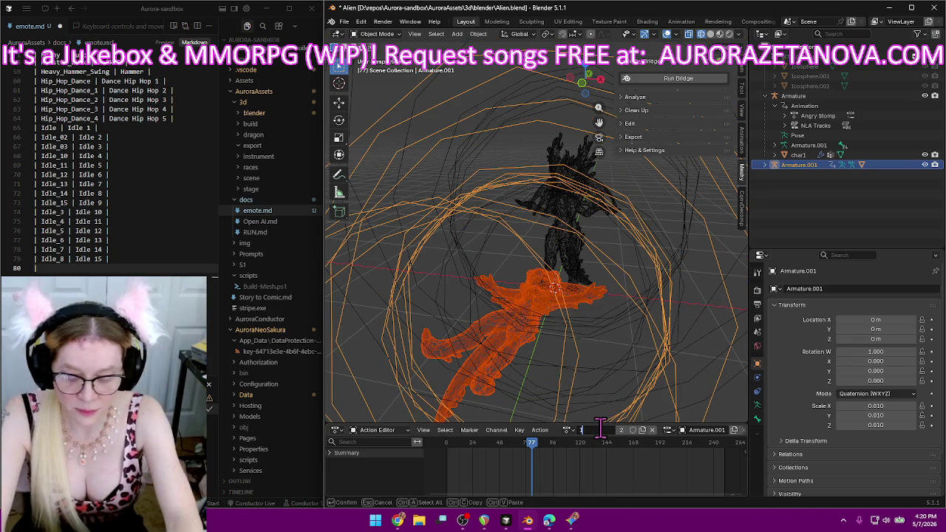
pyautogui.write('dle 16')
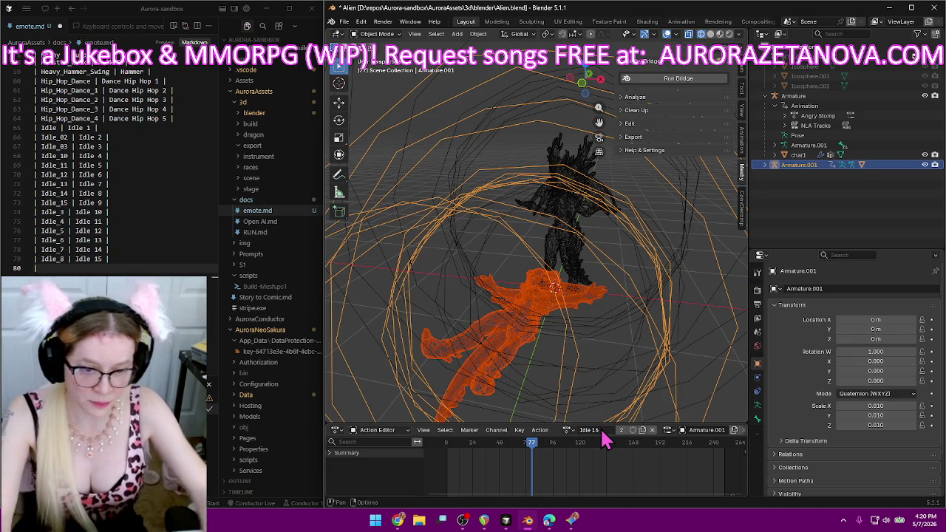
pyautogui.press('Return')
pyautogui.click(633, 430)
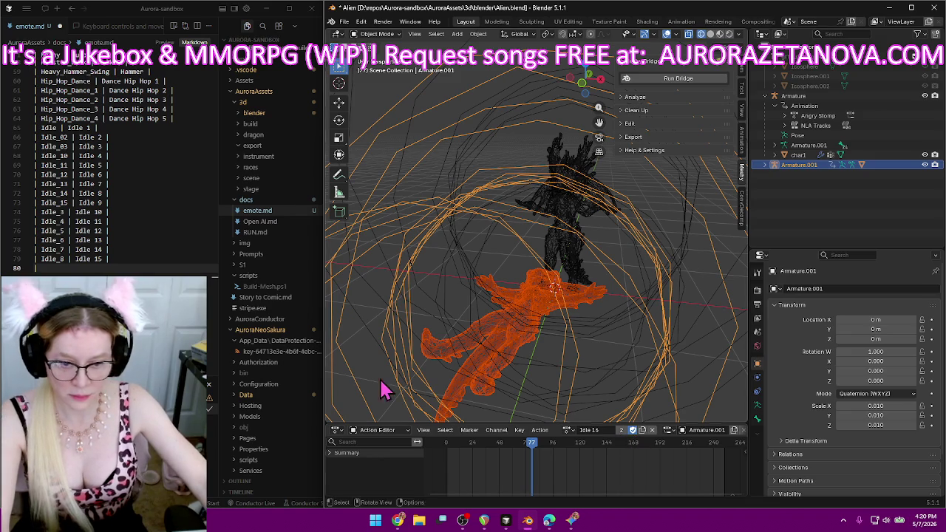
pyautogui.click(162, 268)
pyautogui.write('| Idle ')
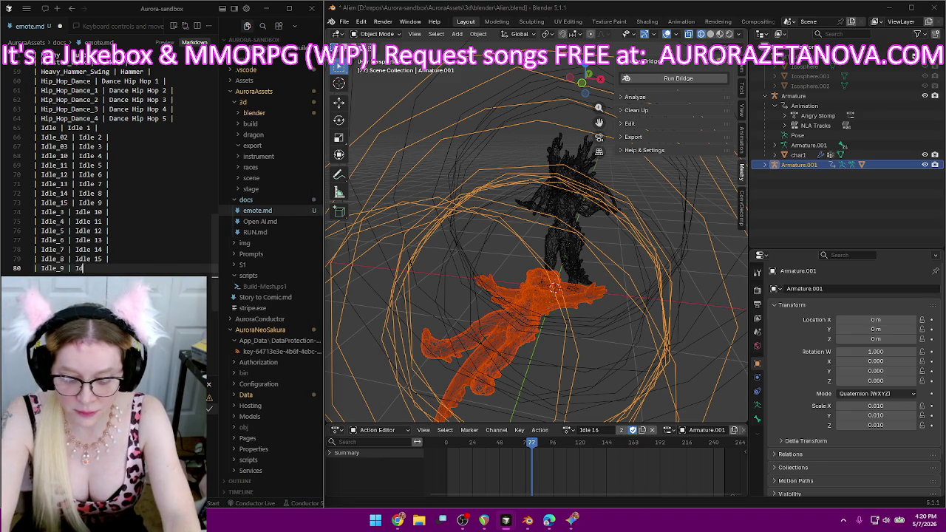
pyautogui.write('16 |')
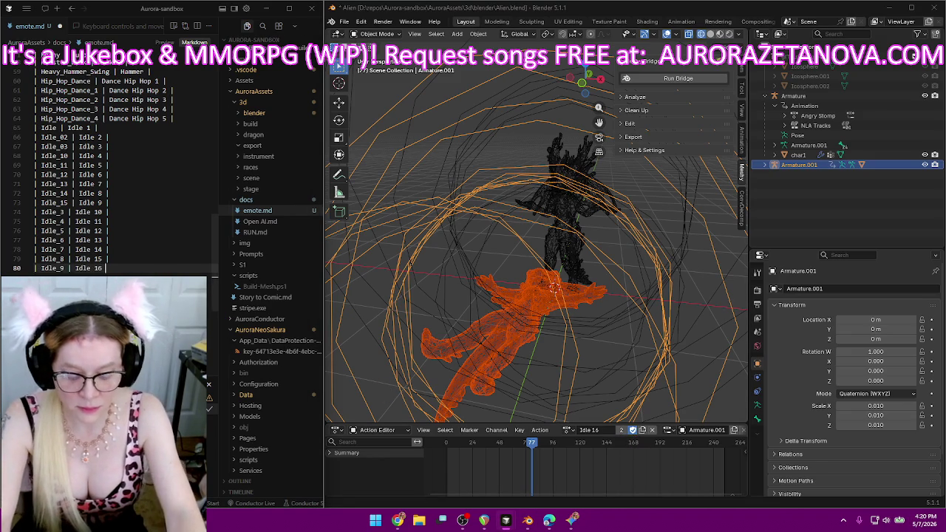
# Finish the Idle 16 log line, then load Indoor_Swing on the armature and preview it.
pyautogui.press('Return')
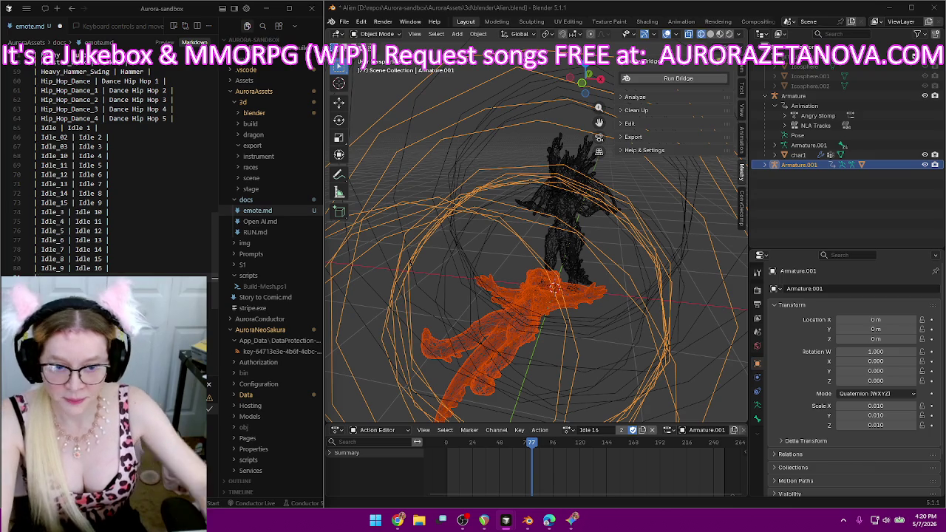
pyautogui.click(567, 430)
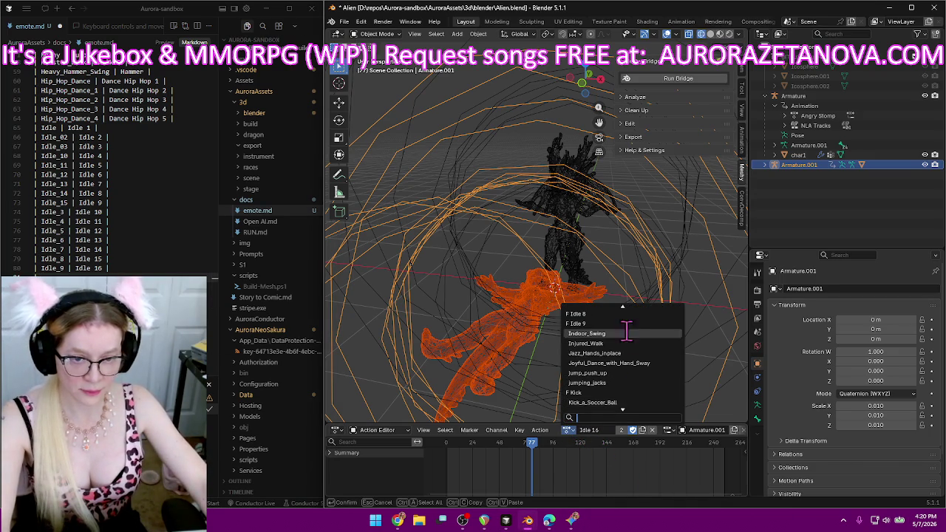
pyautogui.click(627, 334)
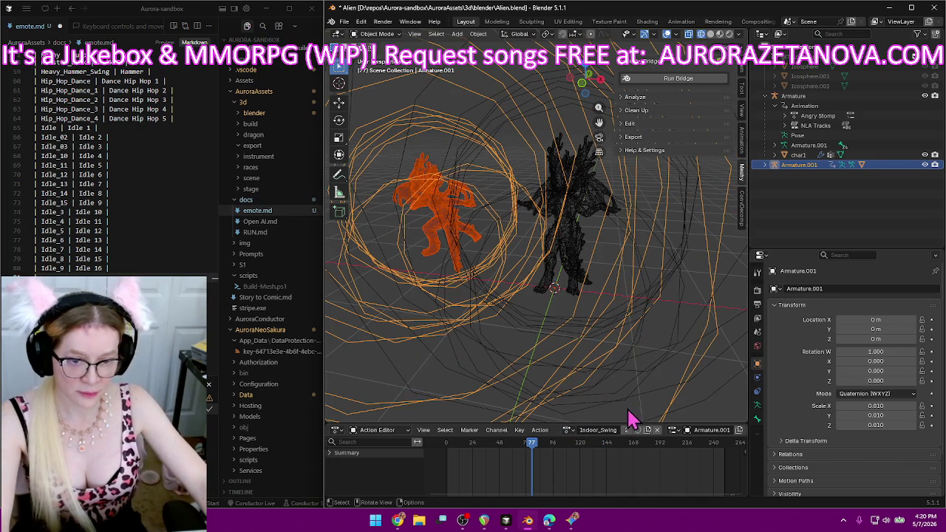
pyautogui.press('space')
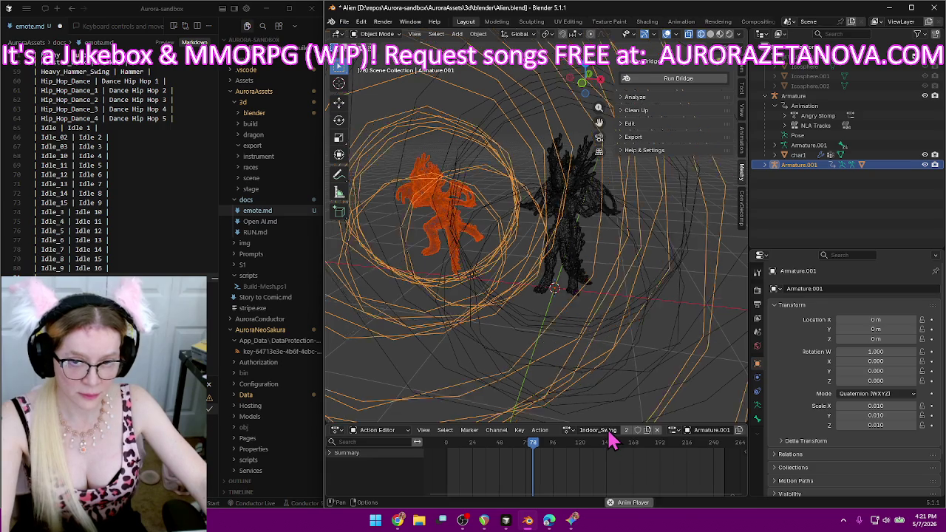
pyautogui.press('space')
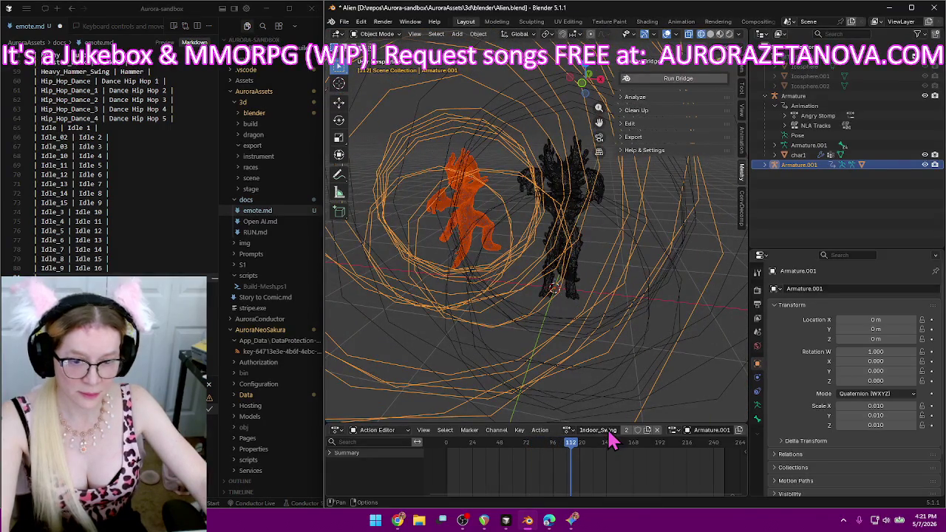
# Keep Indoor_Swing with a fake user and rename it Dance Swing.
pyautogui.click(638, 430)
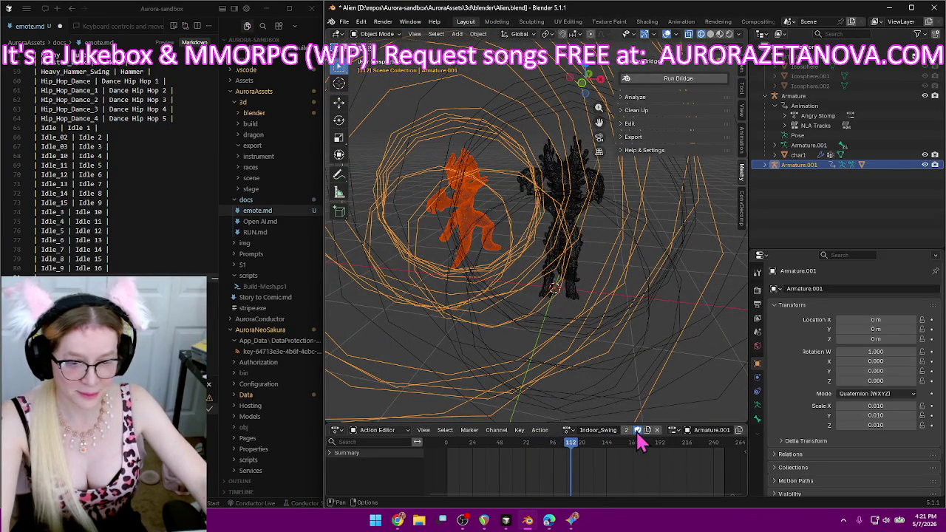
pyautogui.click(592, 433)
pyautogui.write('Dance Indoor')
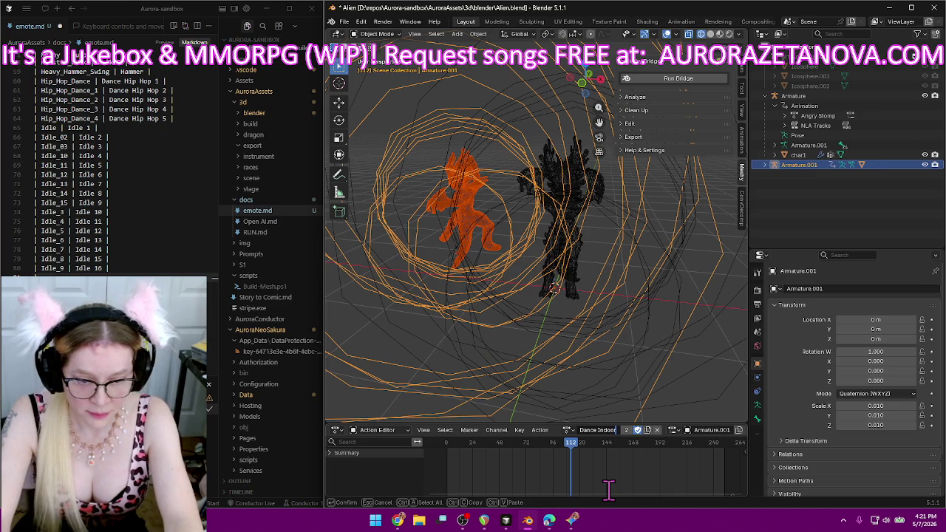
pyautogui.press('BackSpace')
pyautogui.press('BackSpace')
pyautogui.press('BackSpace')
pyautogui.press('BackSpace')
pyautogui.press('BackSpace')
pyautogui.press('BackSpace')
pyautogui.write('Swing')
pyautogui.press('Return')
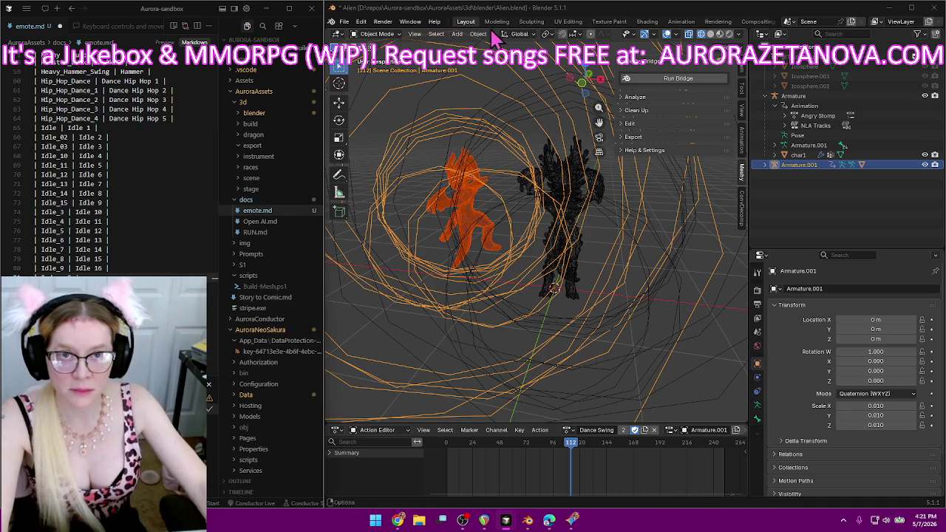
pyautogui.click(399, 520)
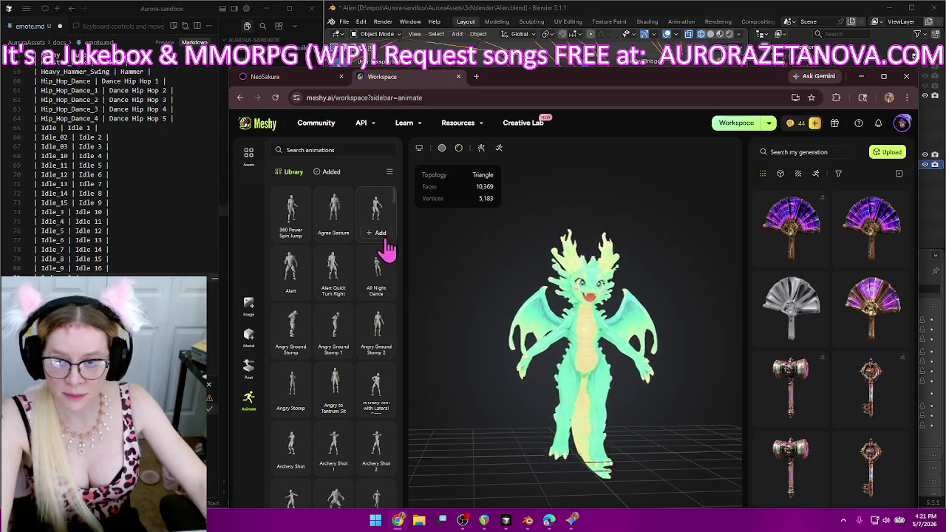
pyautogui.scroll(-5, 379, 327)
pyautogui.scroll(-5, 378, 340)
pyautogui.scroll(-3, 378, 340)
pyautogui.scroll(-3, 378, 340)
pyautogui.scroll(-3, 379, 341)
pyautogui.scroll(-5, 380, 340)
pyautogui.scroll(-3, 380, 344)
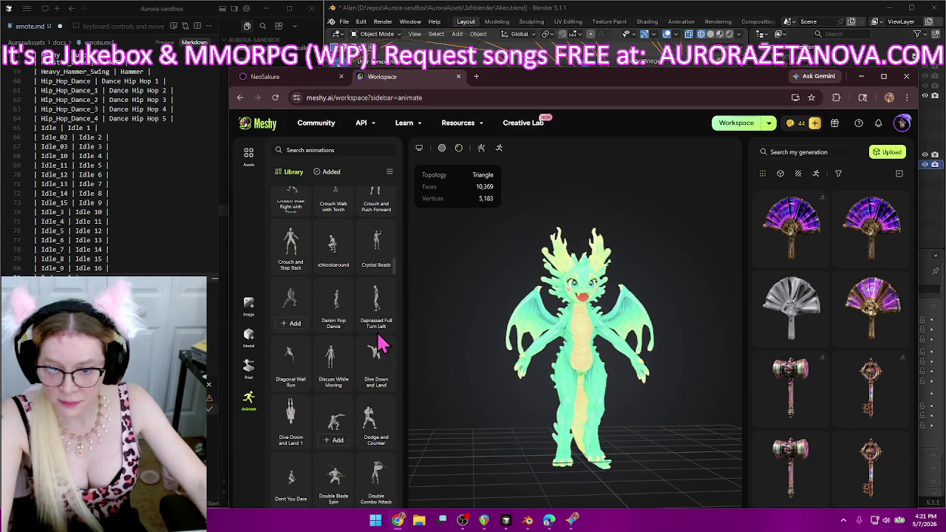
pyautogui.click(345, 149)
pyautogui.write('indoor')
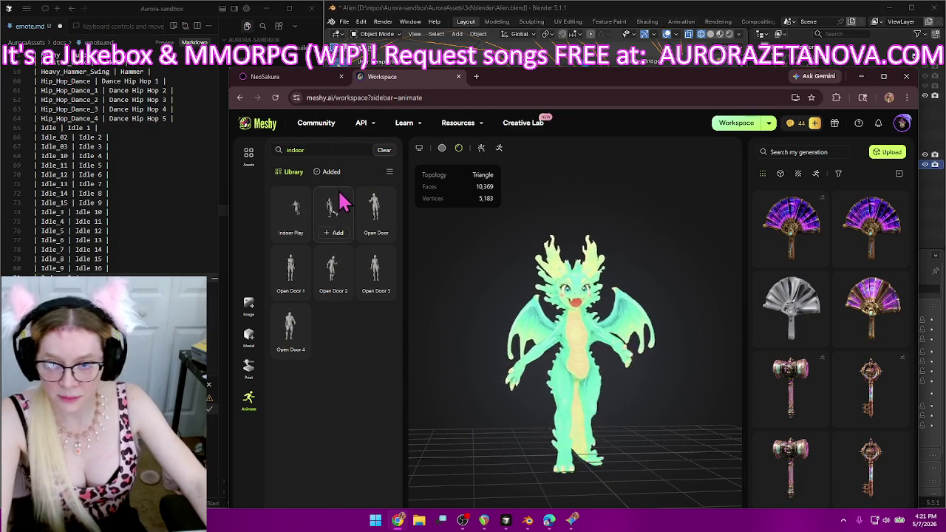
pyautogui.click(860, 77)
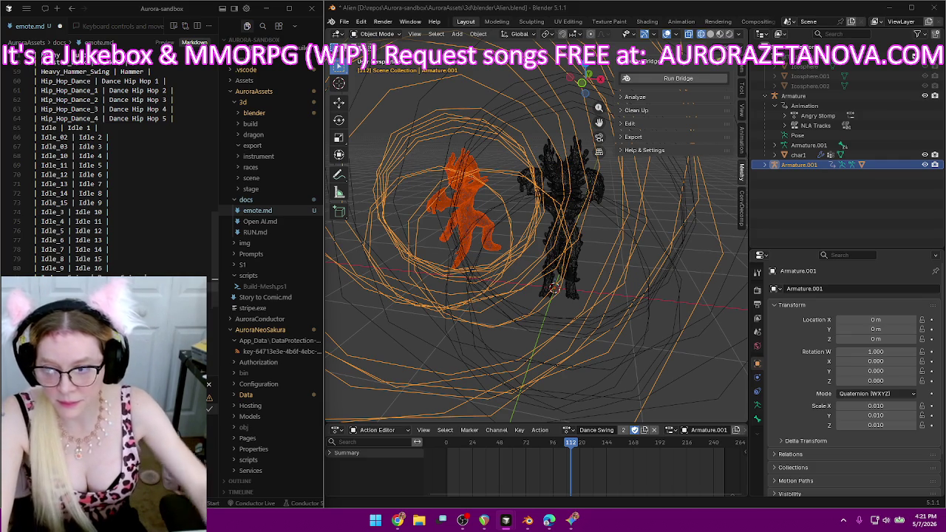
# Rename the Injured_Walk action to Limp 1 and keep it with a fake user.
pyautogui.click(567, 429)
pyautogui.scroll(-6, 617, 368)
pyautogui.scroll(-6, 619, 365)
pyautogui.scroll(-4, 621, 364)
pyautogui.scroll(-4, 621, 364)
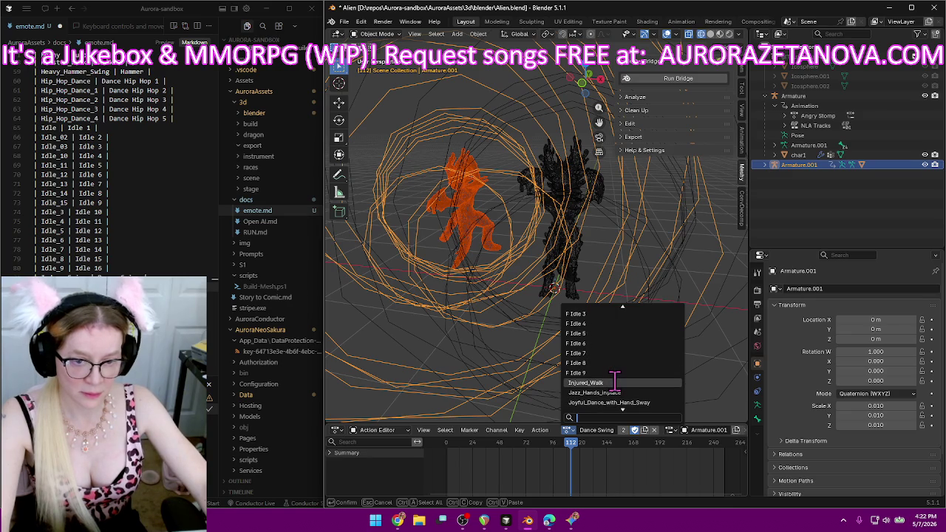
pyautogui.click(614, 382)
pyautogui.doubleClick(602, 430)
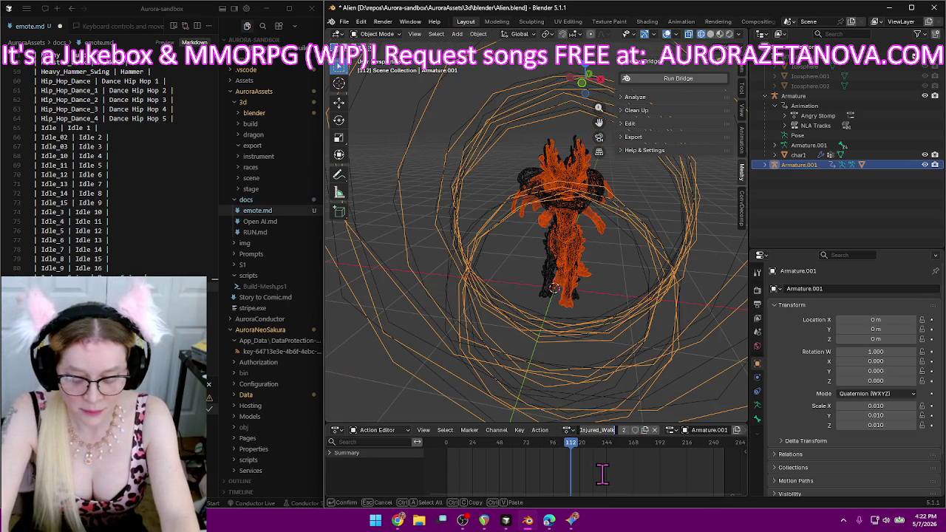
pyautogui.write('Limp 1')
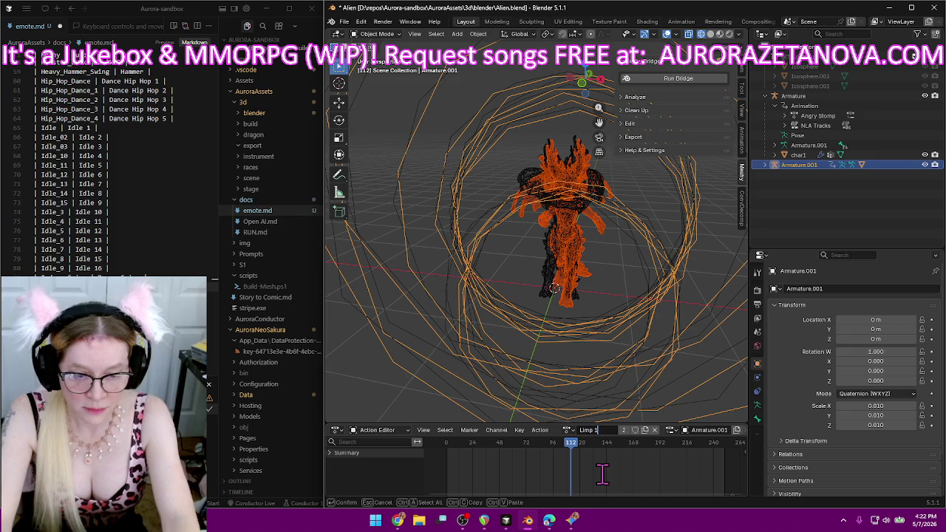
pyautogui.press('Return')
pyautogui.click(632, 430)
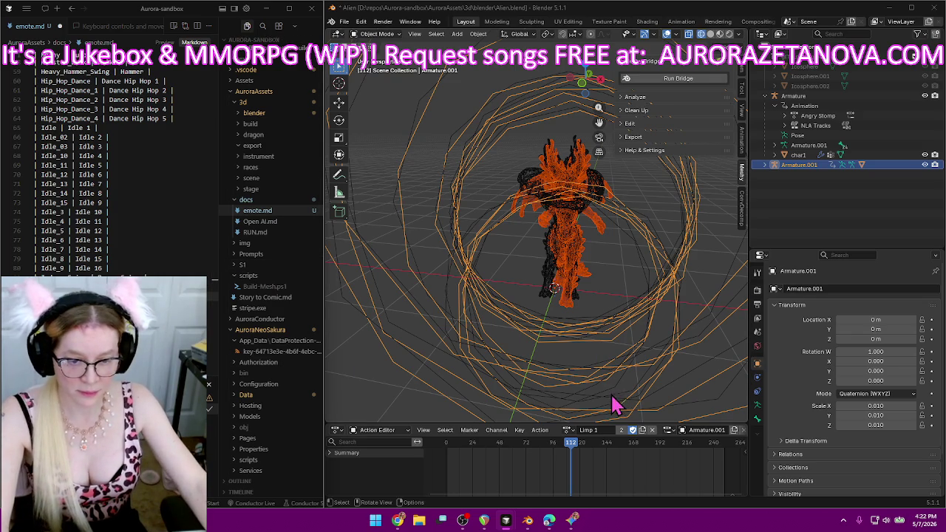
# Load Jazz_Hands_inplace onto the armature and rename it Jazz Hands.
pyautogui.click(605, 332)
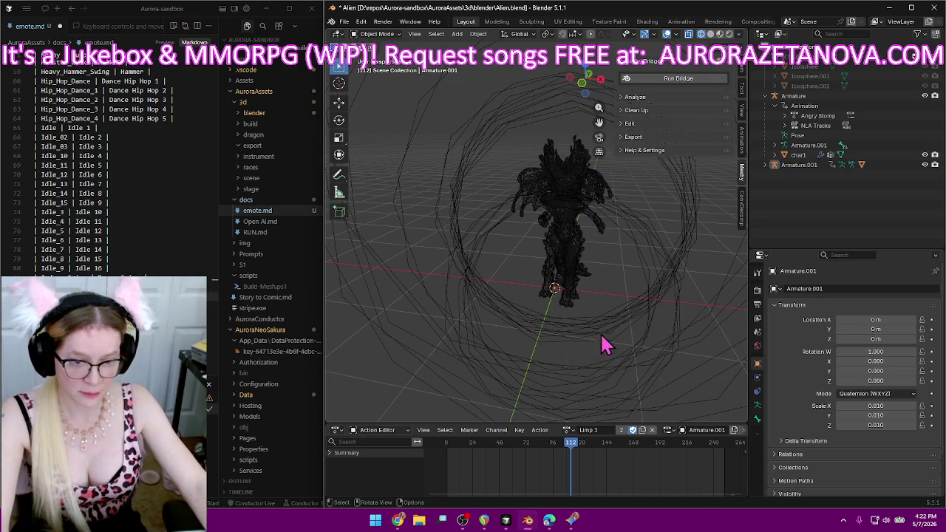
pyautogui.click(570, 430)
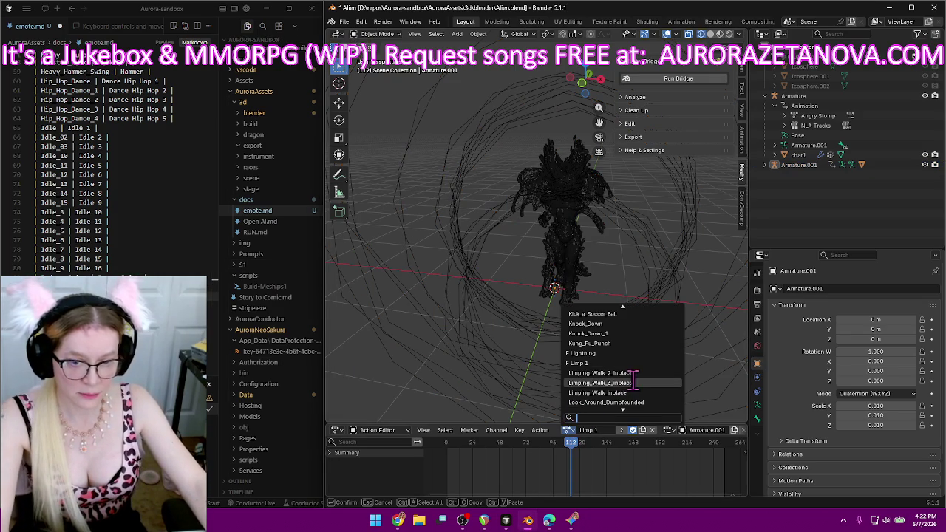
pyautogui.scroll(2, 640, 378)
pyautogui.scroll(2, 639, 377)
pyautogui.scroll(2, 639, 378)
pyautogui.scroll(2, 639, 378)
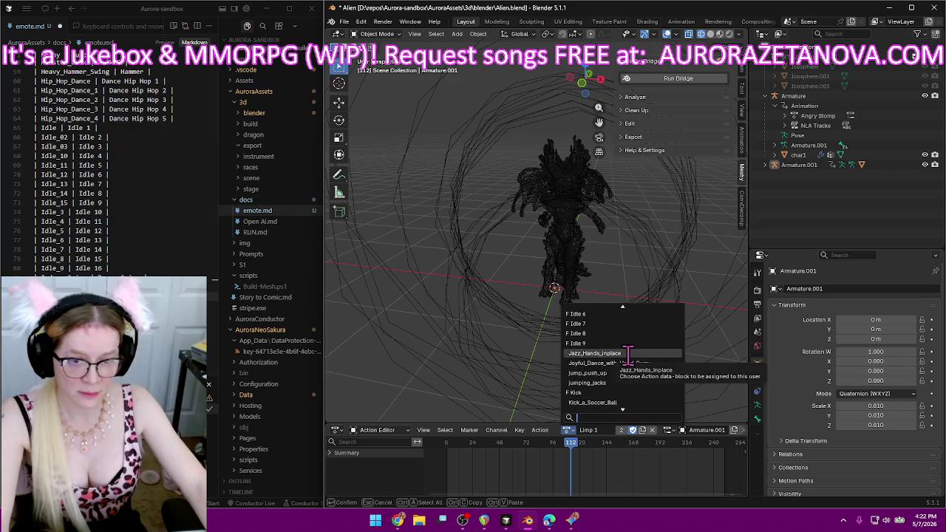
pyautogui.click(628, 344)
pyautogui.doubleClick(607, 430)
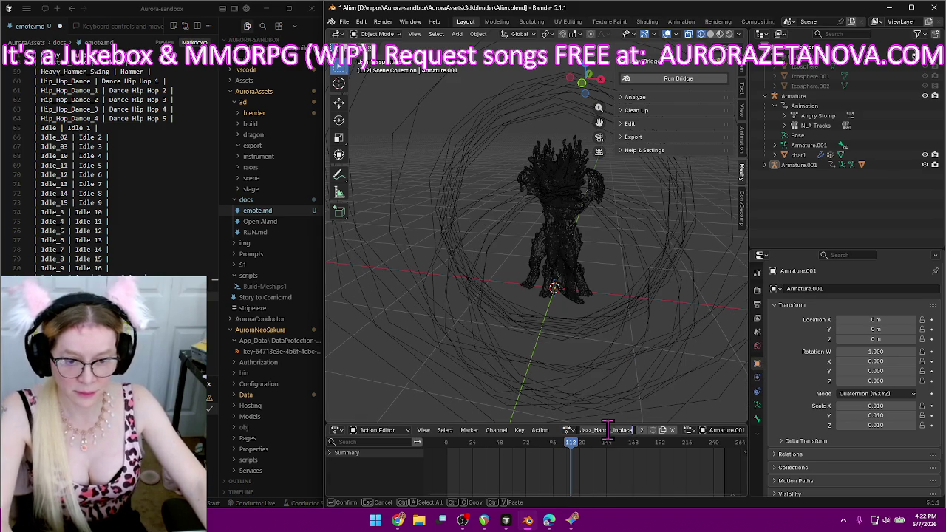
pyautogui.press('BackSpace')
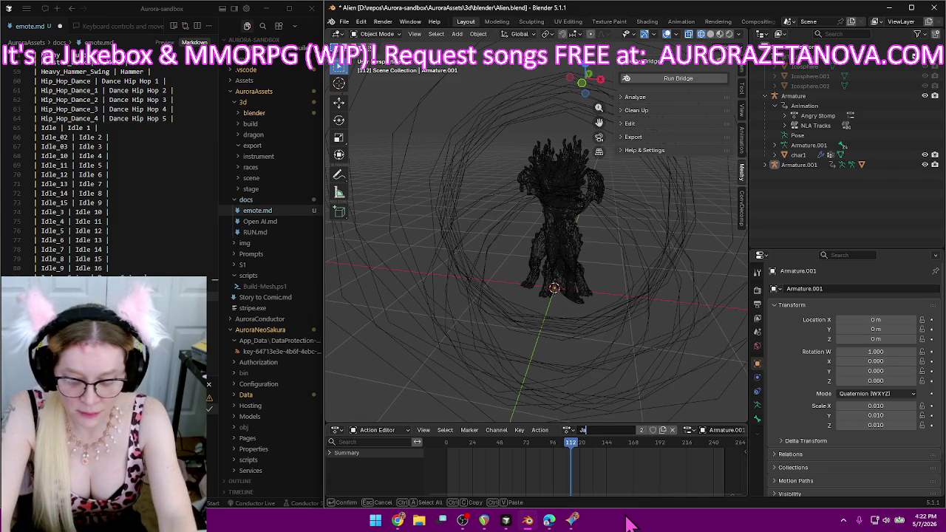
pyautogui.write('zz Hands')
pyautogui.press('Return')
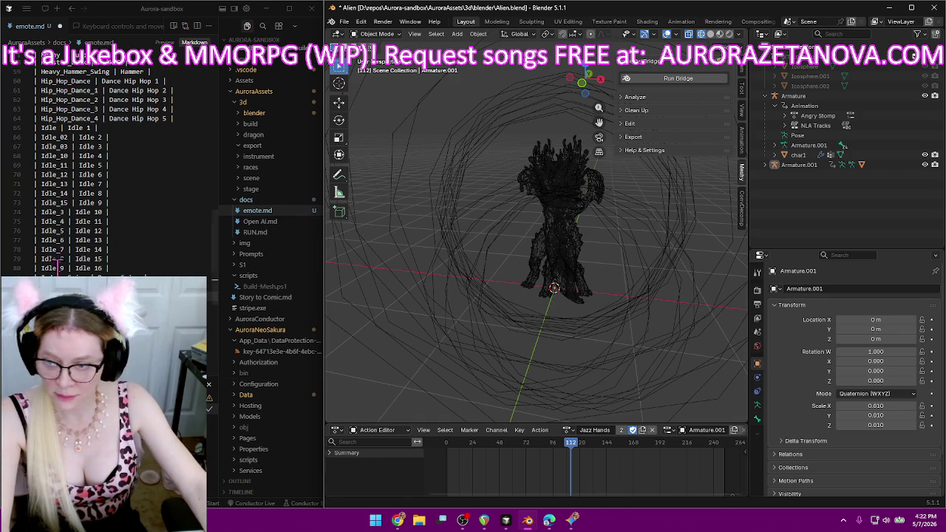
pyautogui.click(133, 163)
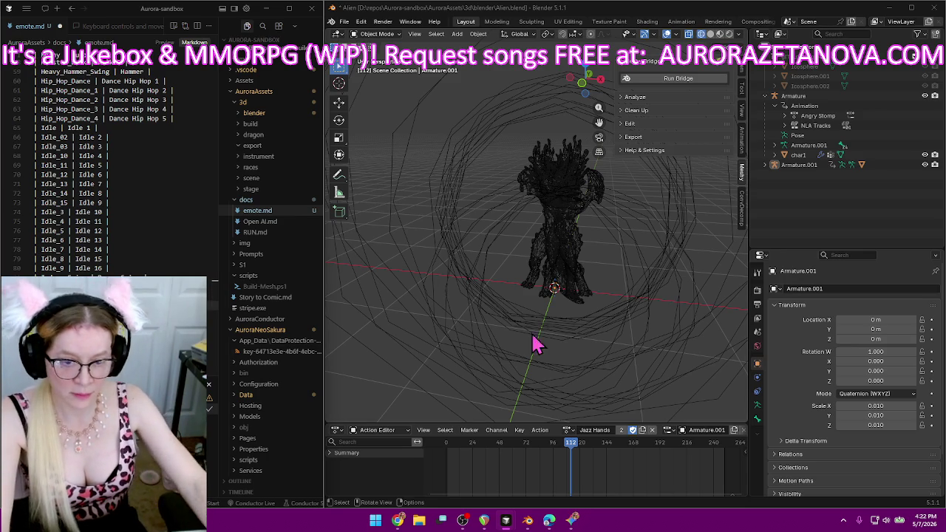
# Load the Joyful_Dance_with_Hand_Sway action in the Action Editor and rename it Dance 4.
pyautogui.click(568, 440)
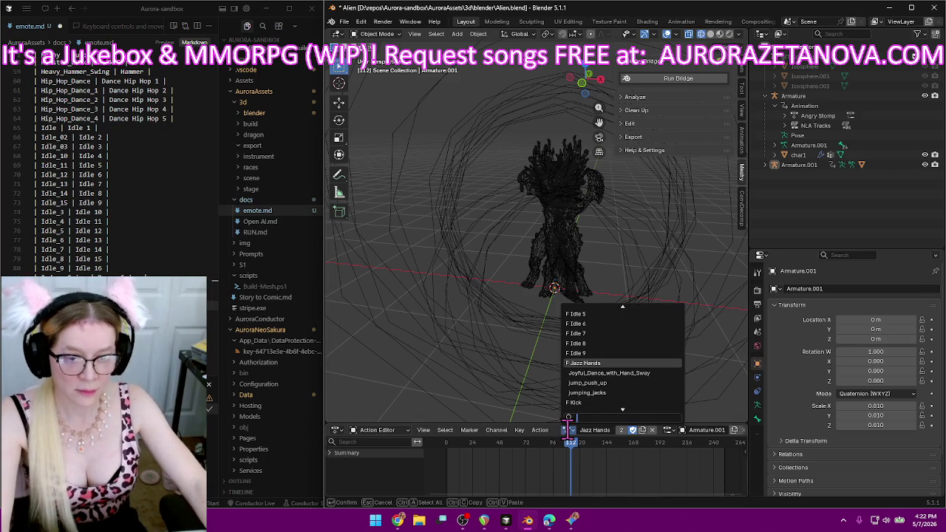
pyautogui.click(622, 373)
pyautogui.doubleClick(616, 430)
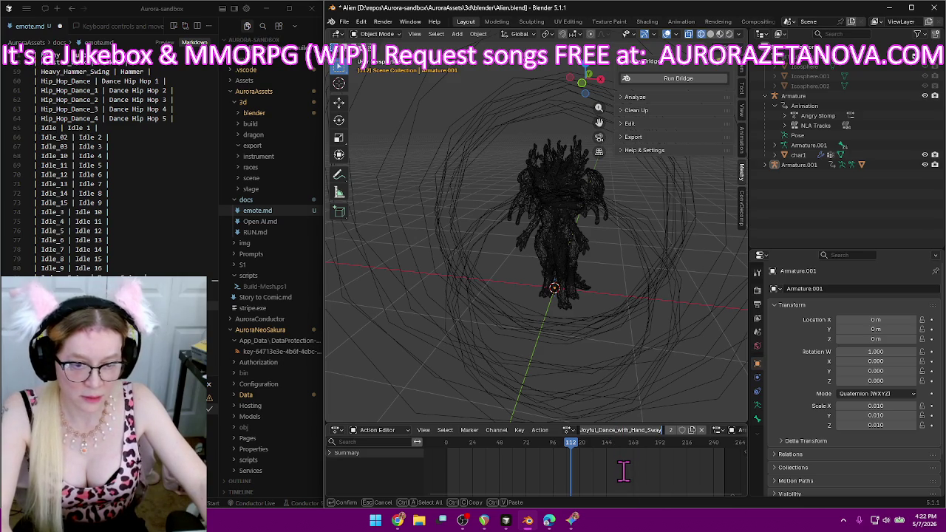
pyautogui.write('Da')
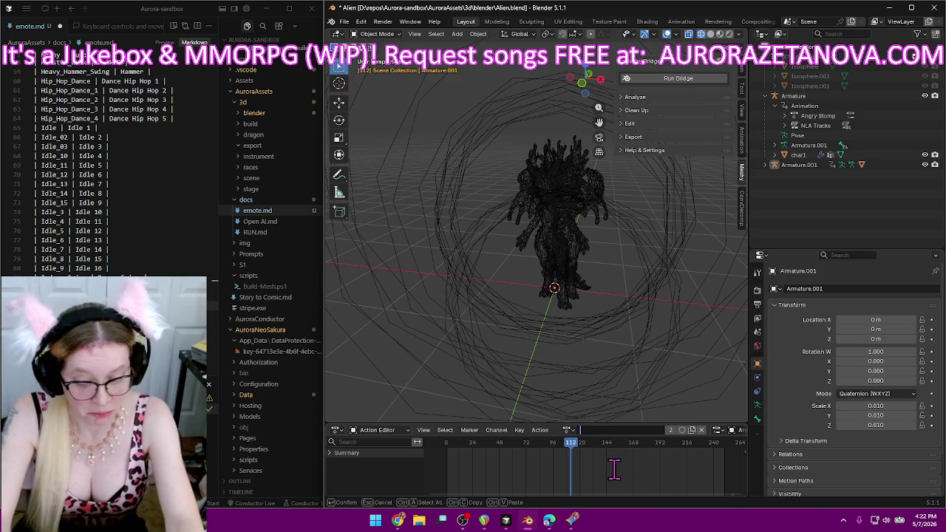
pyautogui.write('nce')
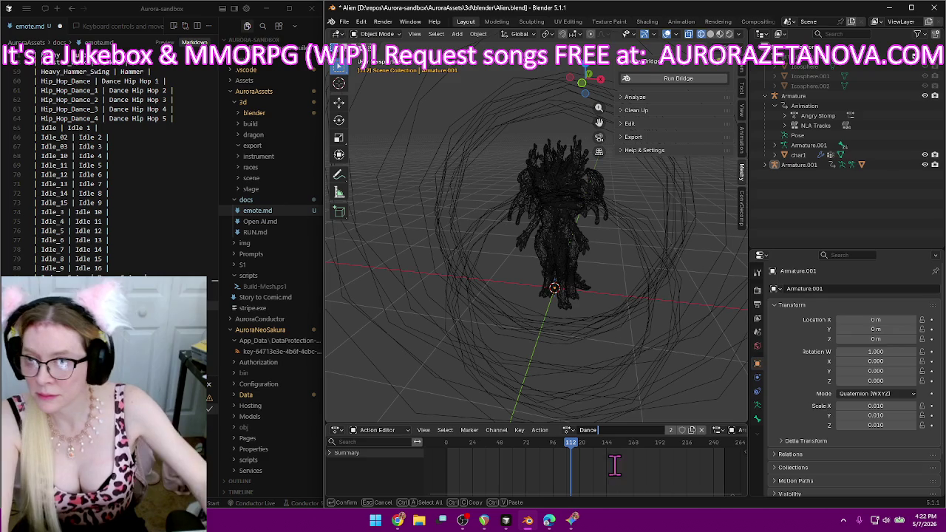
pyautogui.scroll(3, 122, 206)
pyautogui.scroll(1, 152, 228)
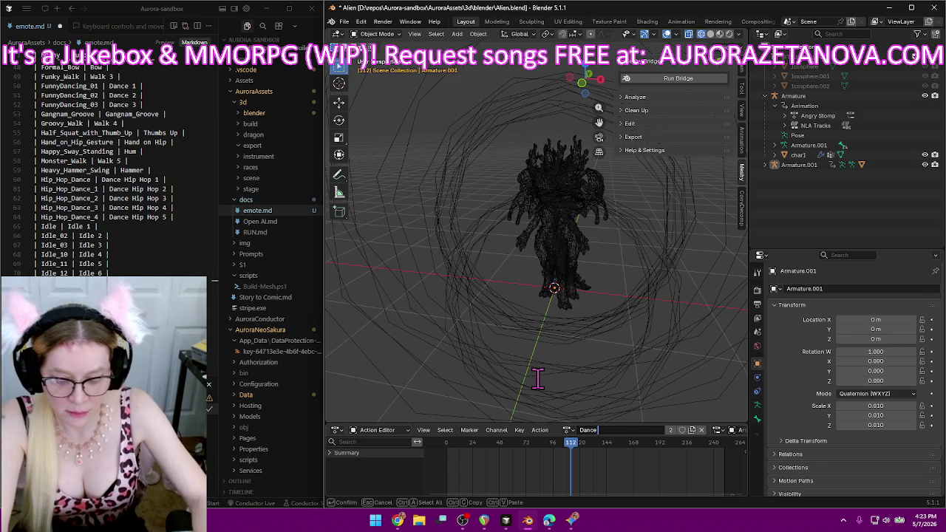
pyautogui.write('4')
pyautogui.press('Return')
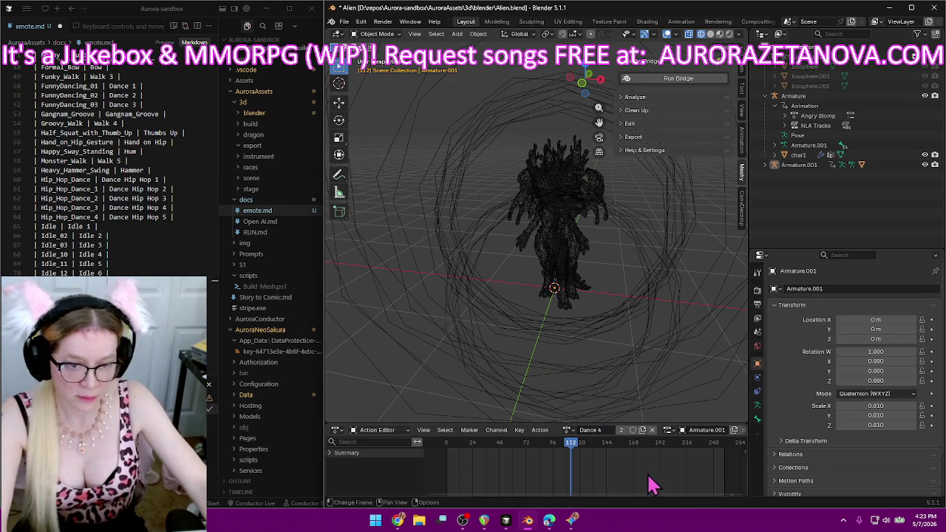
# Add the row '| Joyful_Dance_with_Hand_Sway | Dance 4 |' to emote.md and start another row.
pyautogui.scroll(-5, 118, 170)
pyautogui.scroll(-2, 201, 269)
pyautogui.scroll(-3, 169, 211)
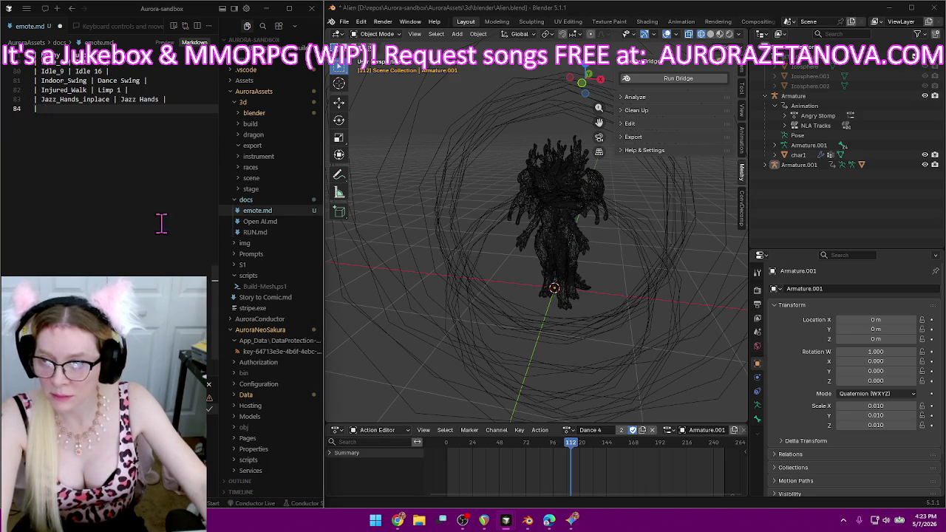
pyautogui.write('| Joyful_Dance_with_Hand_Sway')
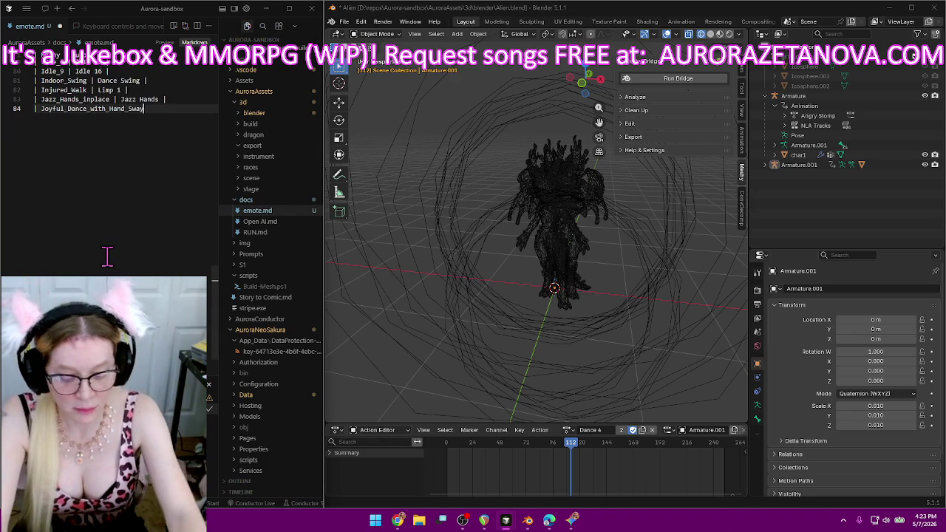
pyautogui.write(' | Dance 4 |')
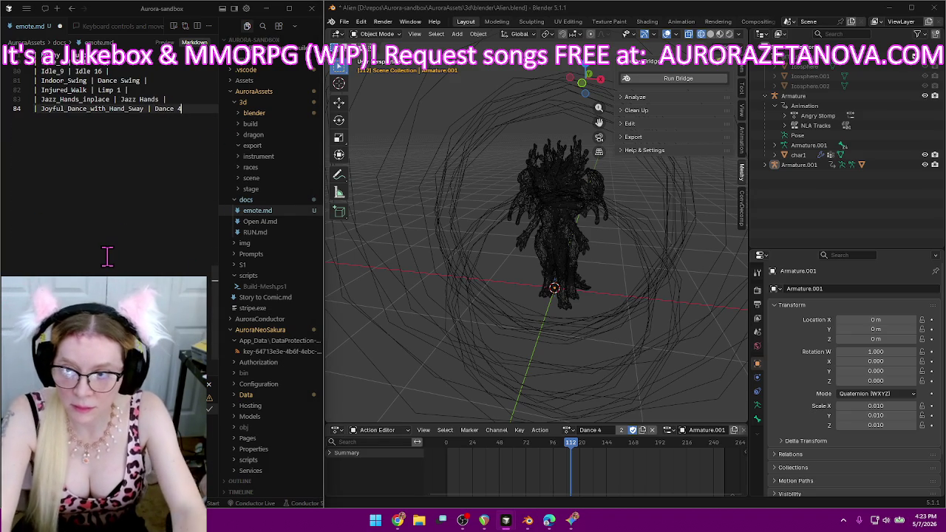
pyautogui.press('Return')
pyautogui.write('|')
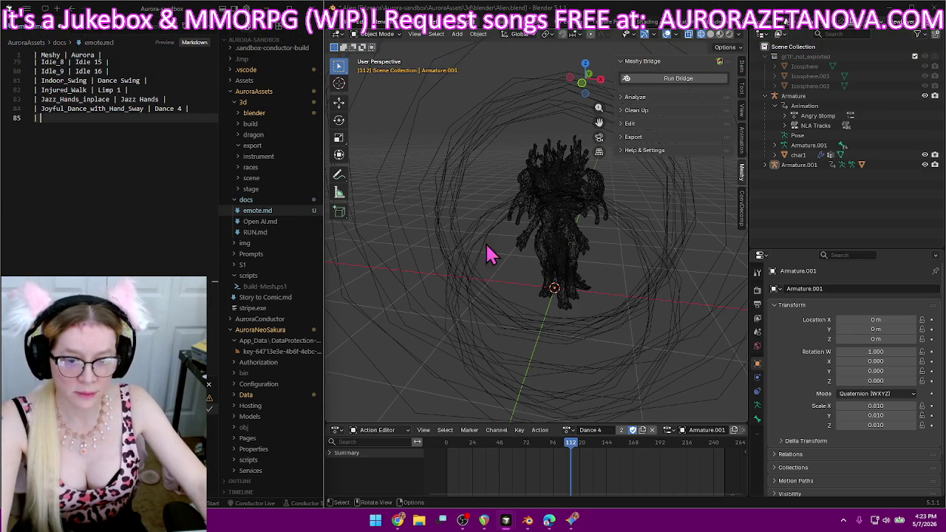
# Load the jump_push_up action from the Action Editor's action list.
pyautogui.click(567, 430)
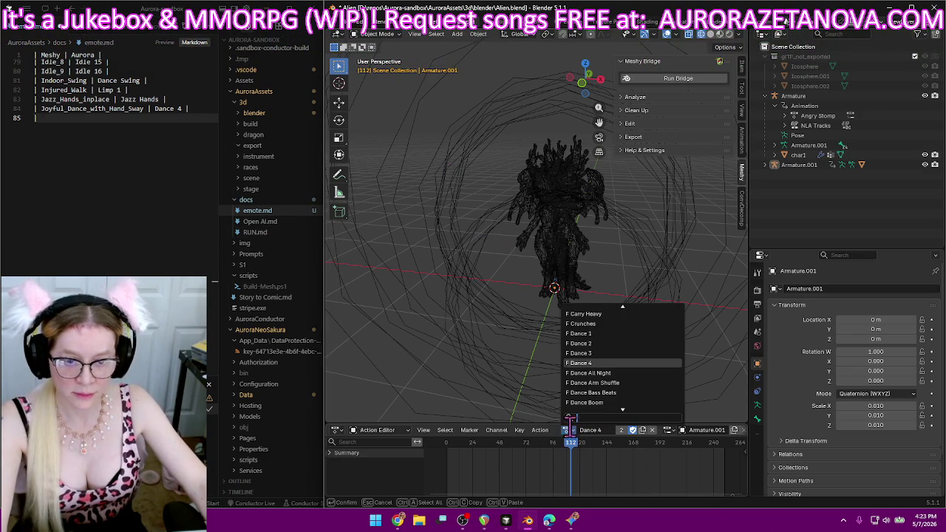
pyautogui.scroll(-6, 584, 399)
pyautogui.scroll(-5, 616, 372)
pyautogui.scroll(-5, 616, 371)
pyautogui.scroll(-5, 617, 371)
pyautogui.scroll(-5, 616, 372)
pyautogui.scroll(-4, 616, 372)
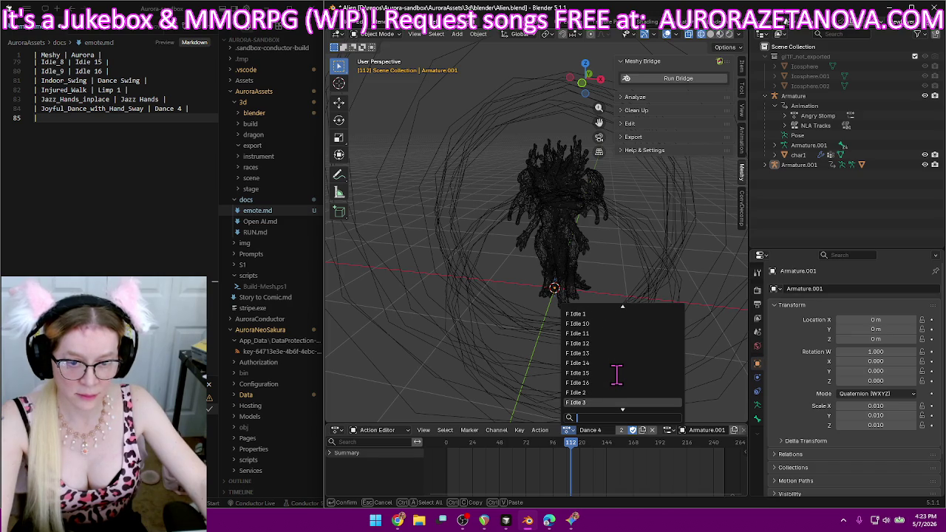
pyautogui.scroll(-2, 617, 371)
pyautogui.scroll(-3, 617, 372)
pyautogui.scroll(-1, 621, 371)
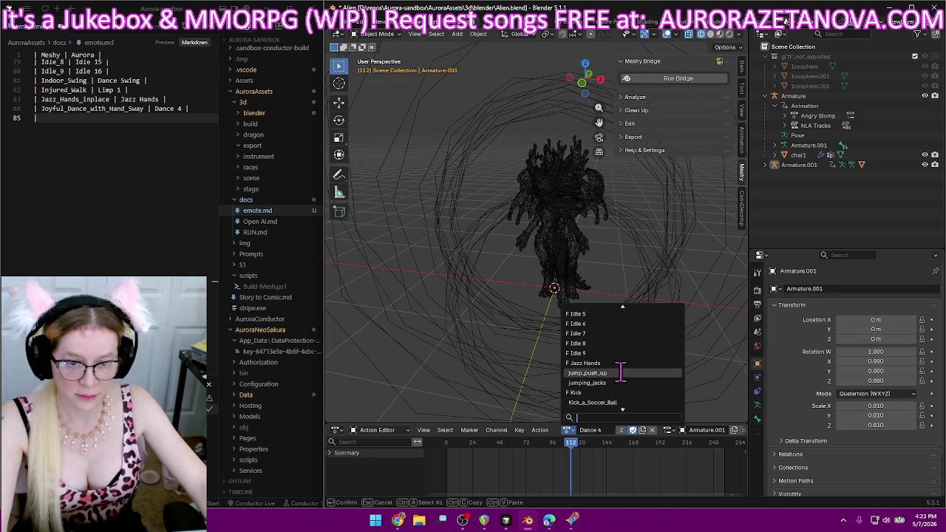
pyautogui.click(619, 373)
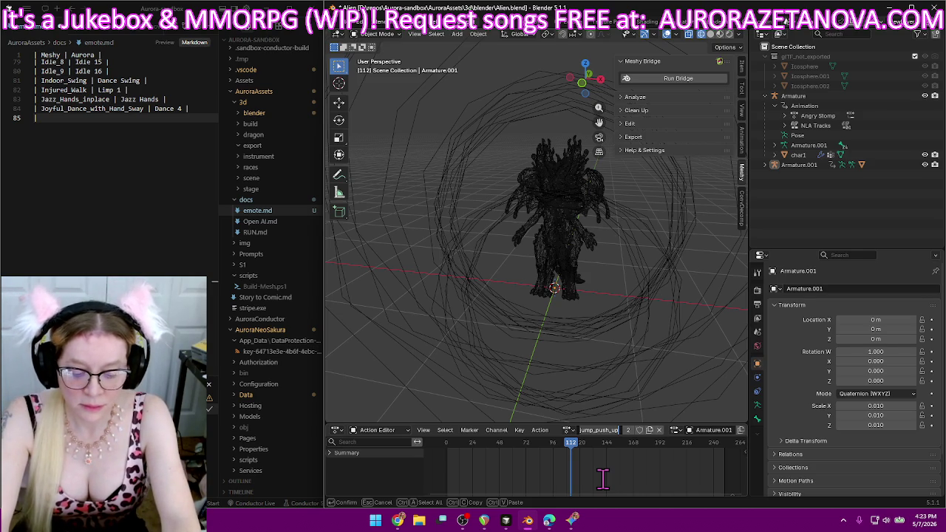
# Rename the action Pushup Pro and begin its emote.md row with '| jump_push_up'.
pyautogui.write('Pushup Pro')
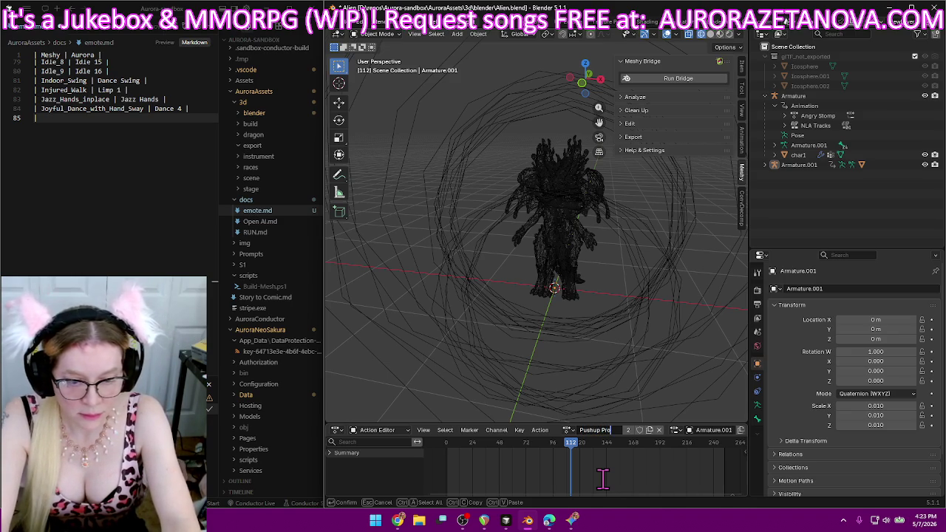
pyautogui.press('Return')
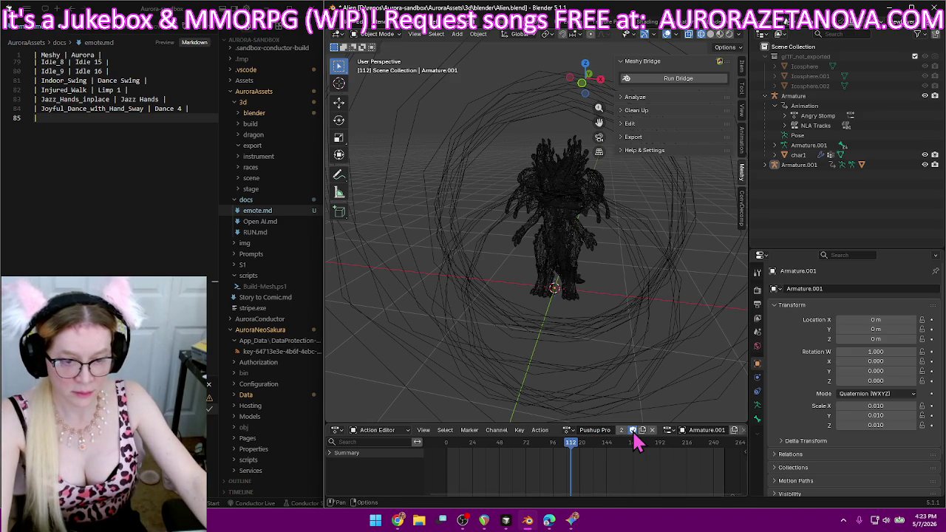
pyautogui.write('|')
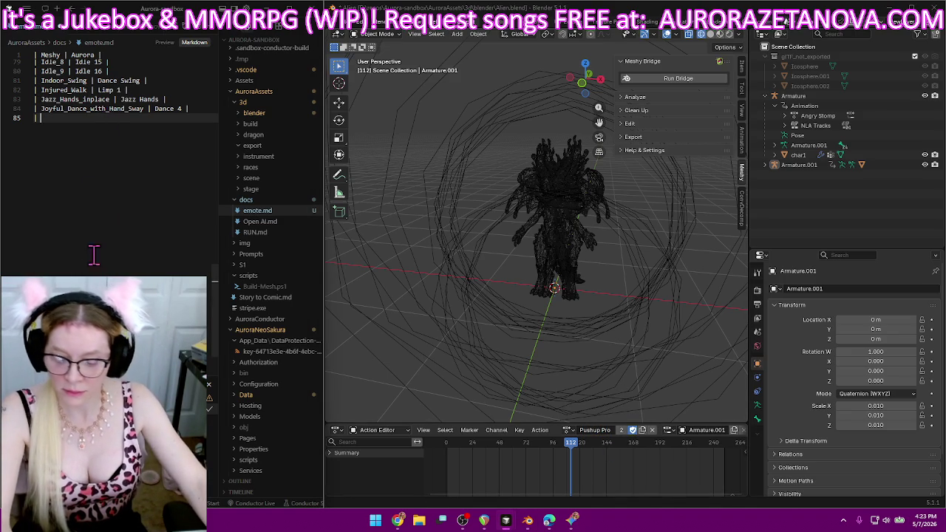
pyautogui.write(' jump_push_up | Pushup Pro |')
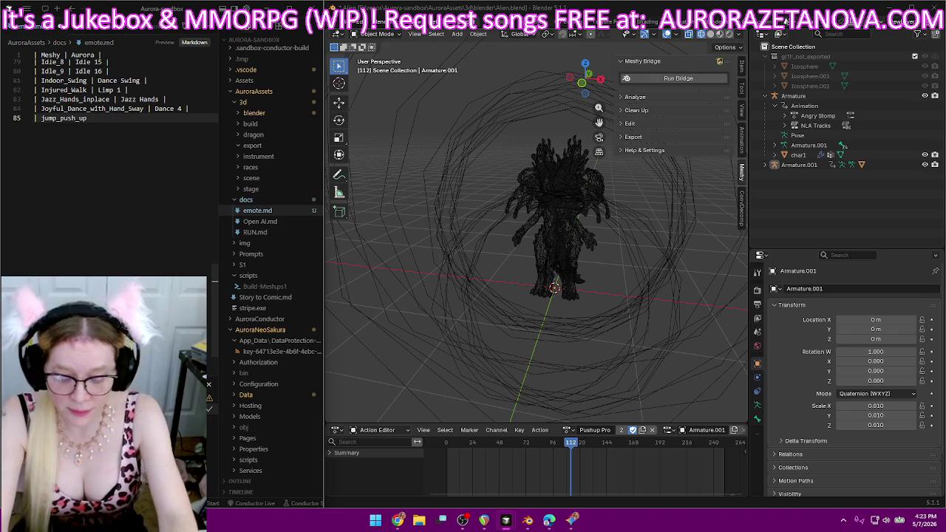
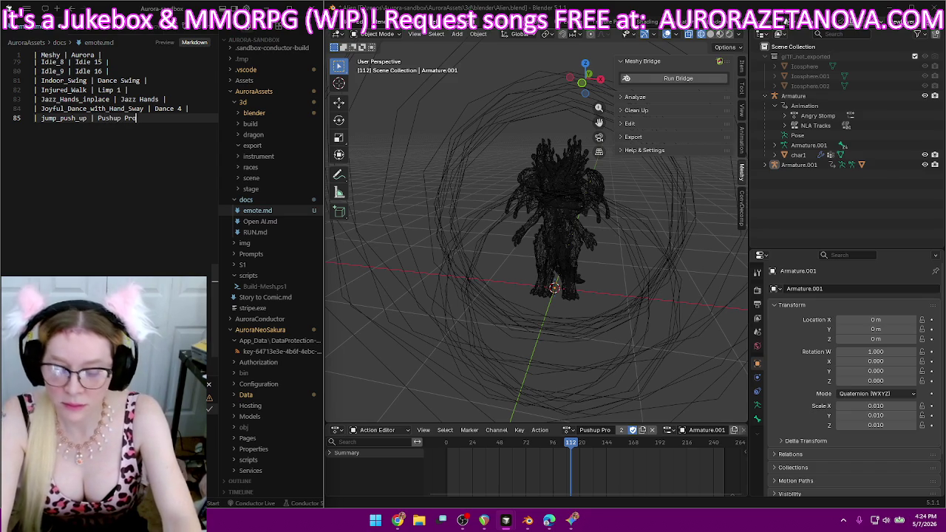
pyautogui.write('|')
# Start a new empty row in emote.md below the pushup entry.
pyautogui.press('Return')
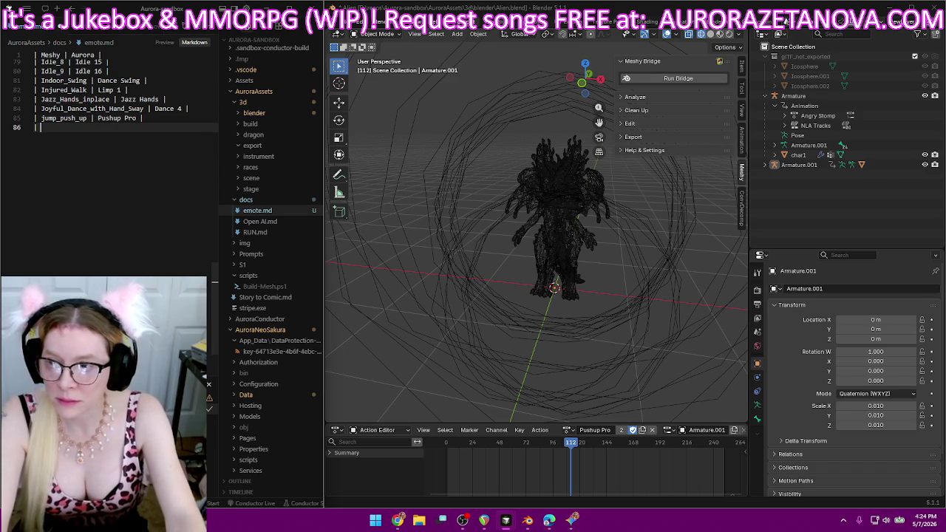
pyautogui.click(57, 118)
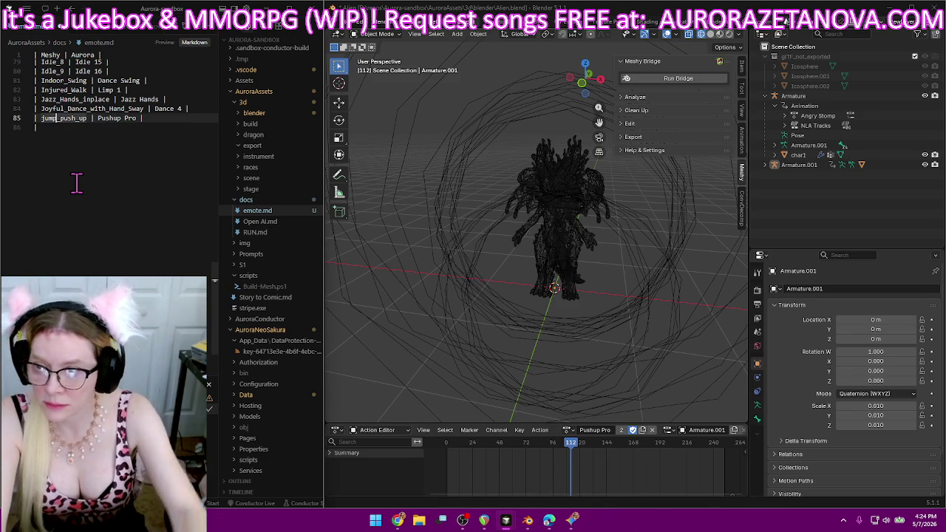
pyautogui.click(131, 127)
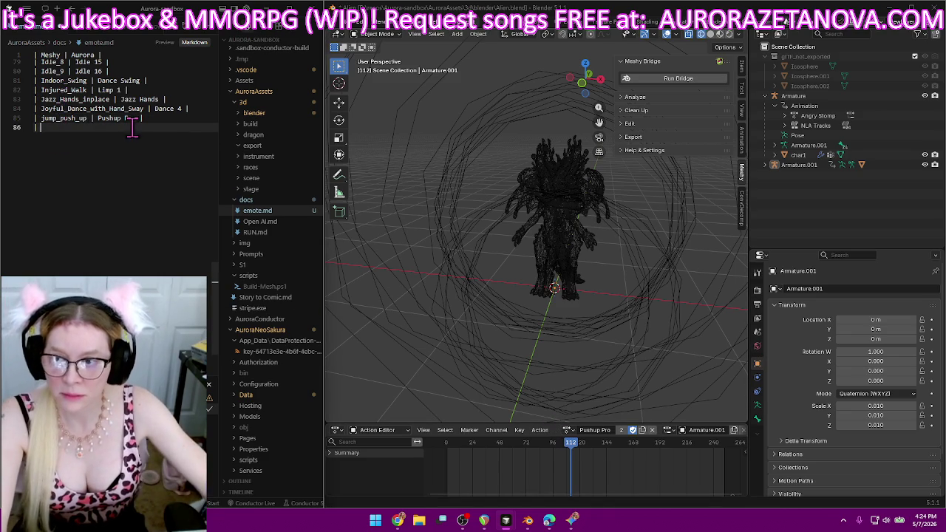
# Assign the jumping_jacks action to the alien rig from the action list.
pyautogui.click(567, 430)
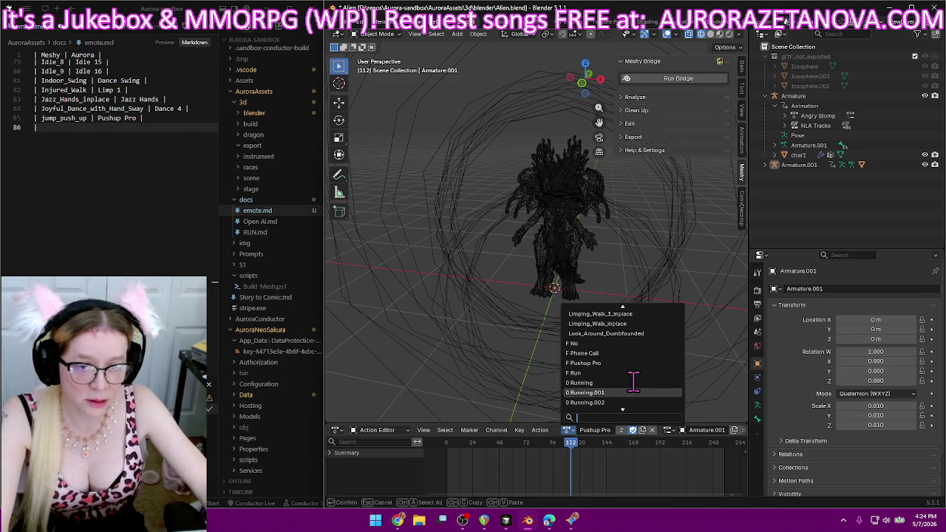
pyautogui.scroll(3, 633, 381)
pyautogui.scroll(10, 633, 381)
pyautogui.scroll(6, 633, 381)
pyautogui.scroll(3, 633, 380)
pyautogui.scroll(3, 633, 380)
pyautogui.scroll(3, 633, 380)
pyautogui.scroll(3, 633, 383)
pyautogui.scroll(3, 633, 385)
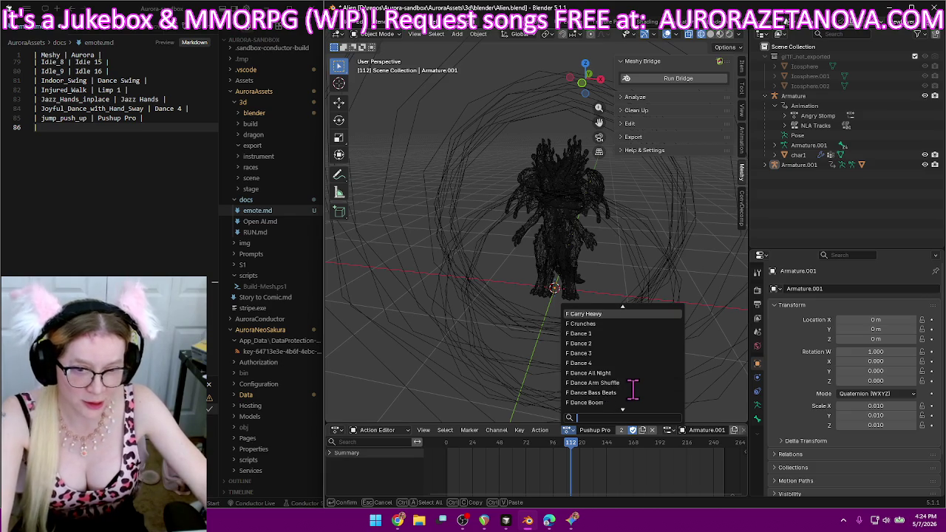
pyautogui.scroll(-2, 633, 387)
pyautogui.scroll(-2, 634, 385)
pyautogui.scroll(-3, 633, 384)
pyautogui.scroll(-2, 633, 383)
pyautogui.scroll(-3, 633, 382)
pyautogui.scroll(-5, 633, 383)
pyautogui.scroll(-4, 633, 382)
pyautogui.scroll(-4, 634, 382)
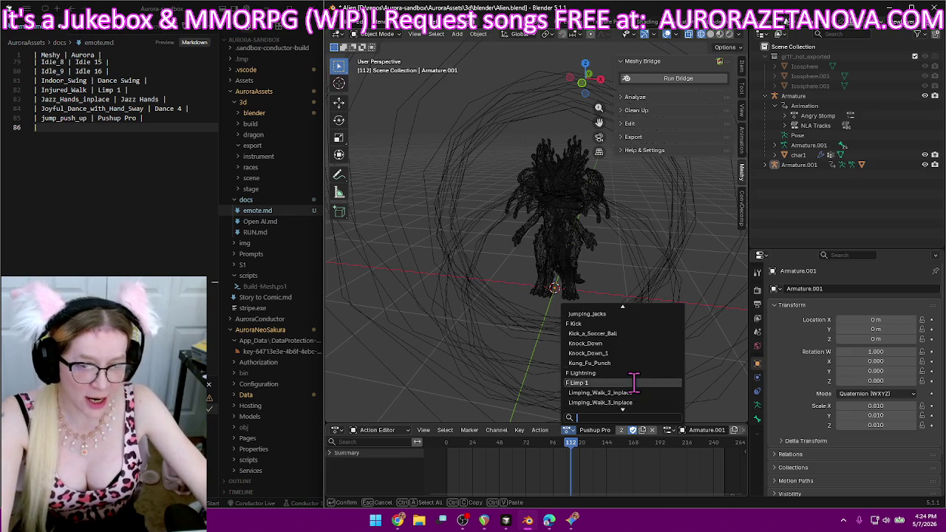
pyautogui.scroll(2, 629, 377)
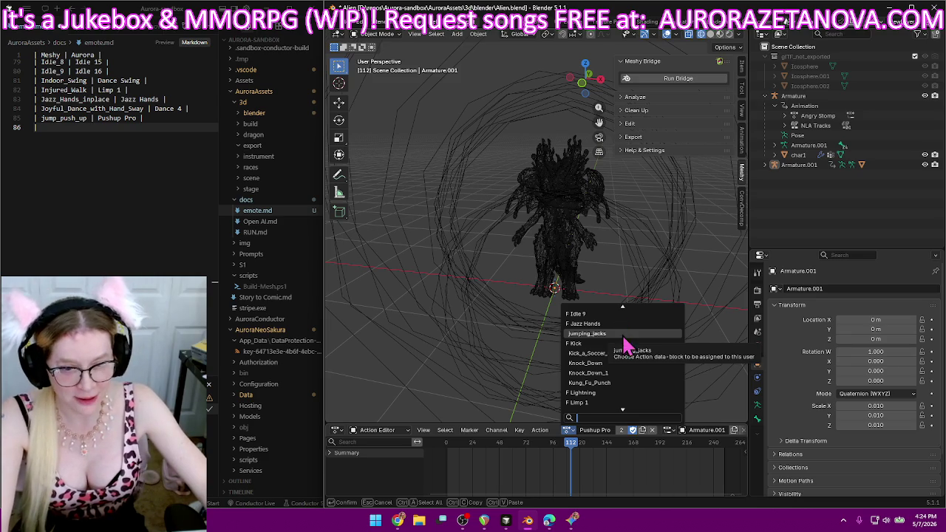
pyautogui.click(622, 334)
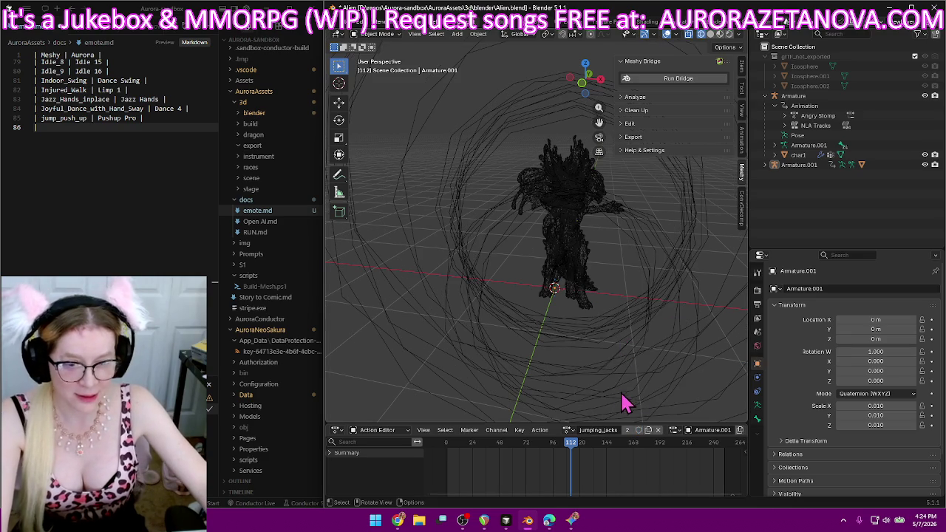
# Rename it Jumping Jacks with Fake User and log 'jumping_jacks | Jumping Jacks' in emote.md.
pyautogui.doubleClick(602, 430)
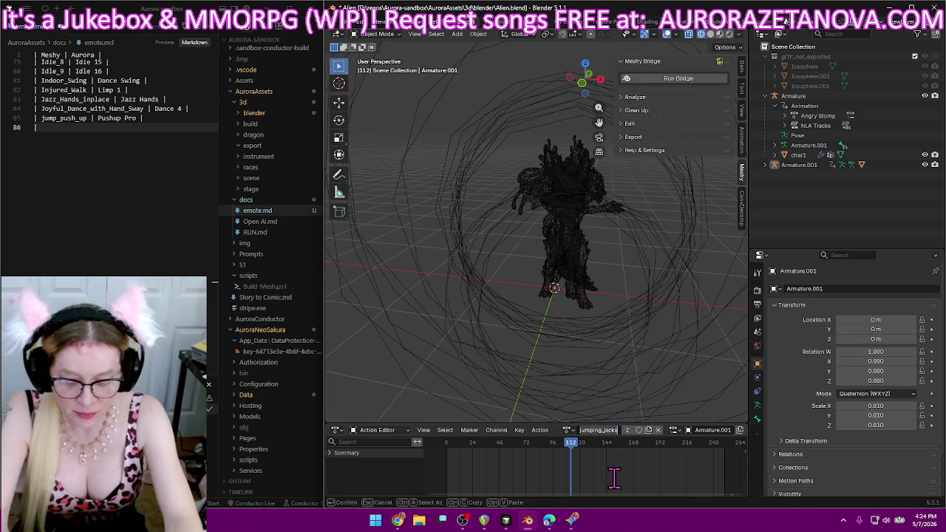
pyautogui.write('Ju')
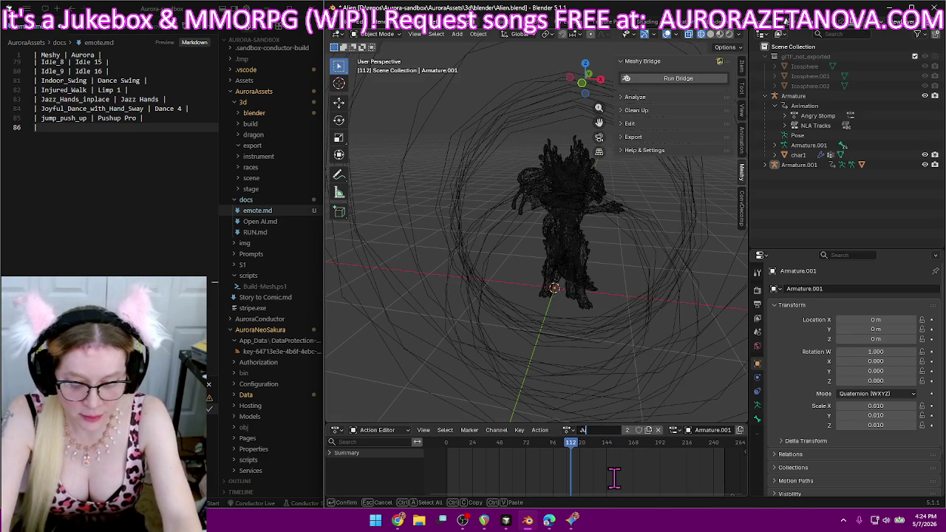
pyautogui.write('mping Jacks')
pyautogui.press('Return')
pyautogui.click(640, 430)
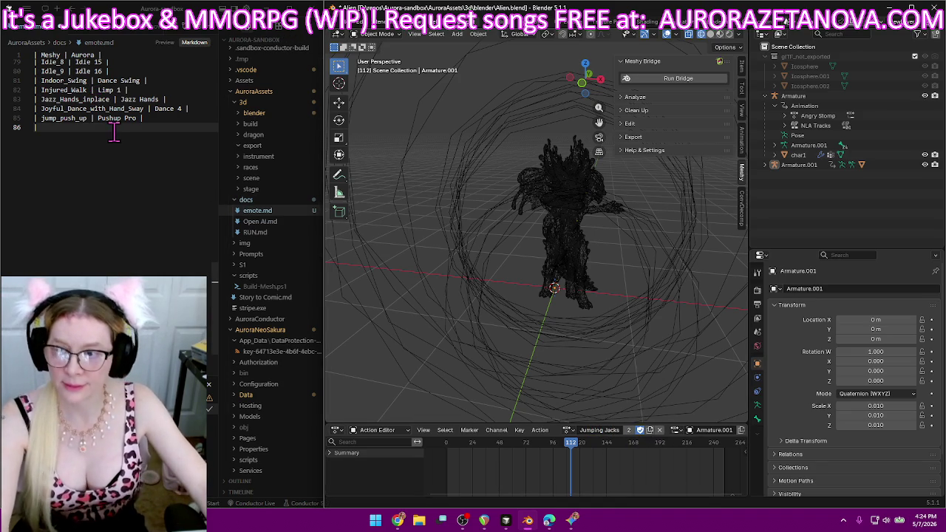
pyautogui.write('jumping_jacks')
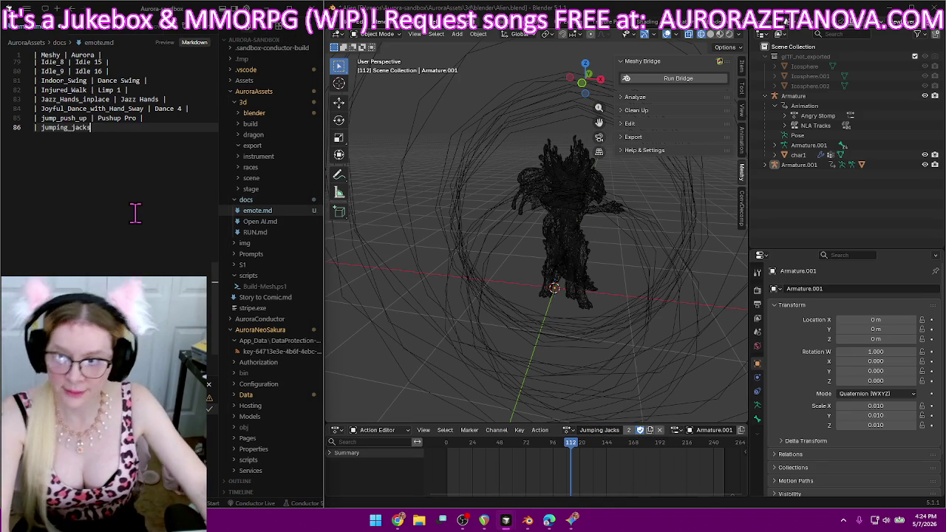
pyautogui.write(' | ')
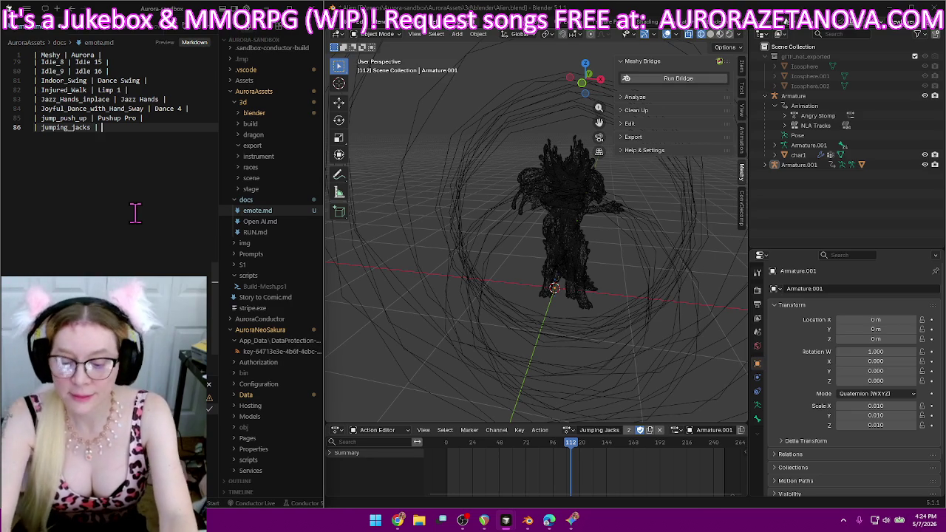
pyautogui.write('Jum')
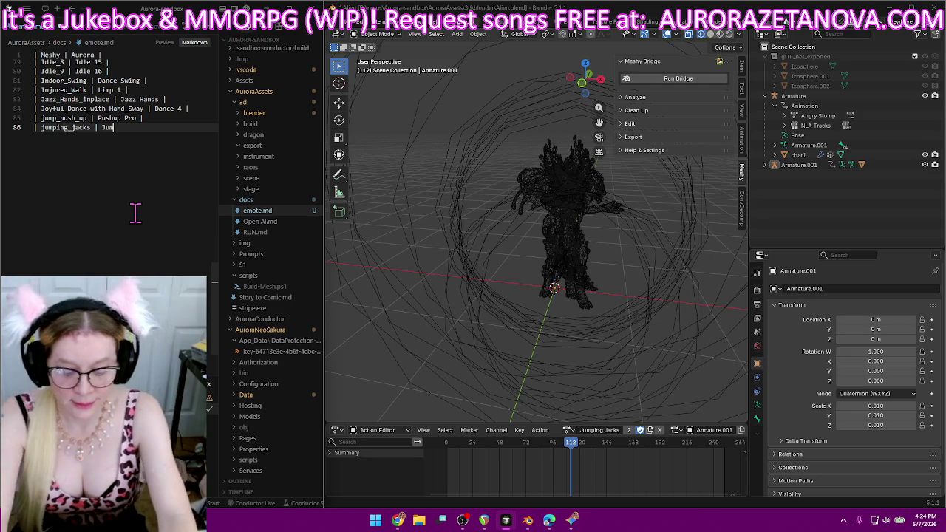
pyautogui.write('ping Jacks')
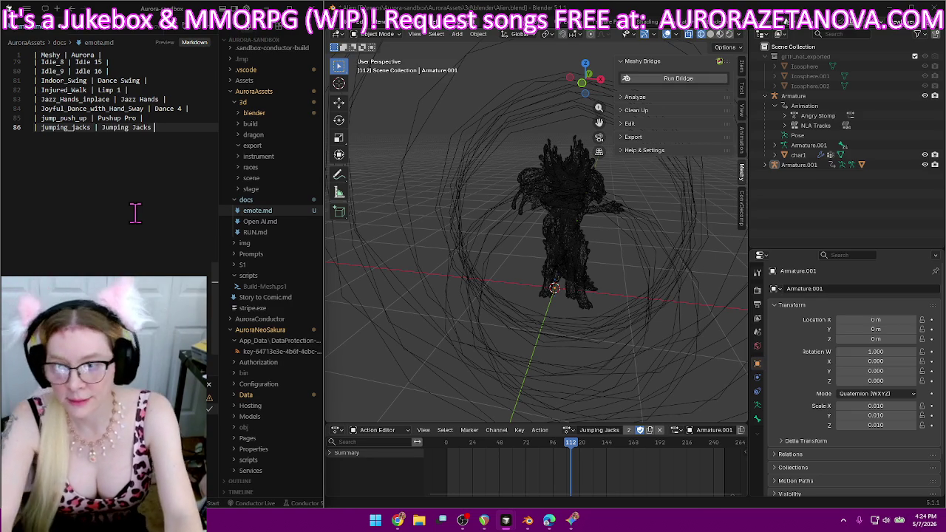
pyautogui.write(' |')
pyautogui.press('Return')
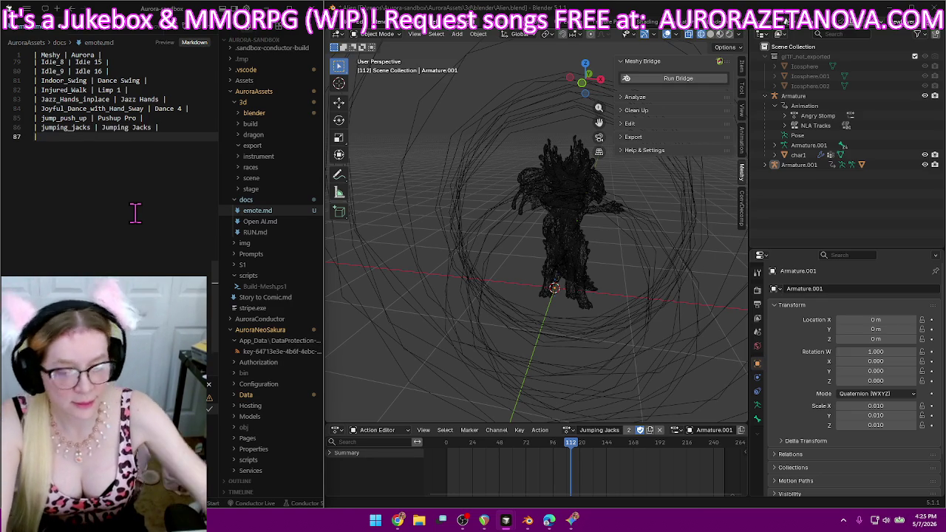
# Assign Kick_a_Soccer_Ball, rename it Kick 2, and log the kick row in emote.md.
pyautogui.click(567, 429)
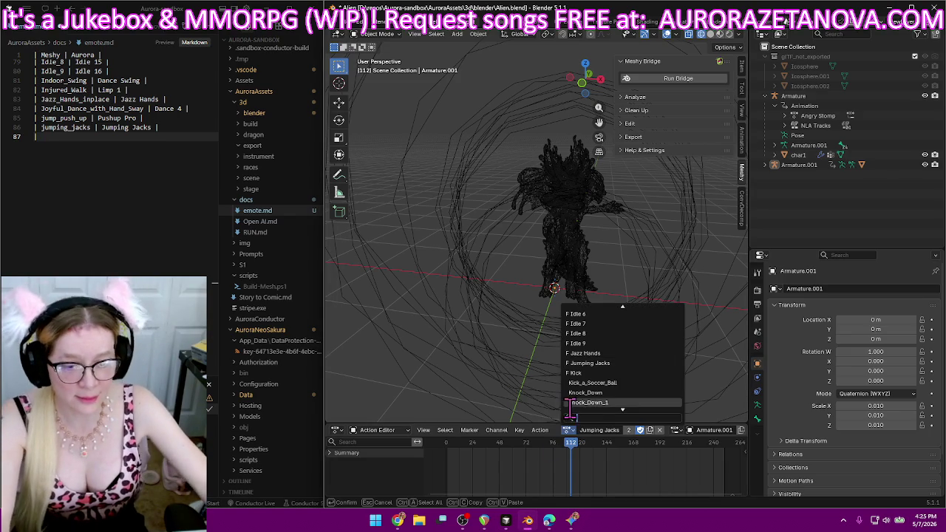
pyautogui.click(623, 383)
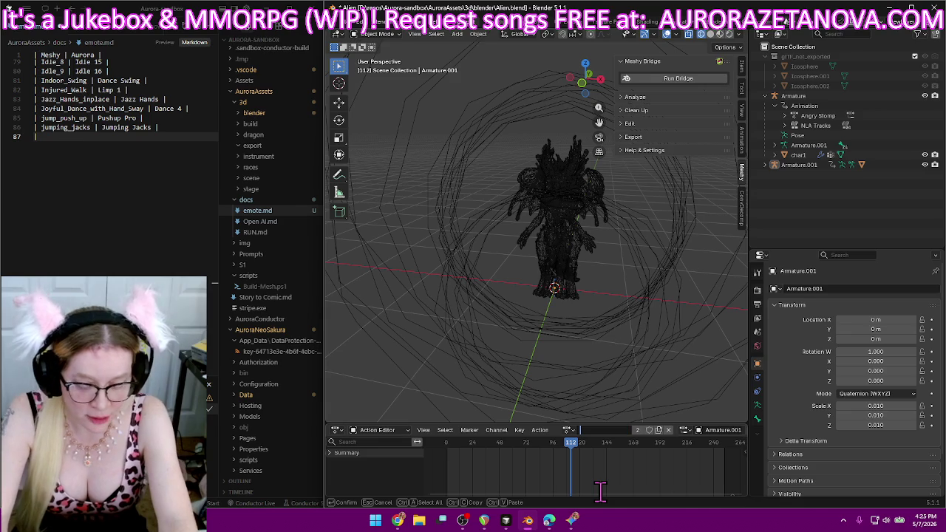
pyautogui.write('Kick 2')
pyautogui.press('Return')
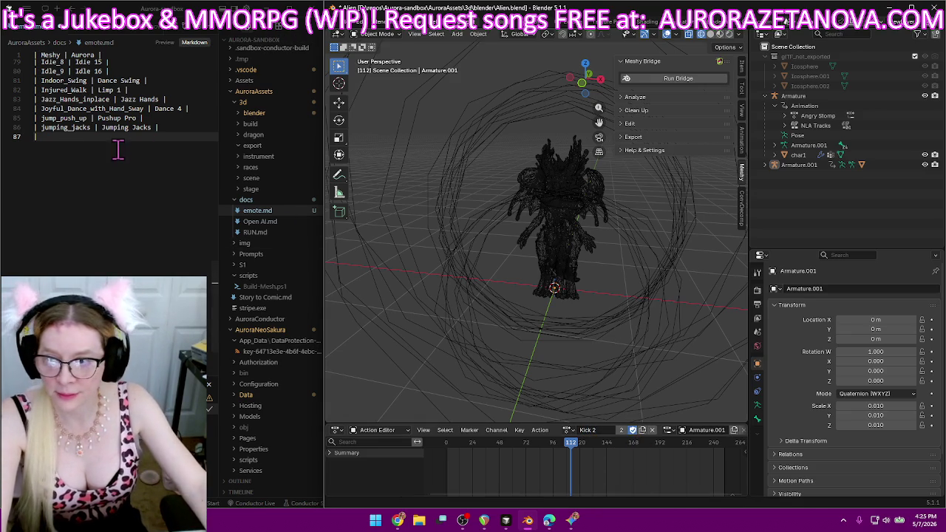
pyautogui.write('Kick_a_Soccer_Ball')
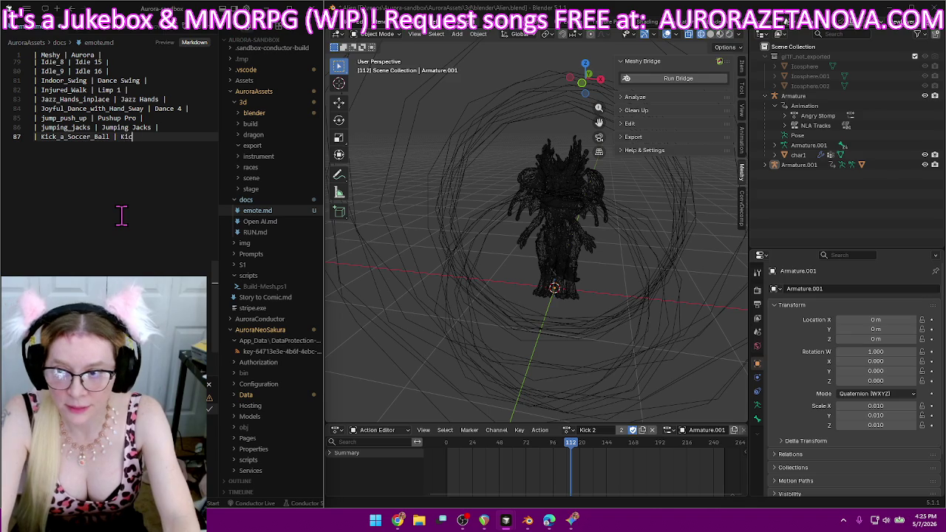
pyautogui.write('2 |')
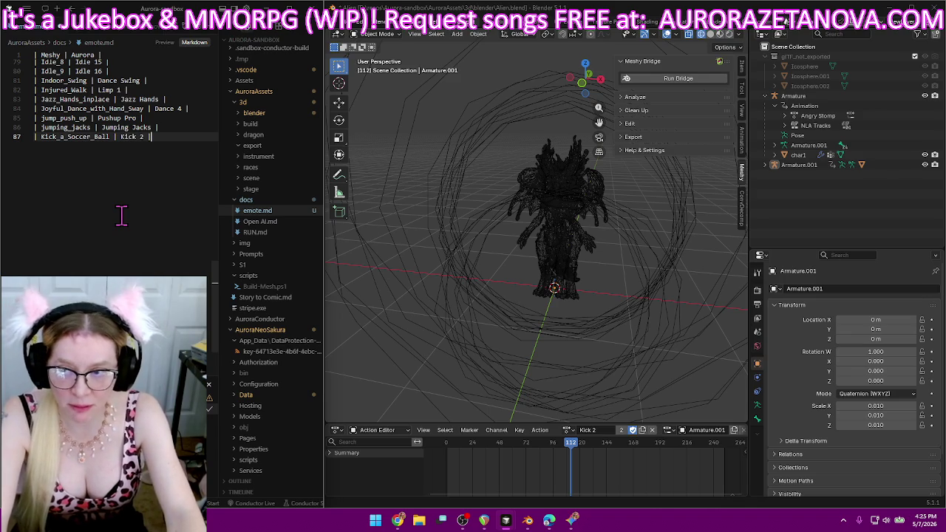
pyautogui.press('Return')
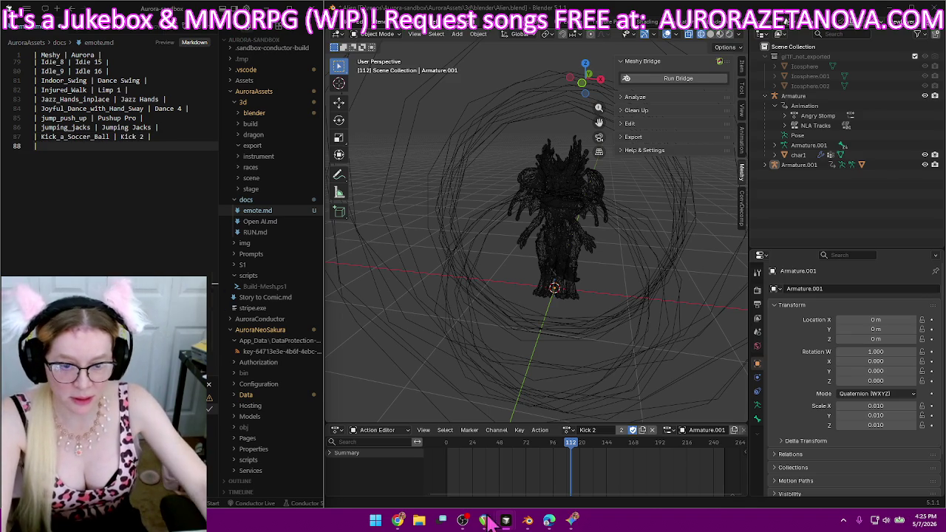
# Rename Knock_Down to Knockdown 1 with Fake User and log 'Knock_Down' row in emote.md.
pyautogui.click(567, 430)
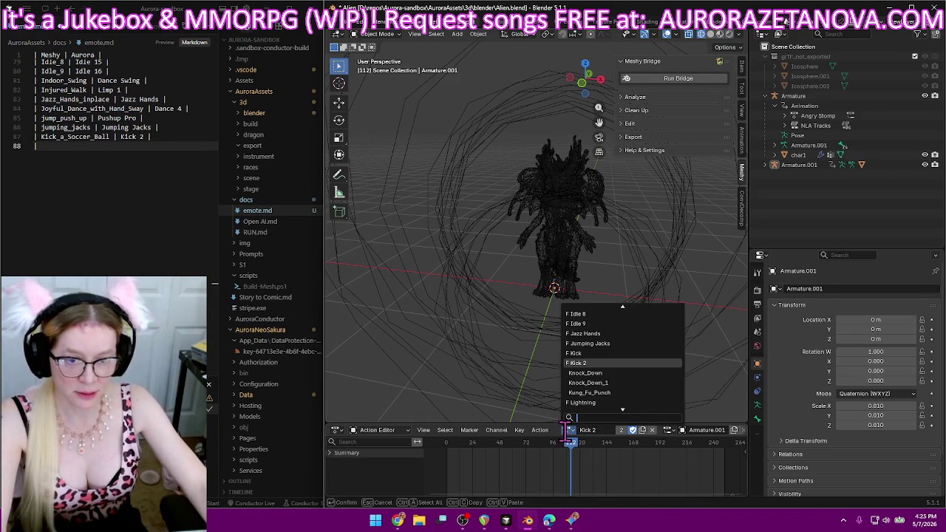
pyautogui.click(623, 374)
pyautogui.click(595, 430)
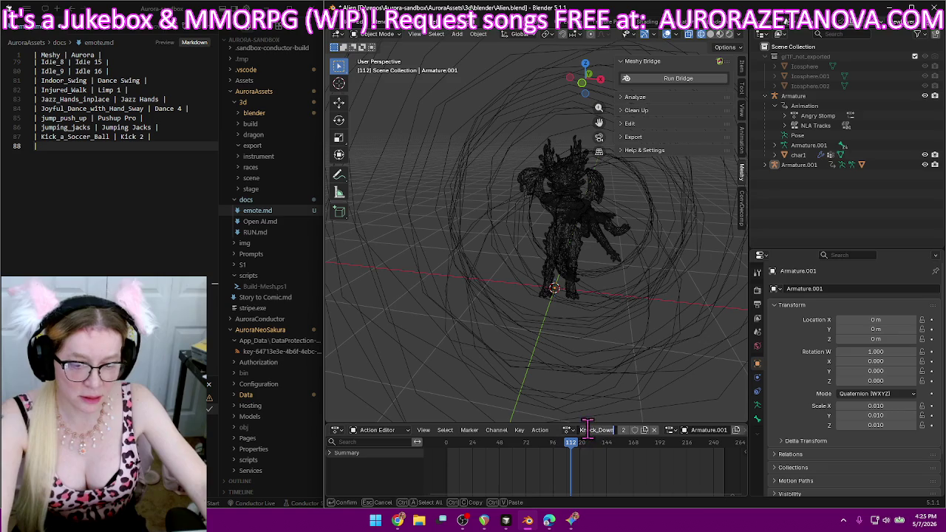
pyautogui.press('BackSpace')
pyautogui.write('d')
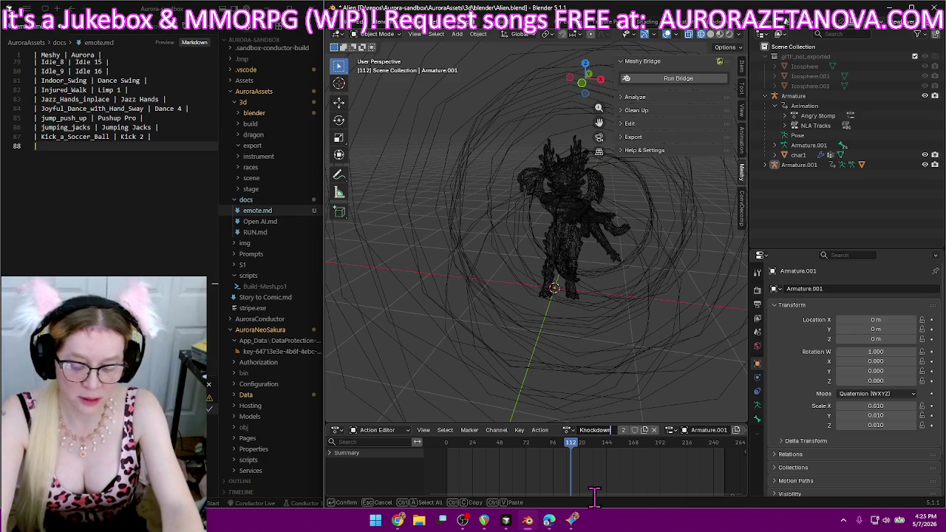
pyautogui.write('1')
pyautogui.press('Return')
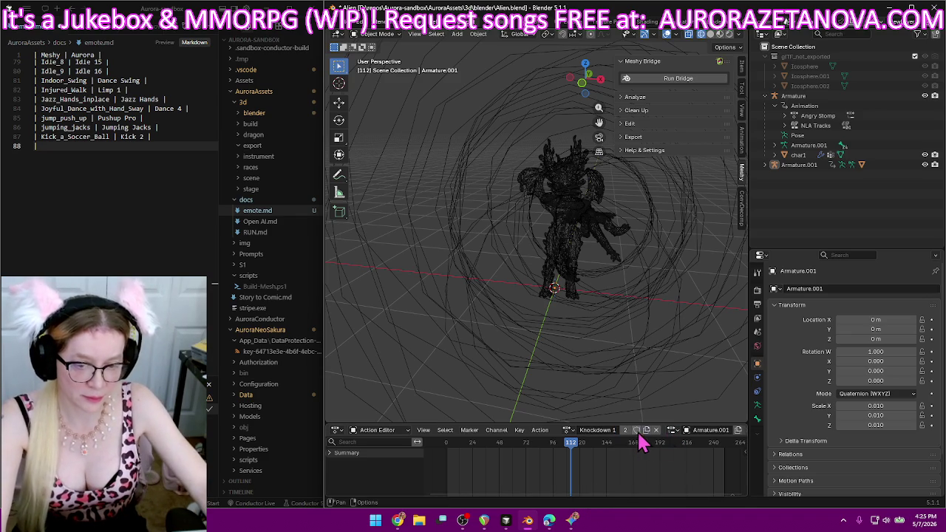
pyautogui.click(636, 429)
pyautogui.click(139, 151)
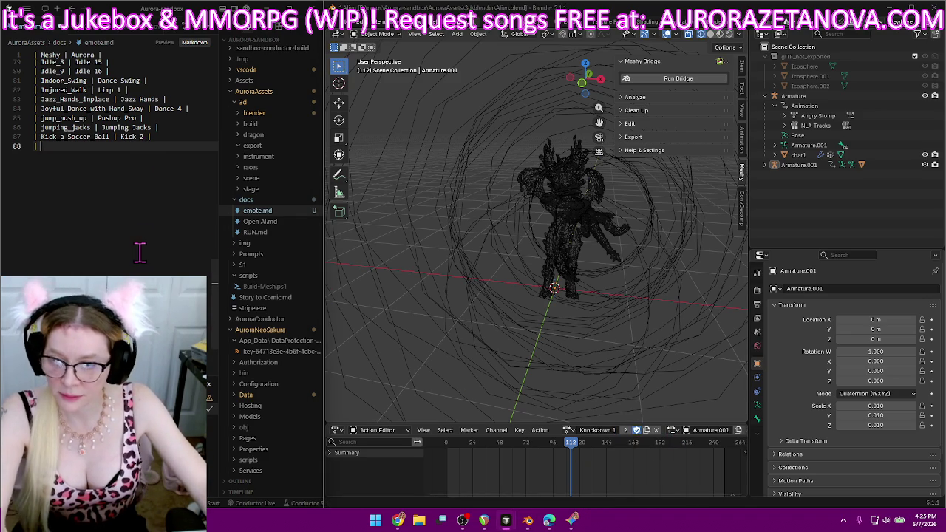
pyautogui.write('| Knock_Down | K')
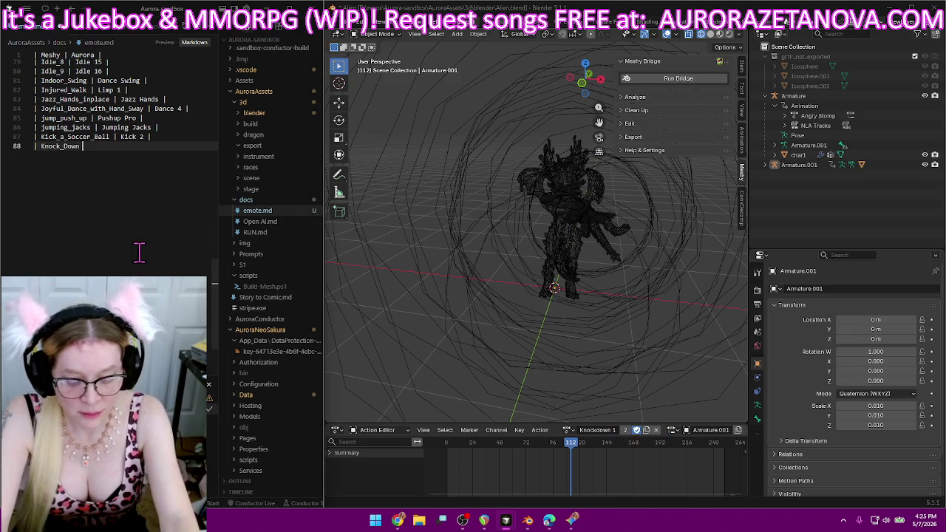
pyautogui.write('nockdown 1 |')
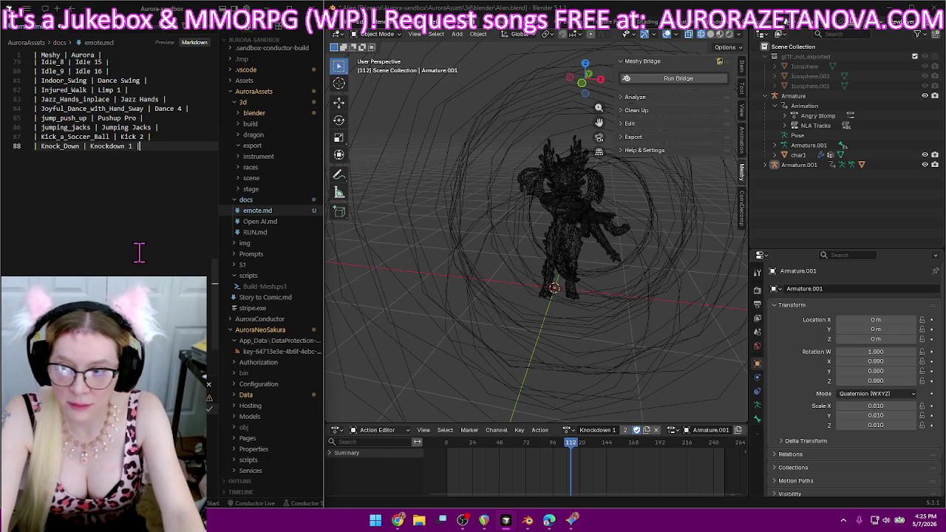
pyautogui.press('Return')
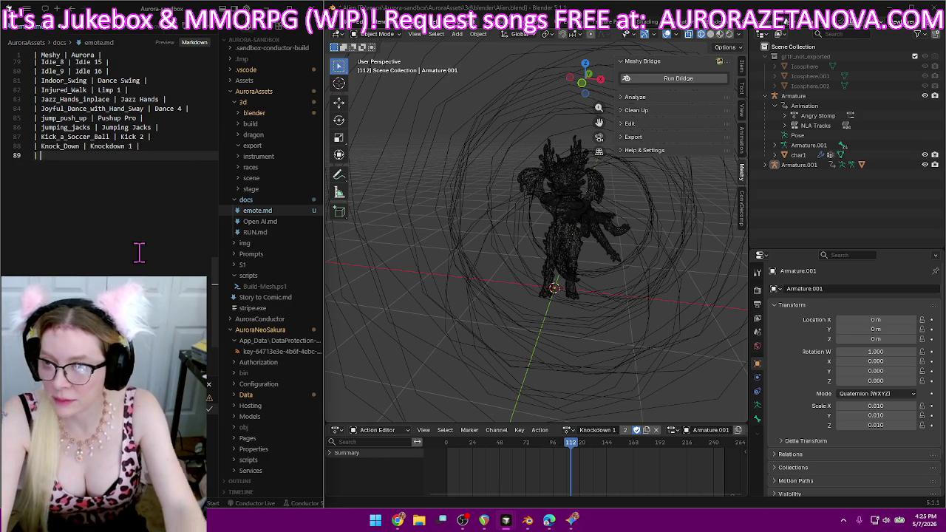
pyautogui.click(568, 430)
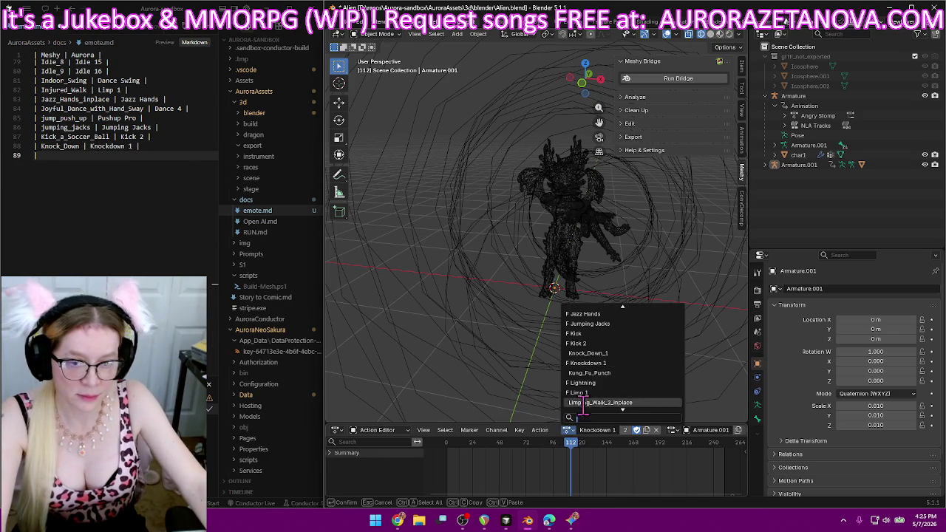
# Rename Knock_Down_1 to Knockdown 2 and log 'Knock_Down_1 | Knockdown 2' on line 89.
pyautogui.click(620, 353)
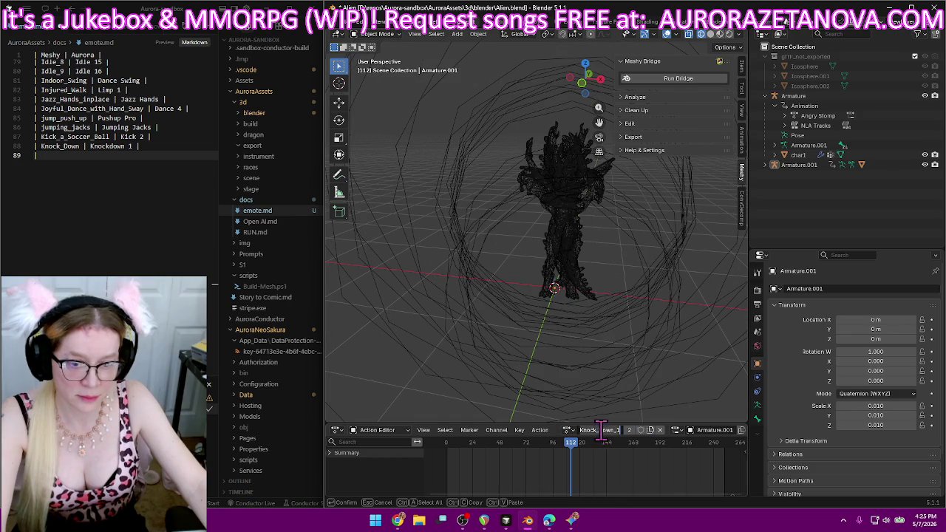
pyautogui.doubleClick(602, 430)
pyautogui.write('K')
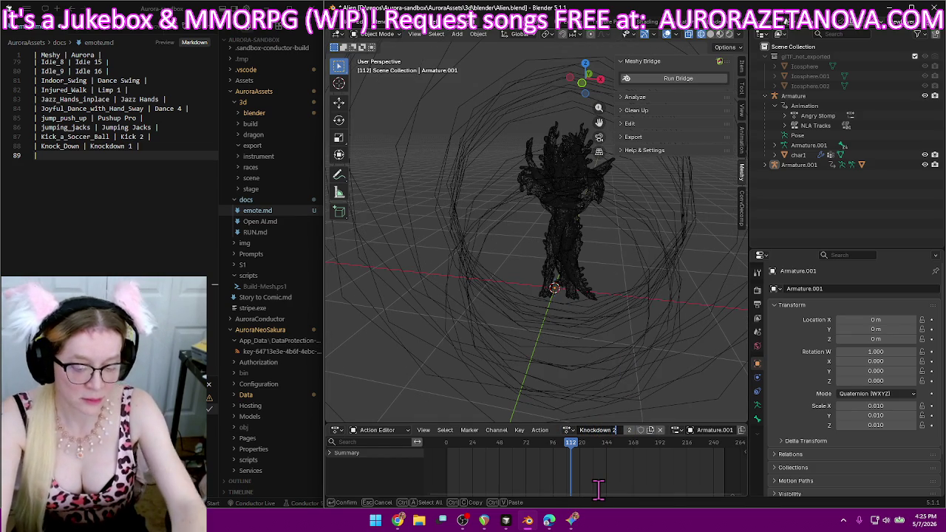
pyautogui.press('Return')
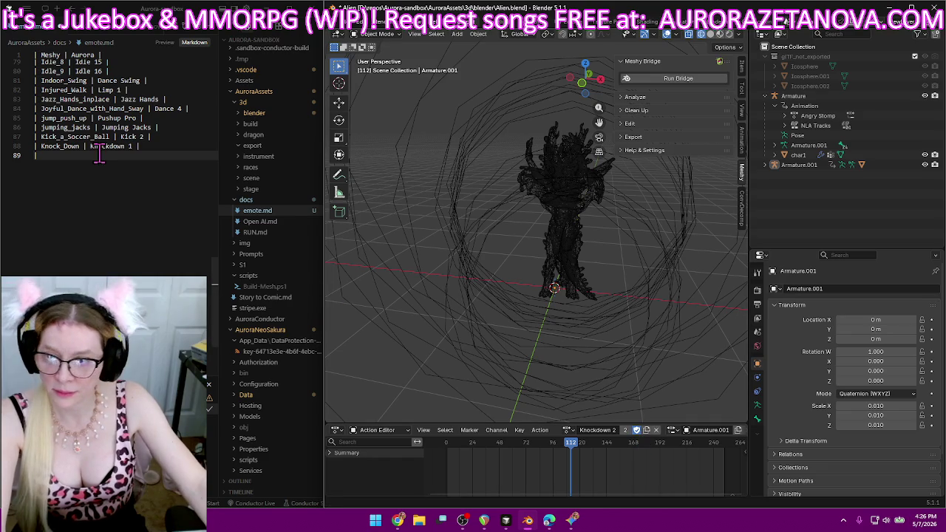
pyautogui.click(87, 267)
pyautogui.write('Knock_Down_1')
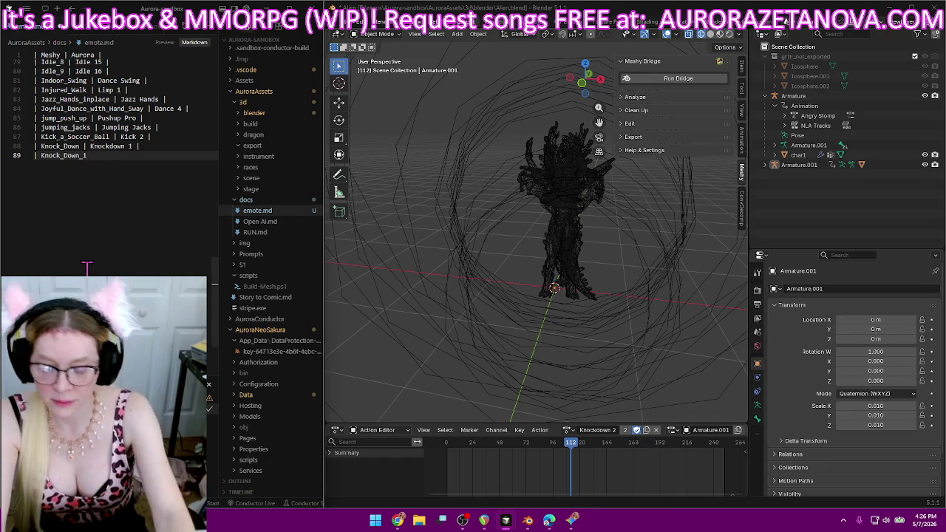
pyautogui.write(' | Knockdow')
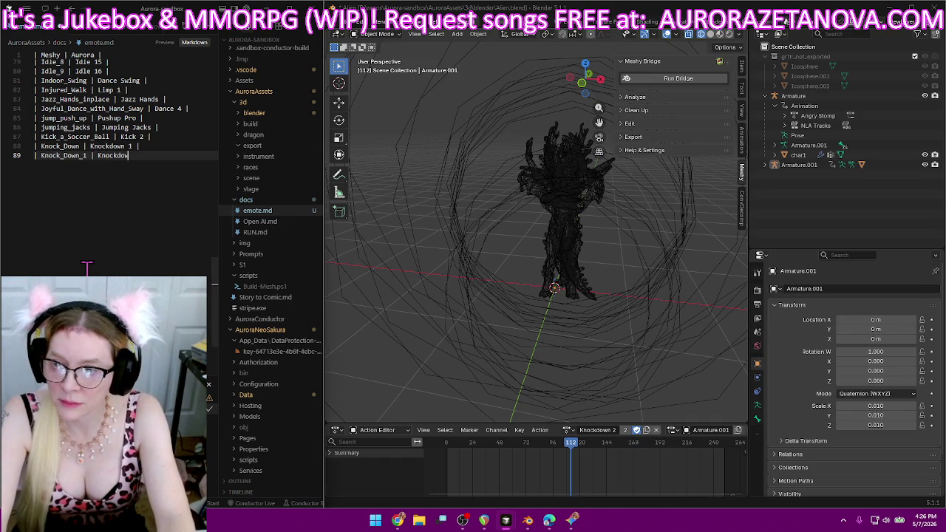
pyautogui.write('n 2 |')
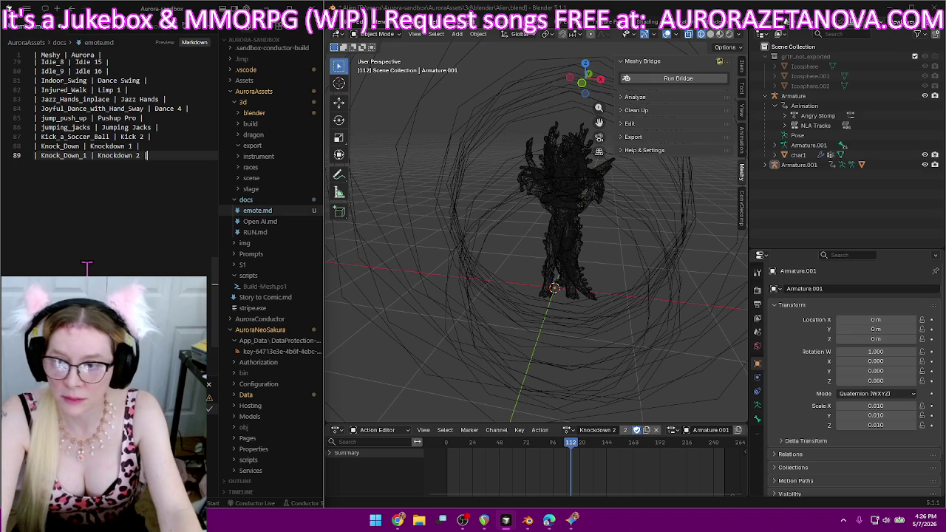
pyautogui.press('Return')
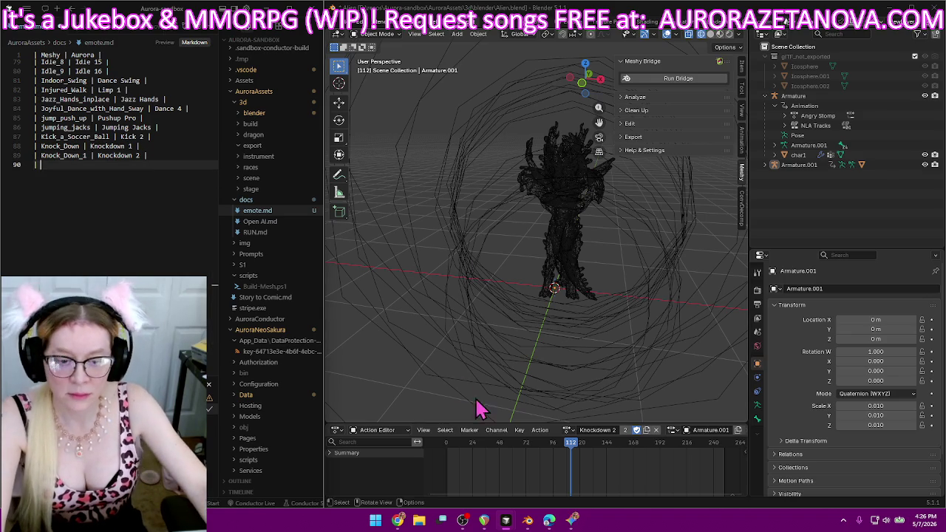
pyautogui.scroll(-3, 95, 185)
pyautogui.scroll(1, 98, 198)
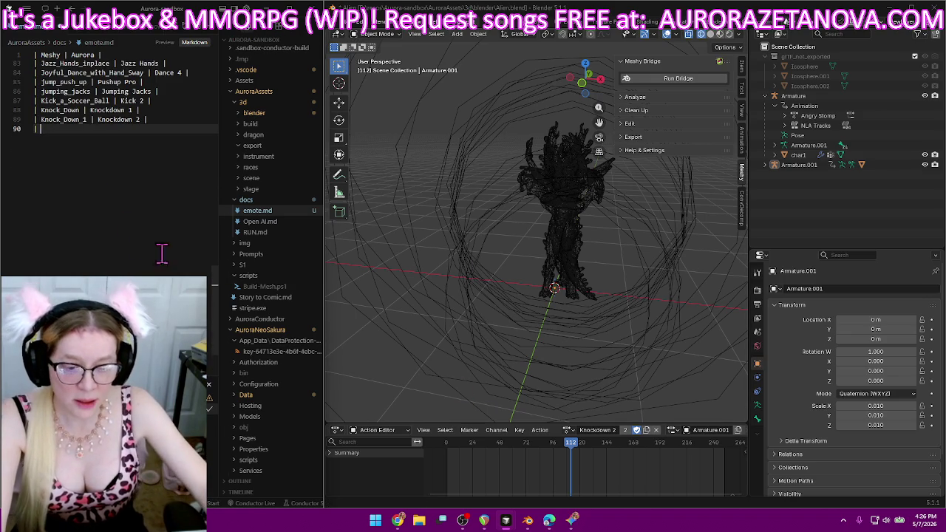
# Rename the Kung_Fu_Punch action to Kung Fu Punch.
pyautogui.click(568, 430)
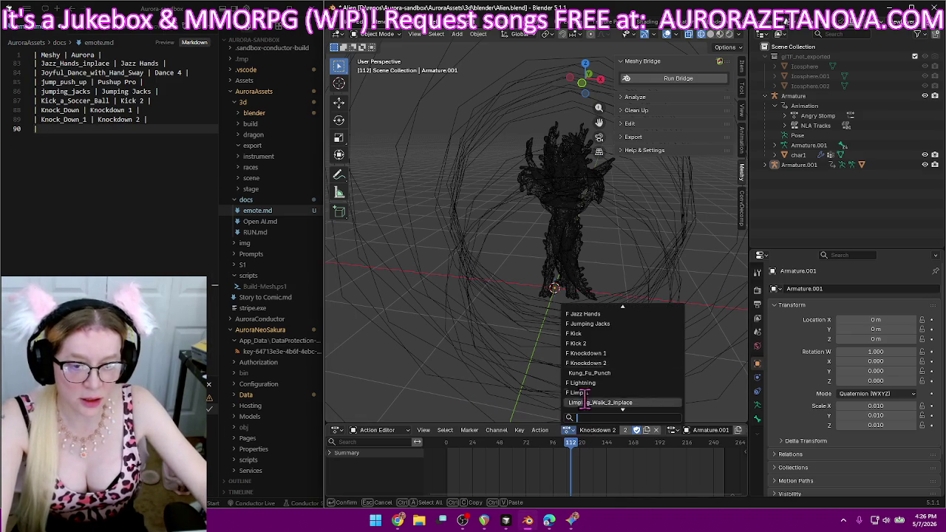
pyautogui.click(610, 373)
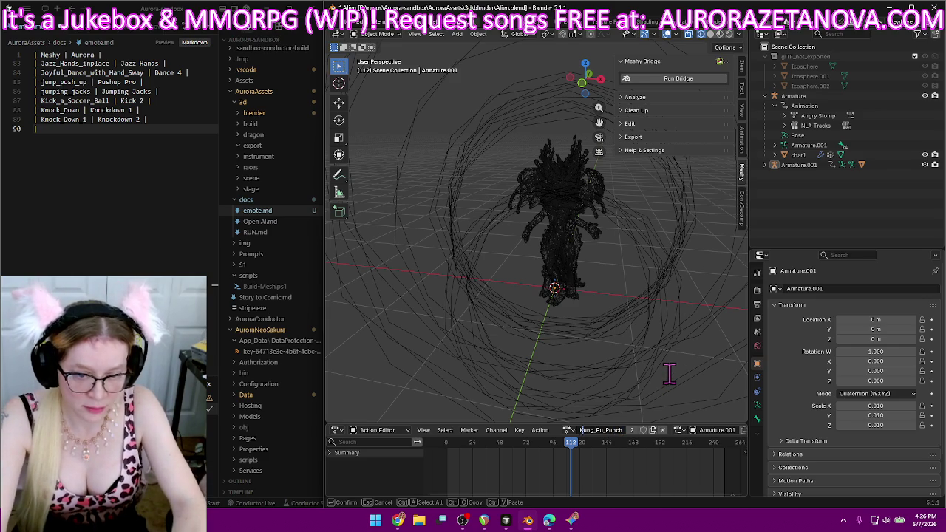
pyautogui.press('BackSpace')
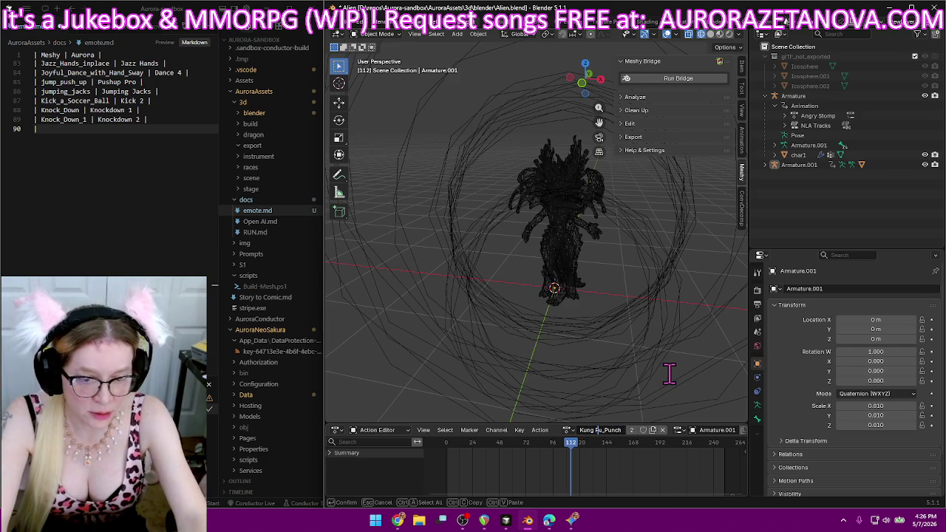
pyautogui.press('Return')
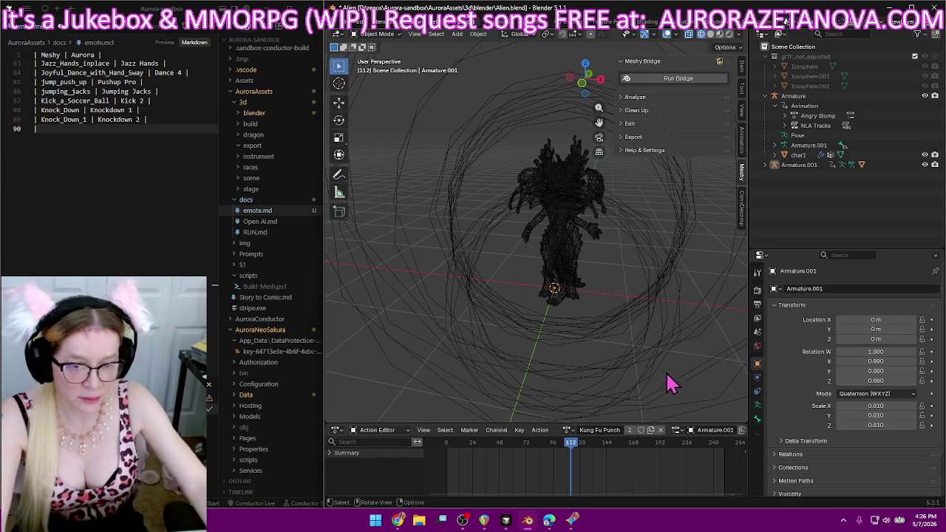
# Log 'Kung_Fu_Punch | Kung Fu Punch' on line 90 of emote.md.
pyautogui.click(125, 130)
pyautogui.write('Kung_Fu_Punch')
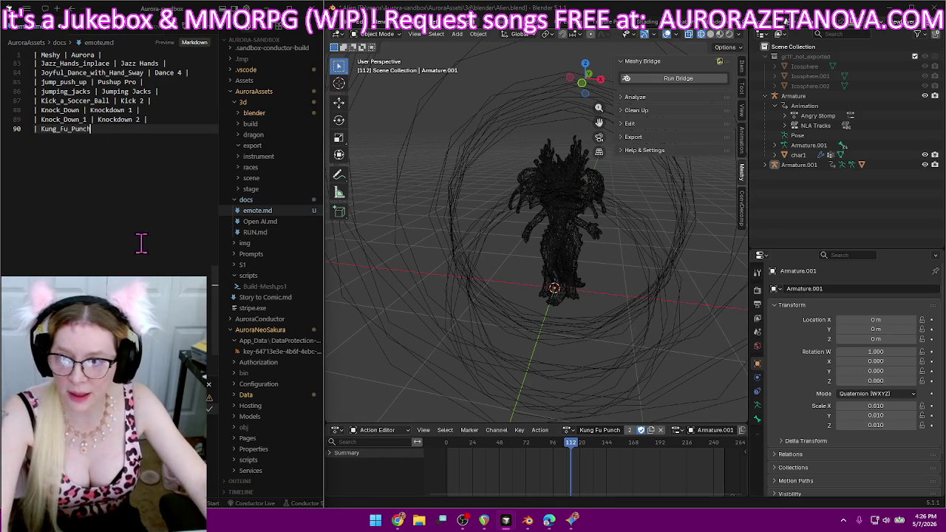
pyautogui.write('| Kung_Fu_Punch |')
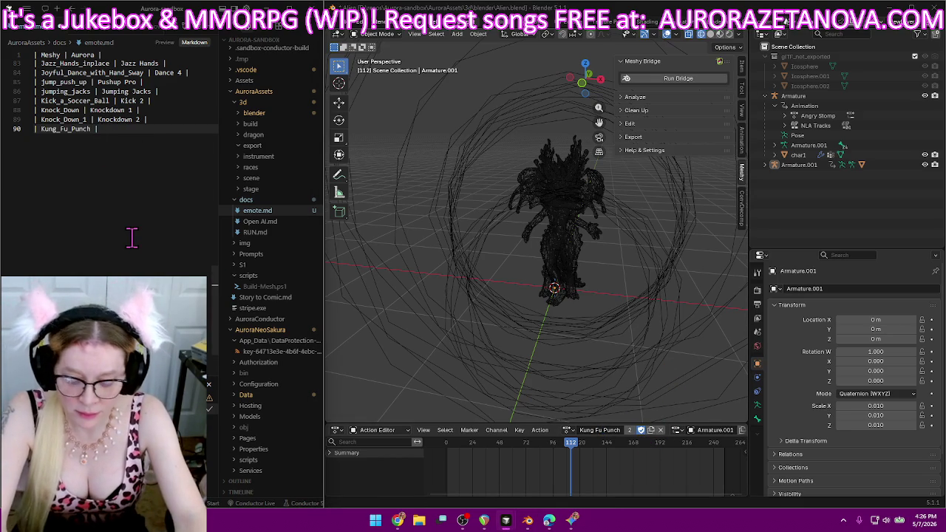
pyautogui.write('Kung_Fu_Punch')
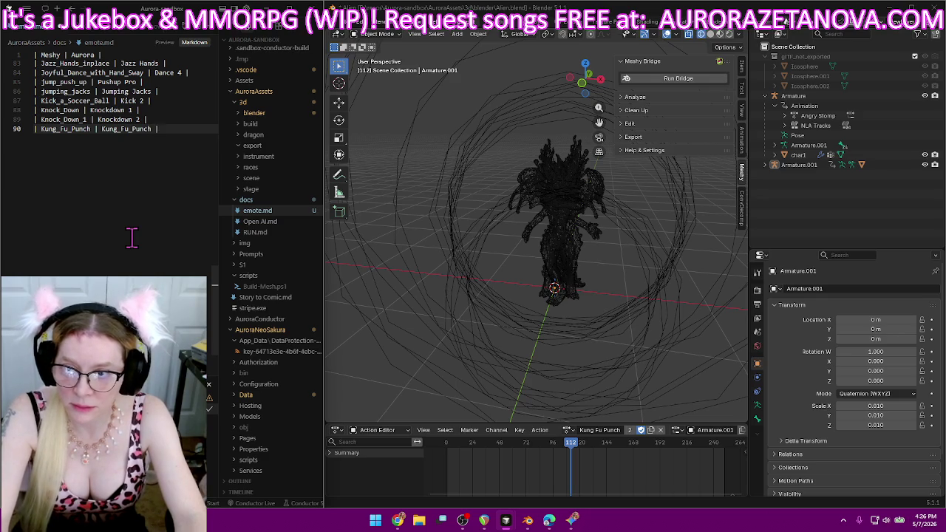
pyautogui.press('Return')
pyautogui.write('|')
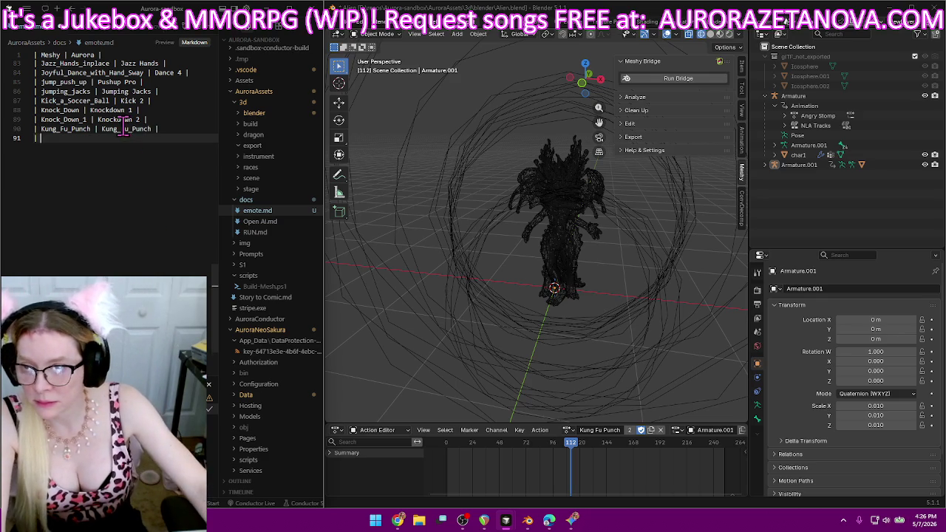
pyautogui.click(126, 128)
pyautogui.press('BackSpace')
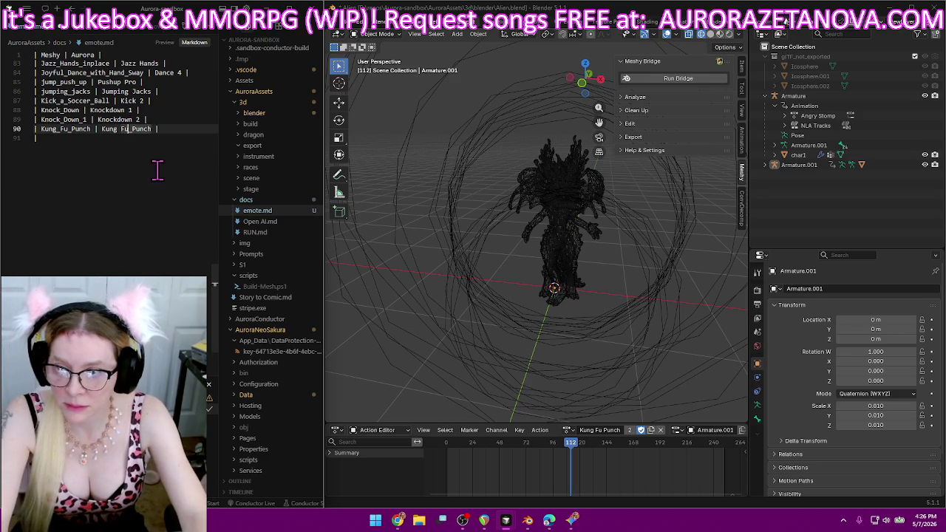
pyautogui.press('BackSpace')
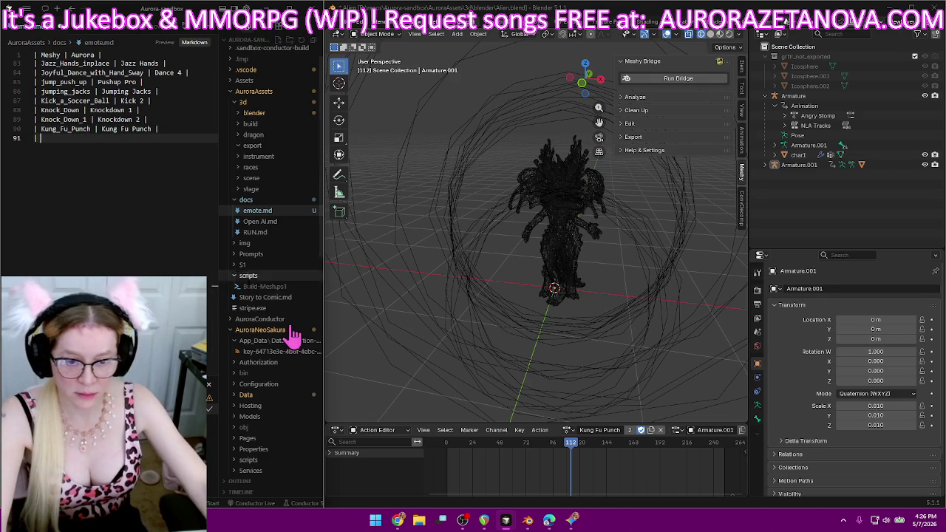
# Rename Limping_Walk_2_inplace to Limp 2, then switch to the Meshy browser window.
pyautogui.click(568, 430)
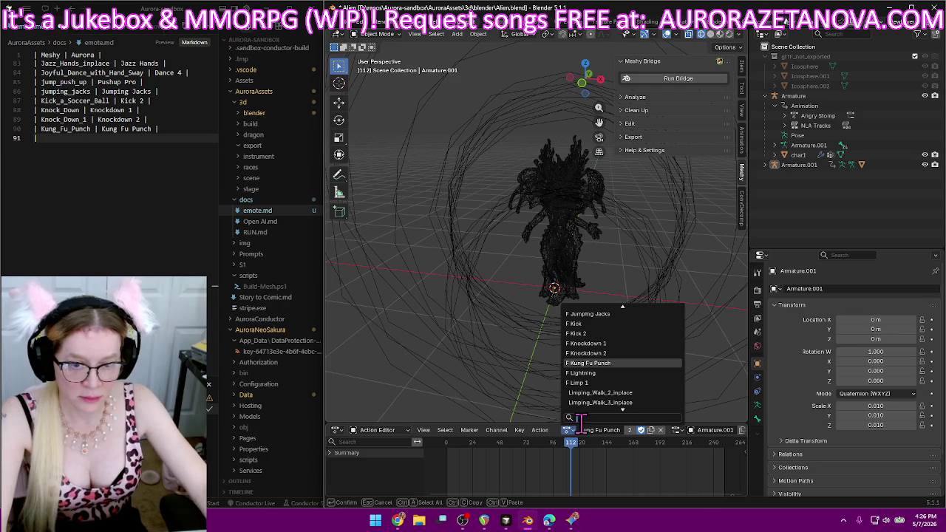
pyautogui.click(662, 393)
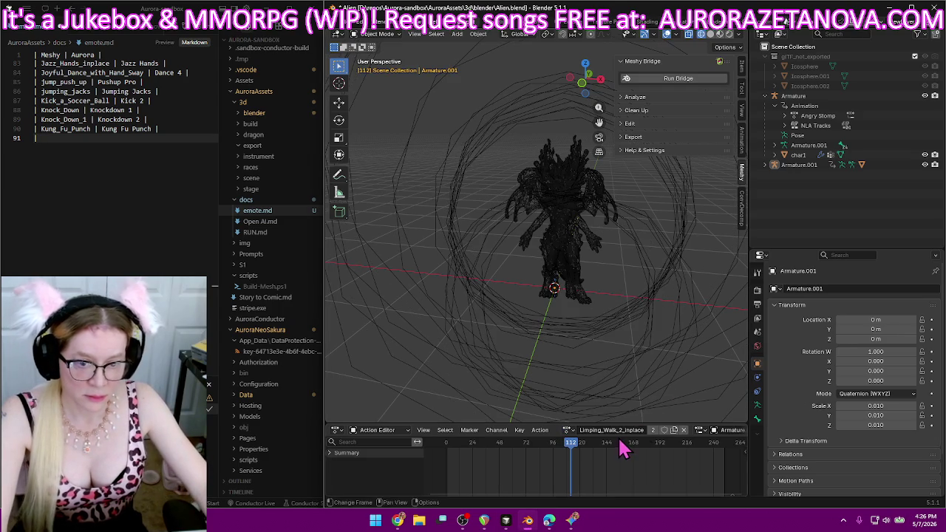
pyautogui.write('Limp 2')
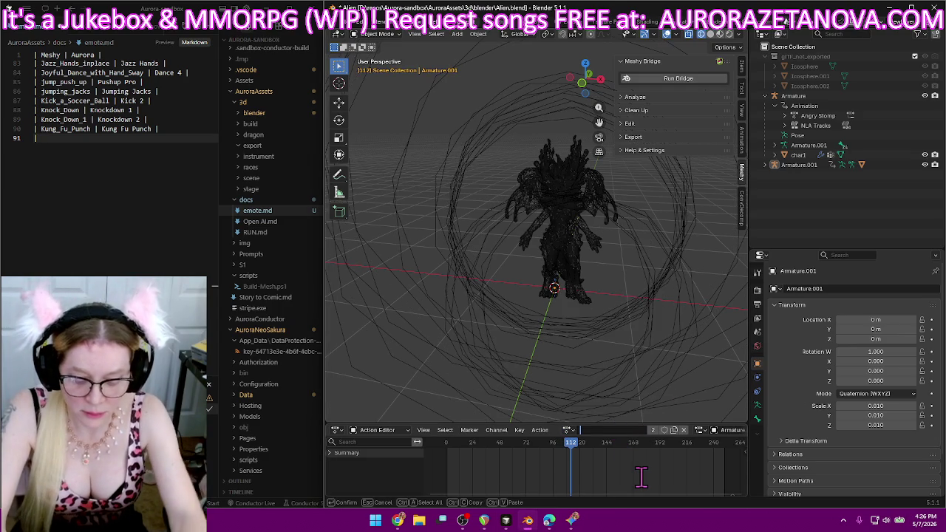
pyautogui.press('Return')
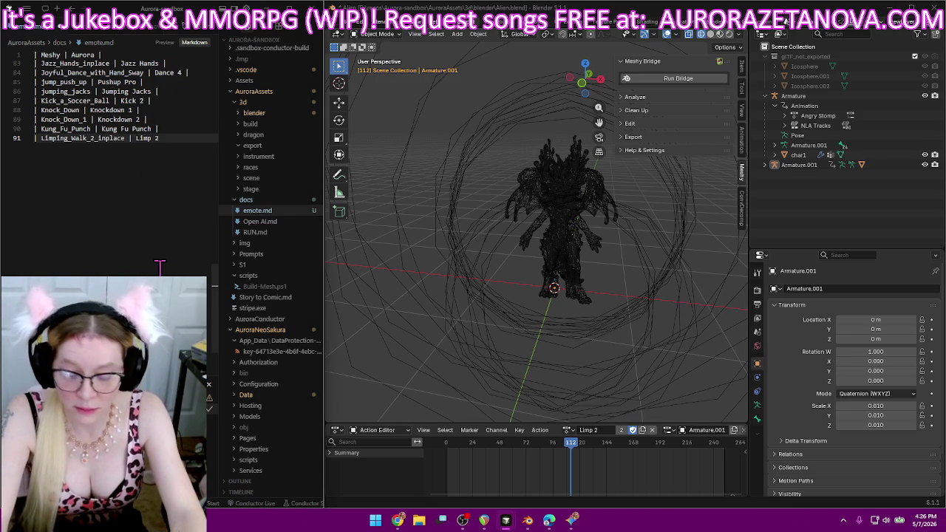
pyautogui.press('Return')
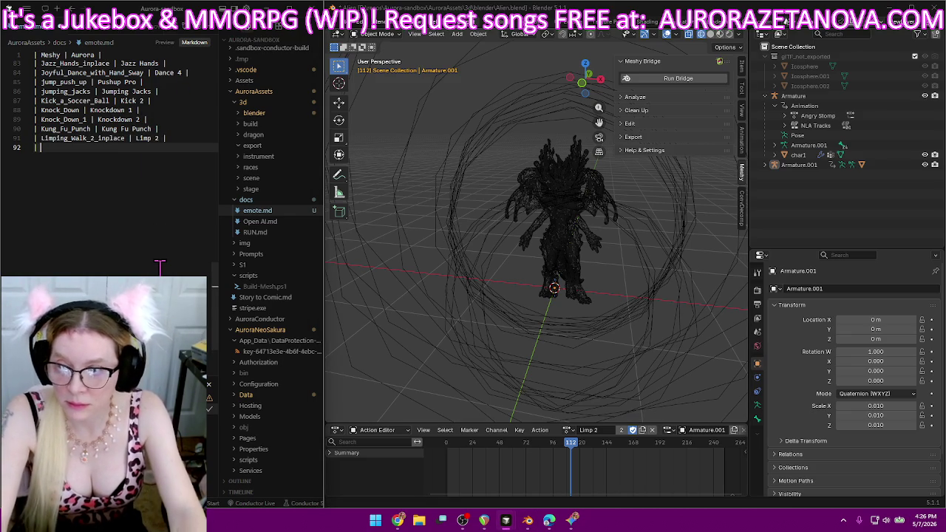
pyautogui.click(567, 430)
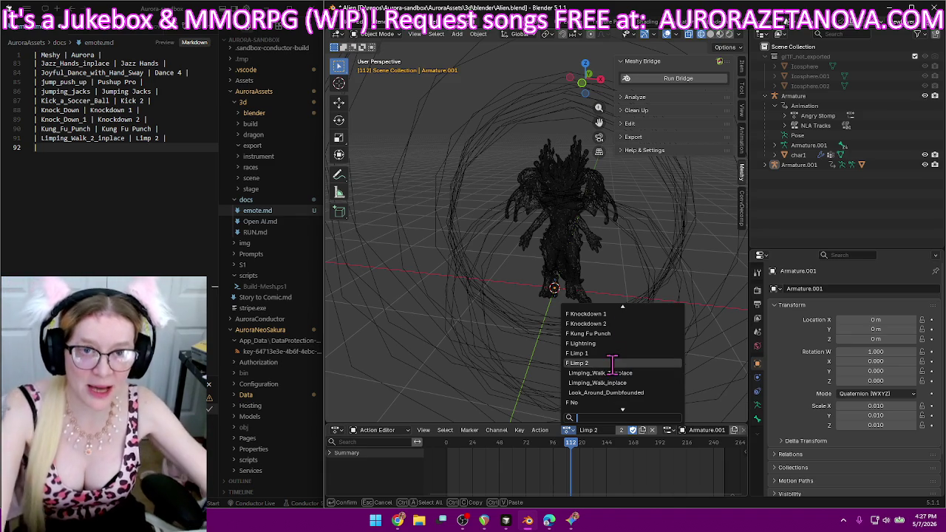
pyautogui.click(399, 520)
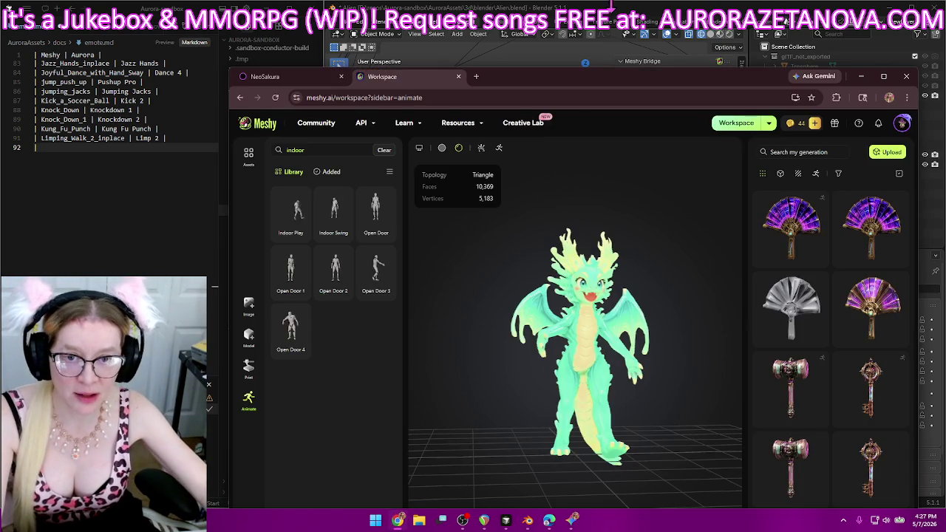
# Maximize the browser and load aurorazetanova.com in a new tab from the Aurora Score bookmarks.
pyautogui.moveTo(606, 80); pyautogui.dragTo(702, 19)
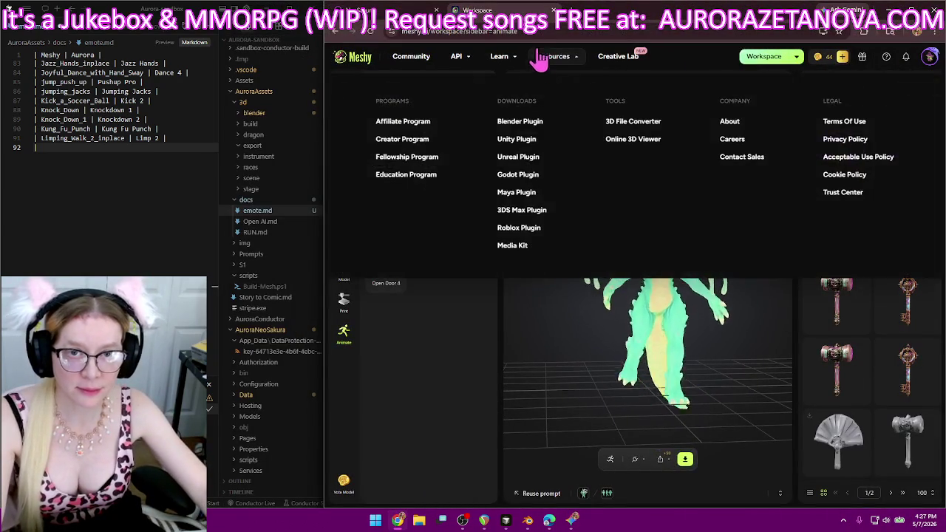
pyautogui.press('super+Up')
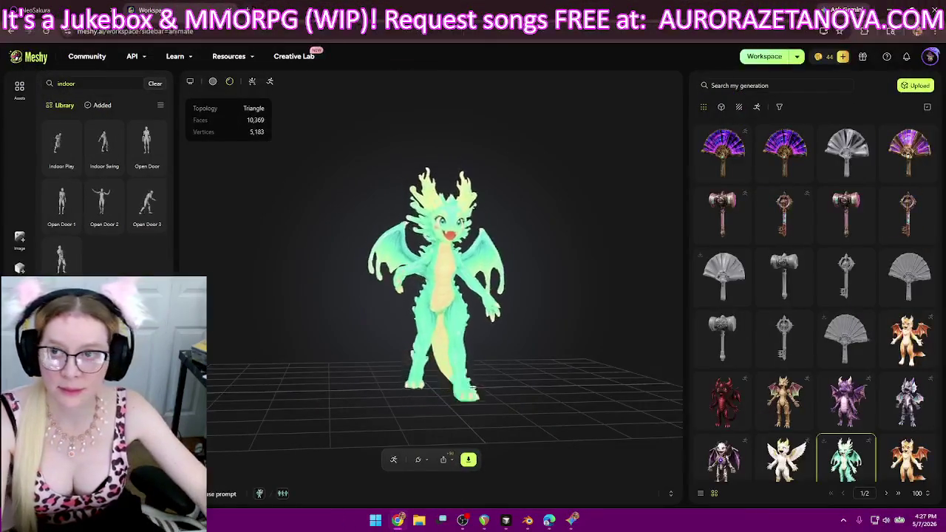
pyautogui.hotkey('ctrl', 't')
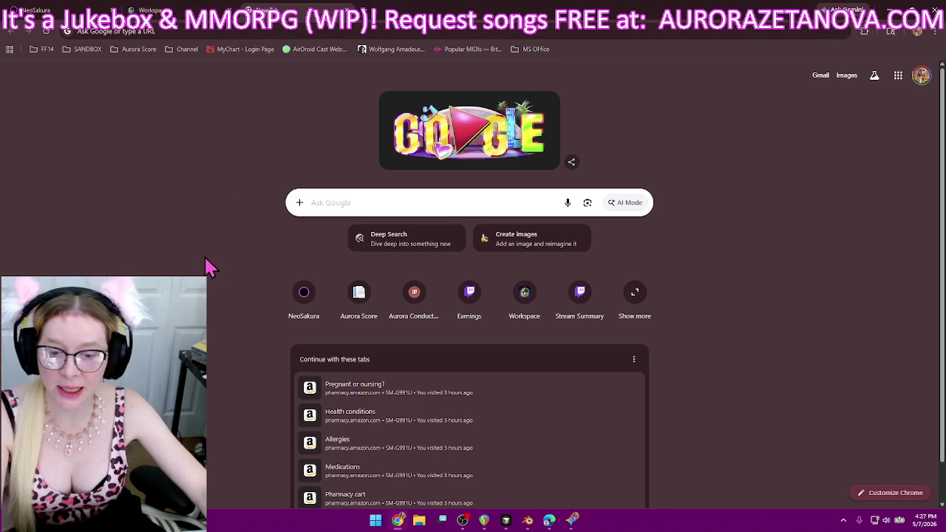
pyautogui.click(132, 50)
pyautogui.click(155, 125)
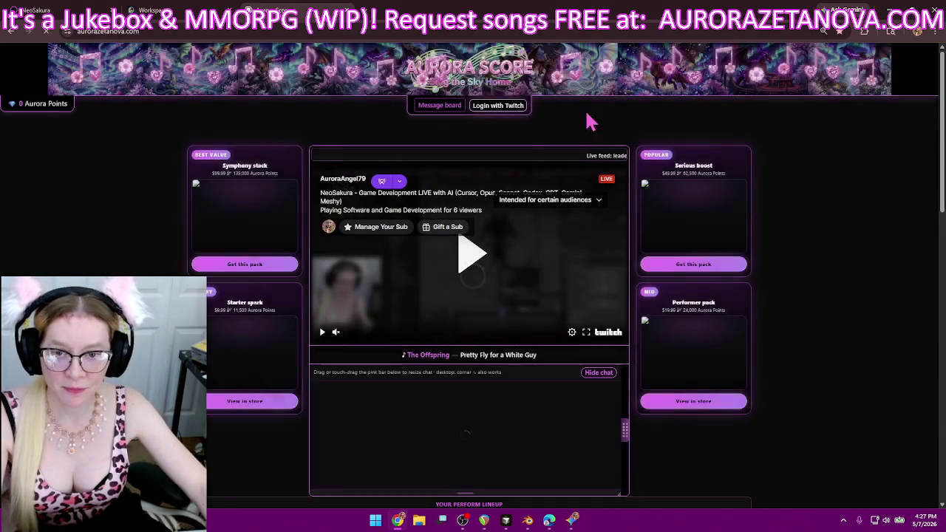
# Log in to Aurora Score with Twitch and scroll down to the playlist.
pyautogui.click(485, 120)
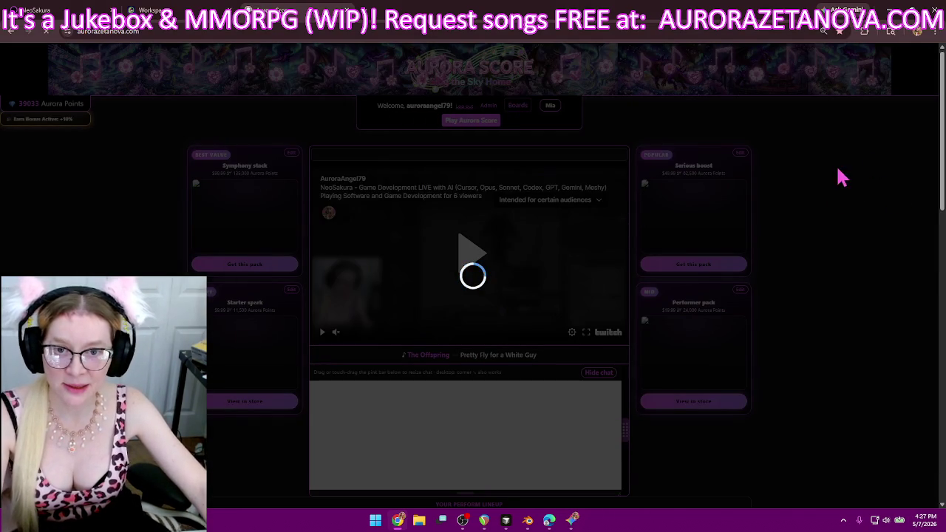
pyautogui.scroll(-2, 835, 205)
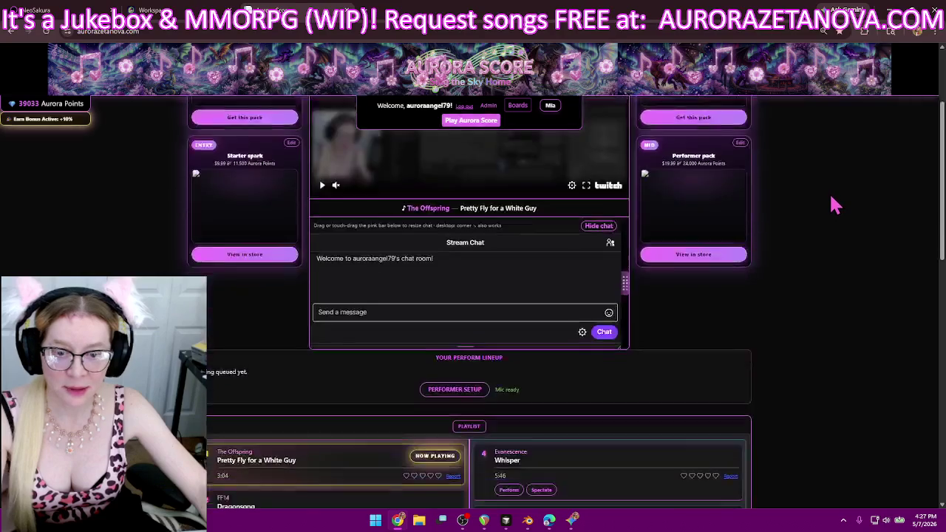
pyautogui.scroll(-2, 834, 205)
pyautogui.scroll(-1, 833, 207)
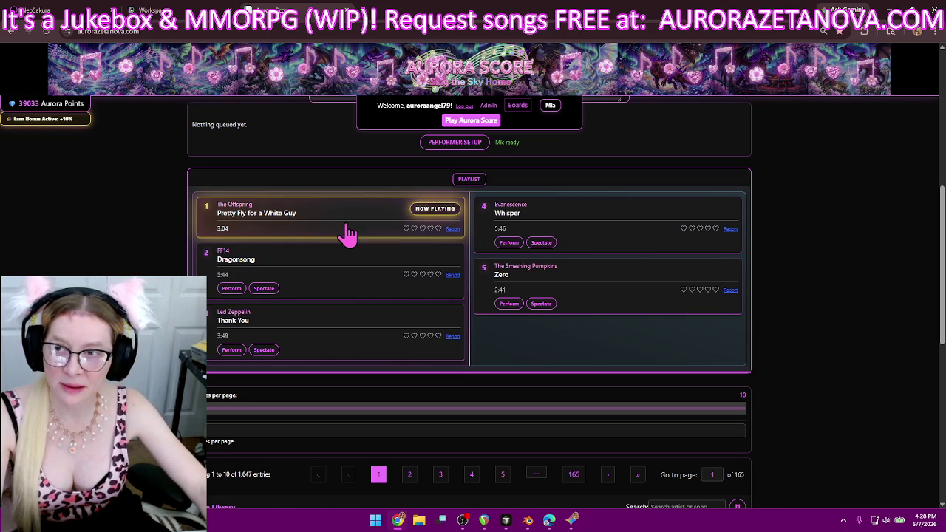
# Open Aurora Conductor in a new tab, then return to the Aurora Score playlist.
pyautogui.click(367, 16)
pyautogui.click(141, 49)
pyautogui.click(141, 83)
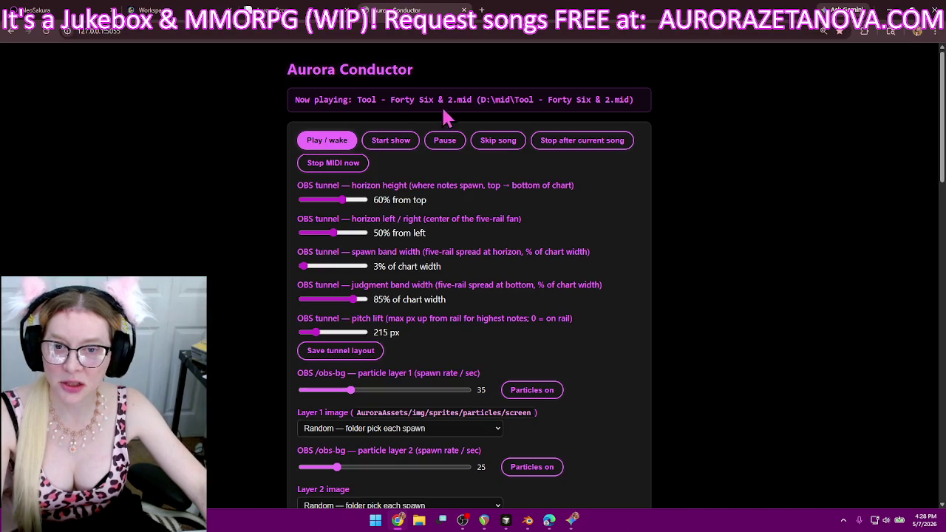
pyautogui.click(296, 12)
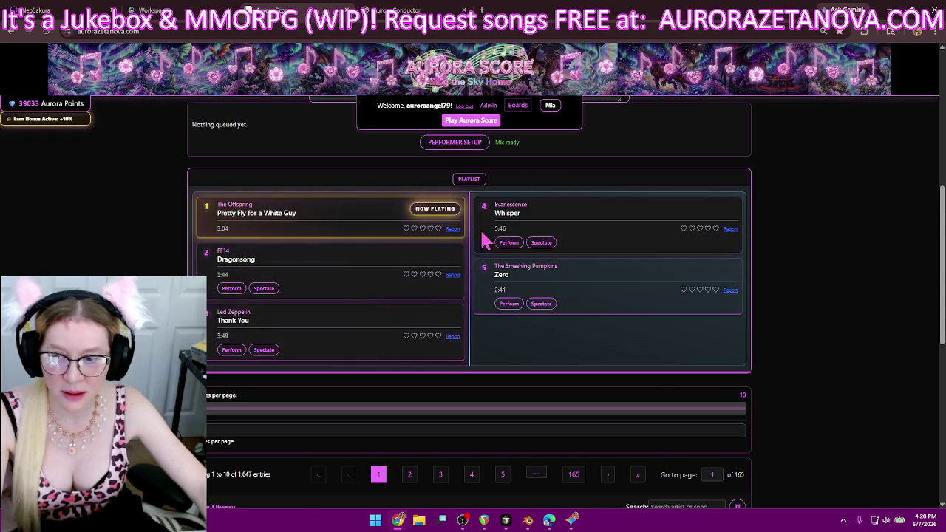
# Search the song library for 'tool'.
pyautogui.scroll(-3, 693, 260)
pyautogui.click(693, 260)
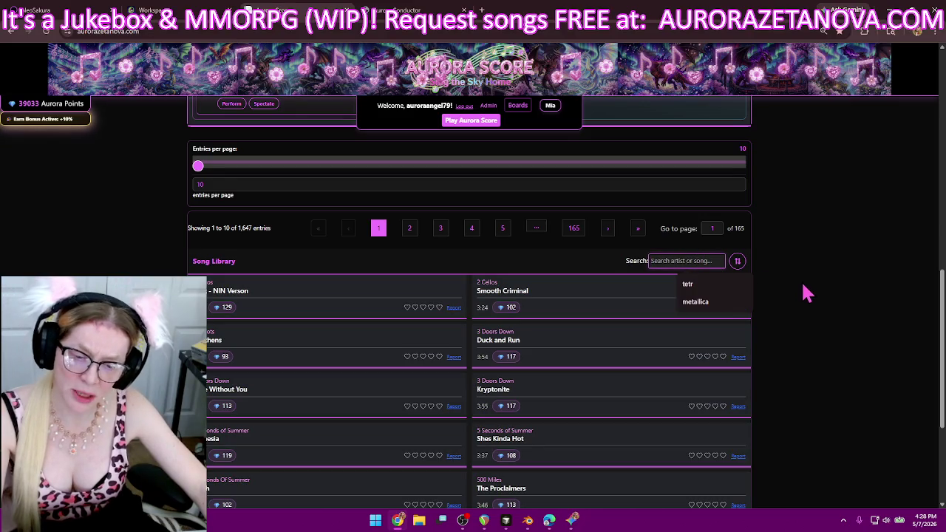
pyautogui.write('tool')
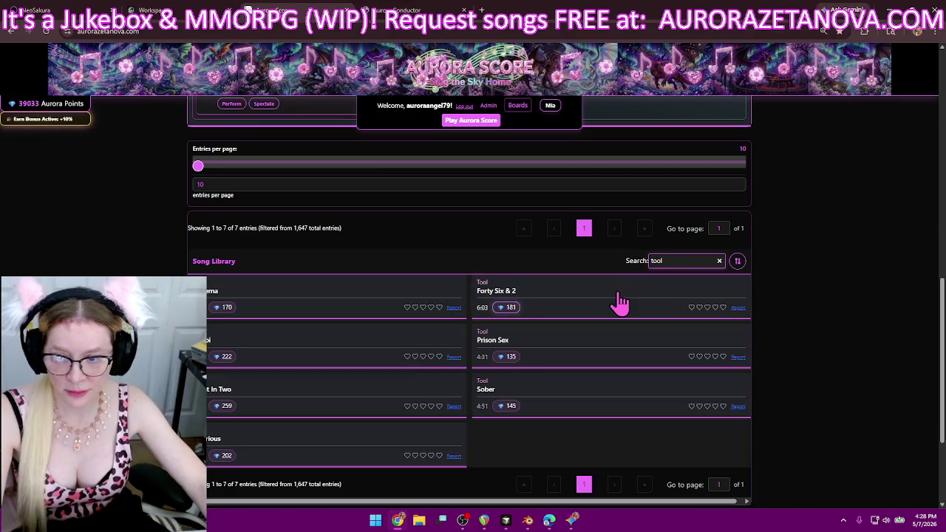
pyautogui.scroll(-1, 584, 303)
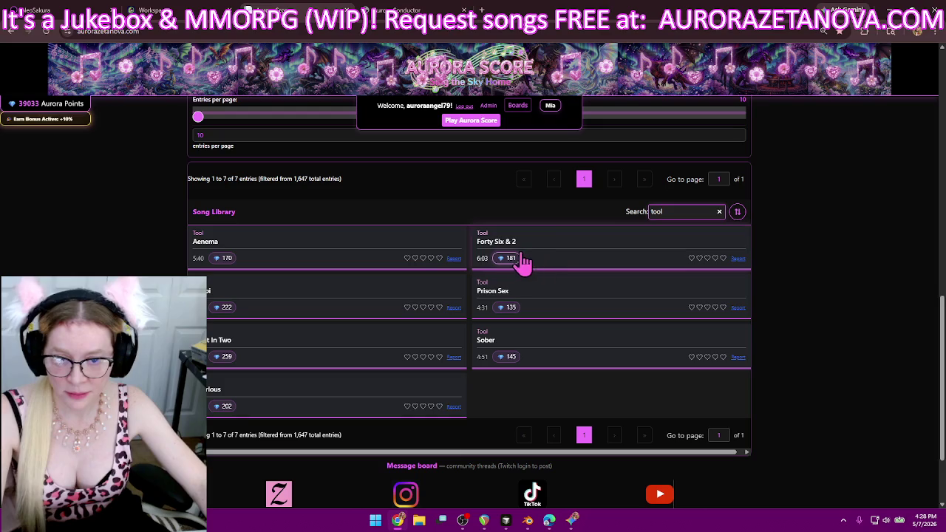
# Request Tool's Aenema, a 222-point song, Right In Two, Vicarious, Prison Sex and Sober.
pyautogui.click(224, 259)
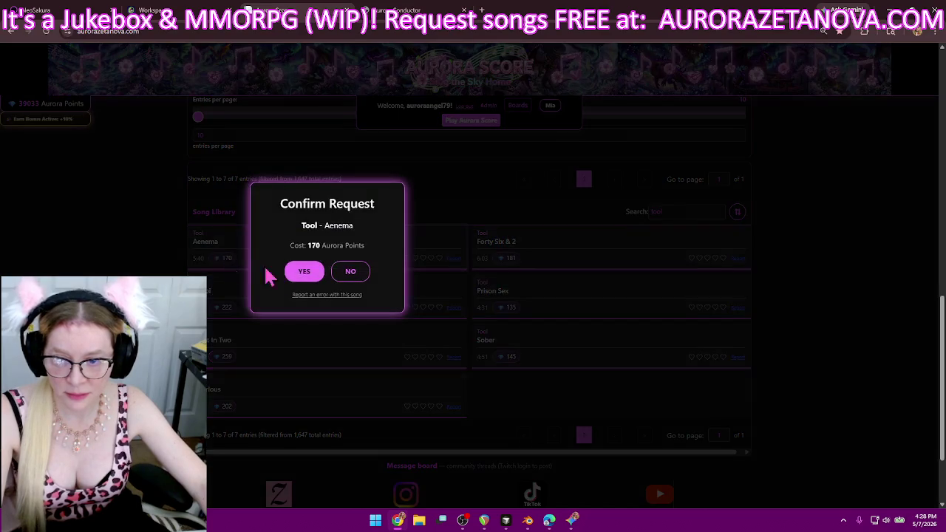
pyautogui.click(301, 272)
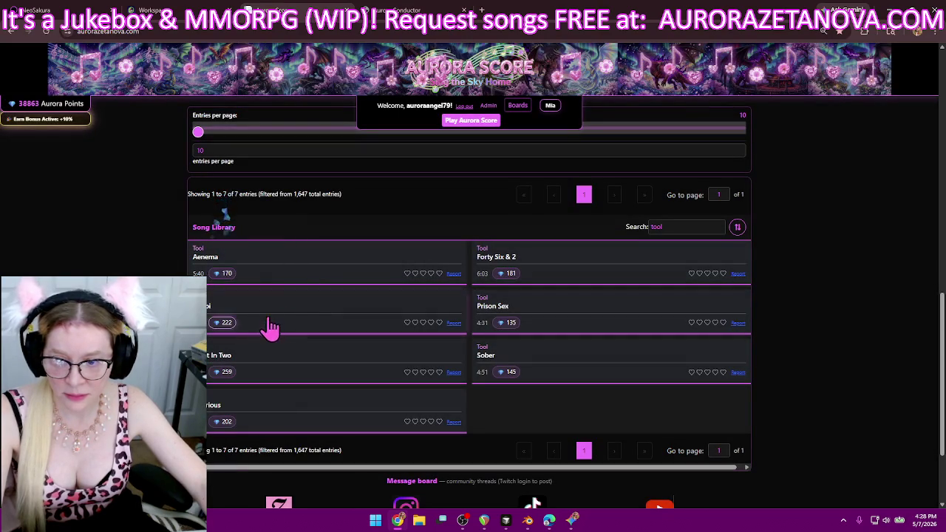
pyautogui.click(225, 332)
pyautogui.click(304, 336)
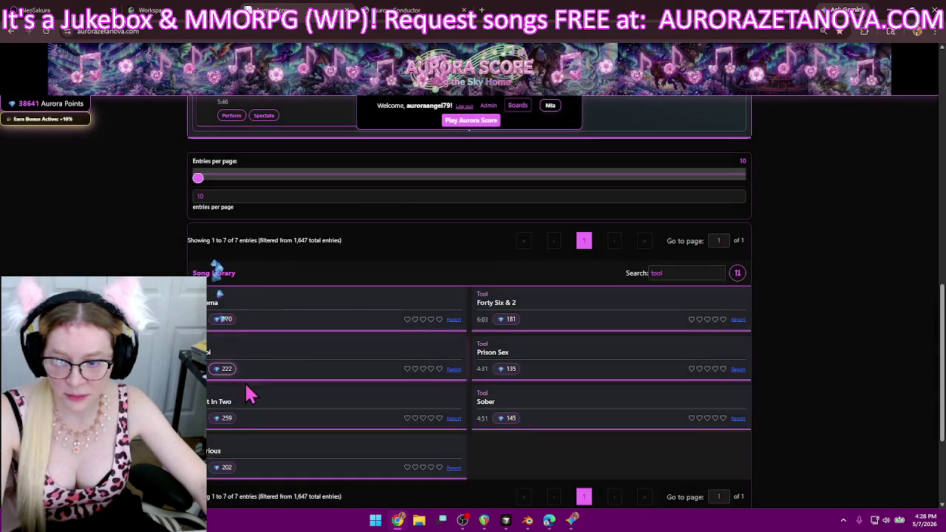
pyautogui.click(221, 418)
pyautogui.click(306, 433)
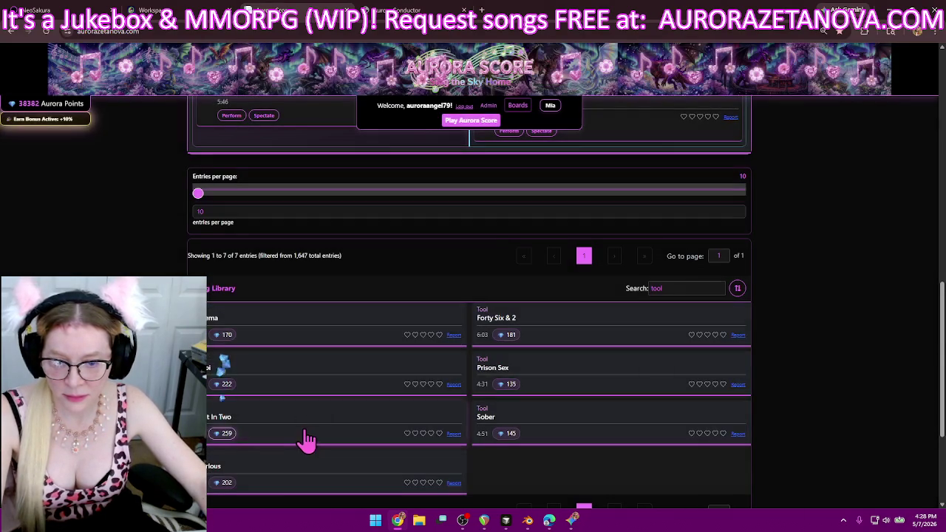
pyautogui.click(224, 484)
pyautogui.click(302, 464)
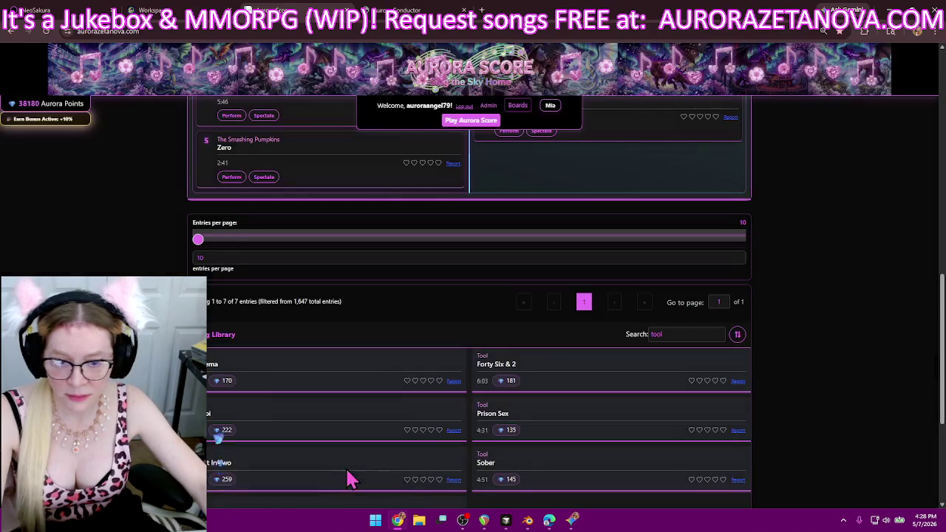
pyautogui.click(508, 480)
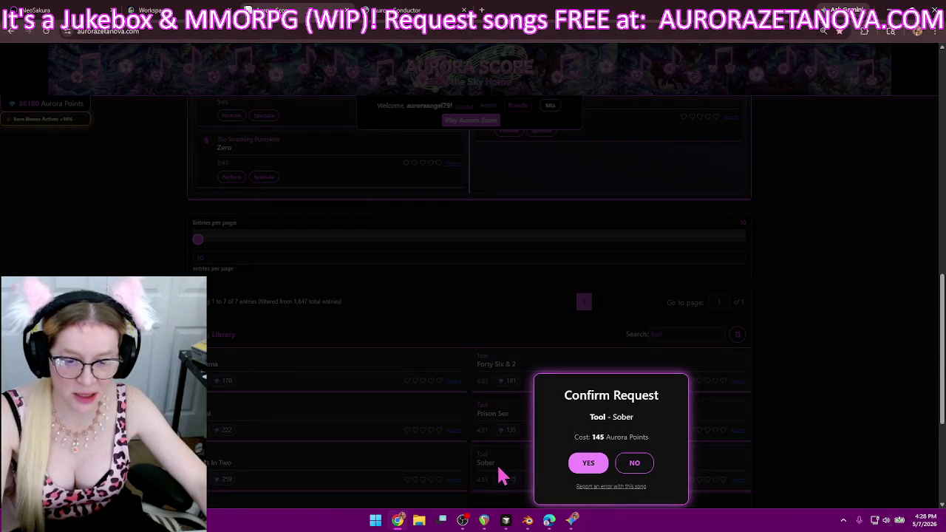
pyautogui.click(497, 436)
pyautogui.click(510, 444)
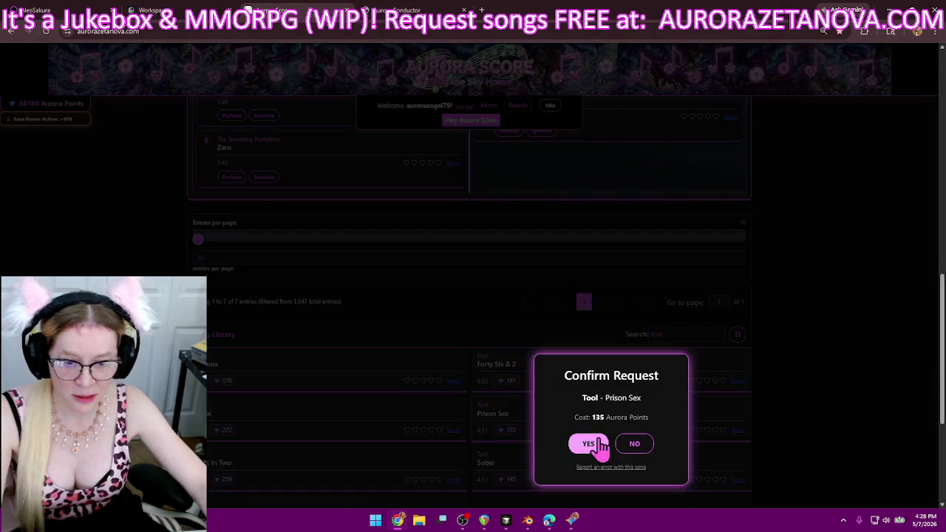
pyautogui.click(588, 446)
pyautogui.click(508, 494)
pyautogui.click(584, 463)
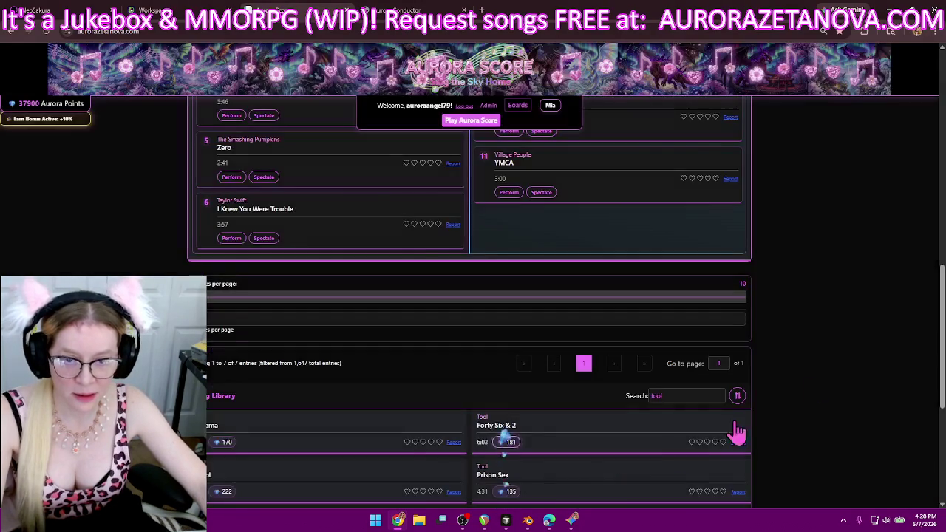
# Switch to the Aurora Conductor tab and minimize the browser to return to Blender.
pyautogui.scroll(2, 837, 375)
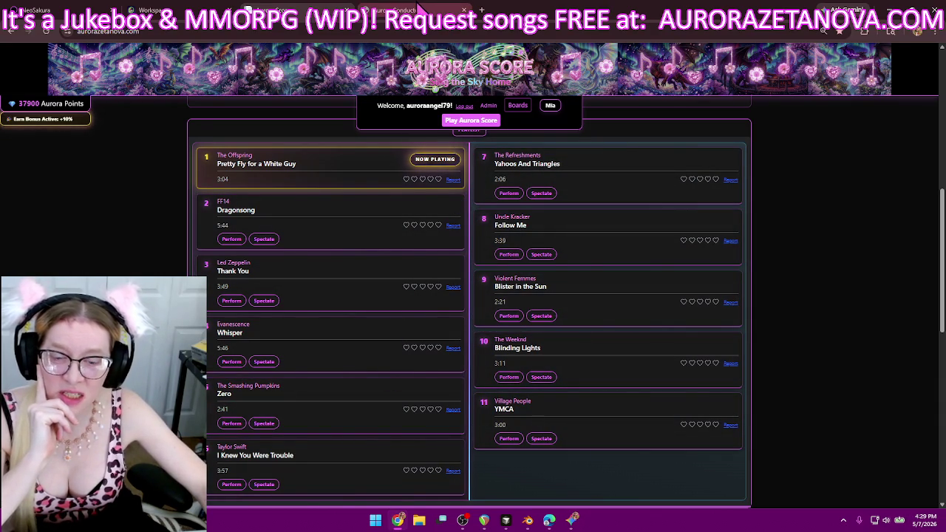
pyautogui.click(413, 11)
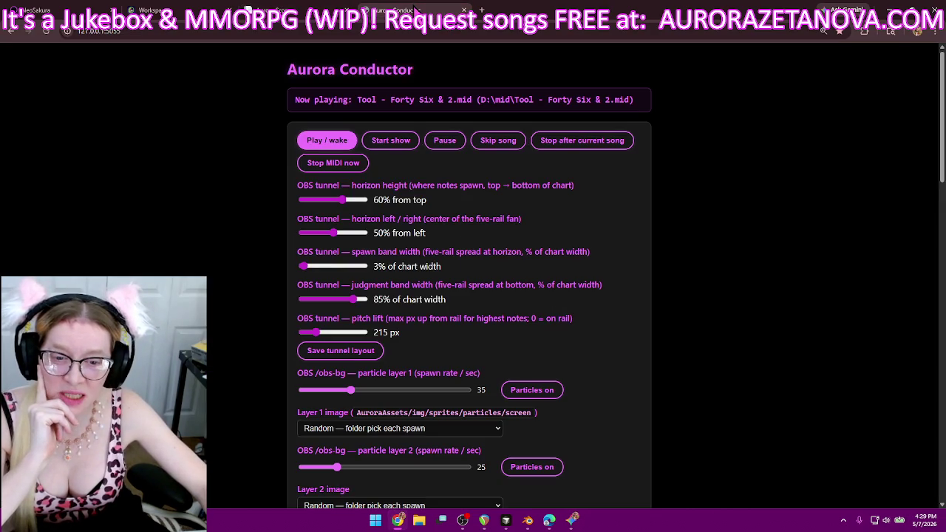
pyautogui.click(890, 10)
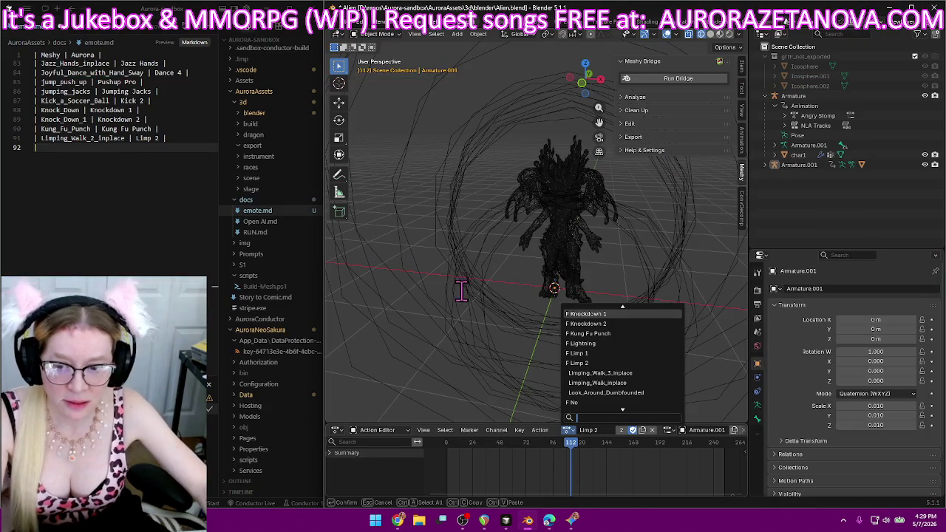
# Launch MySQL Workbench from the Start menu and scroll to the myschema table list.
pyautogui.click(376, 520)
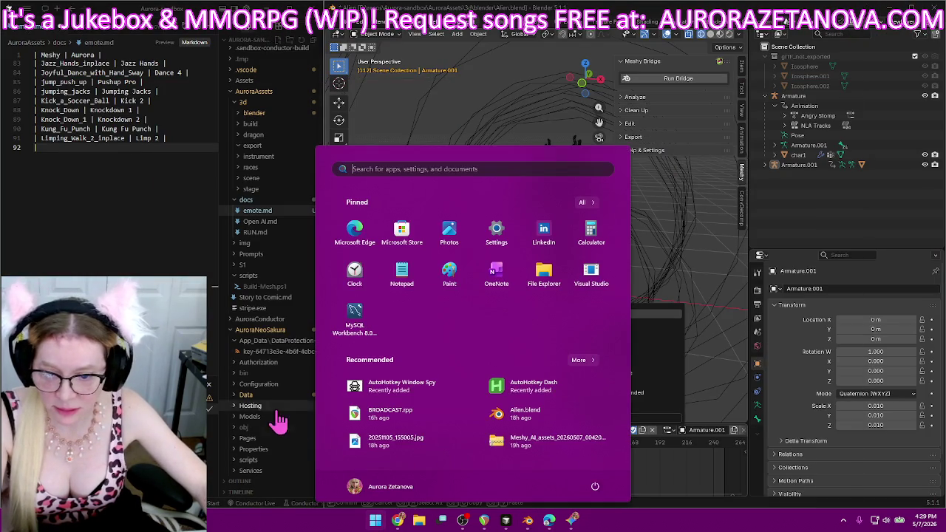
pyautogui.click(353, 323)
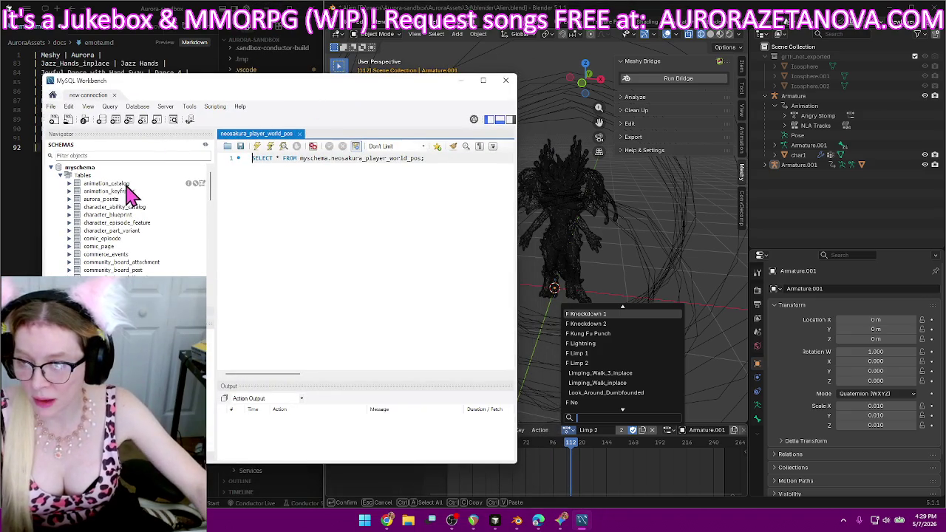
pyautogui.scroll(-5, 127, 255)
pyautogui.scroll(-5, 124, 262)
pyautogui.scroll(-5, 124, 262)
pyautogui.scroll(-5, 127, 262)
pyautogui.scroll(-3, 127, 262)
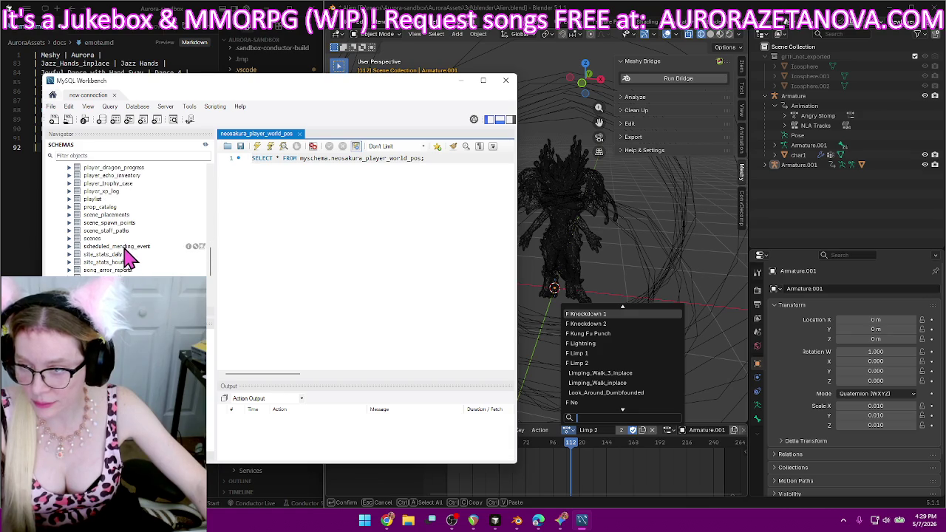
pyautogui.click(127, 263)
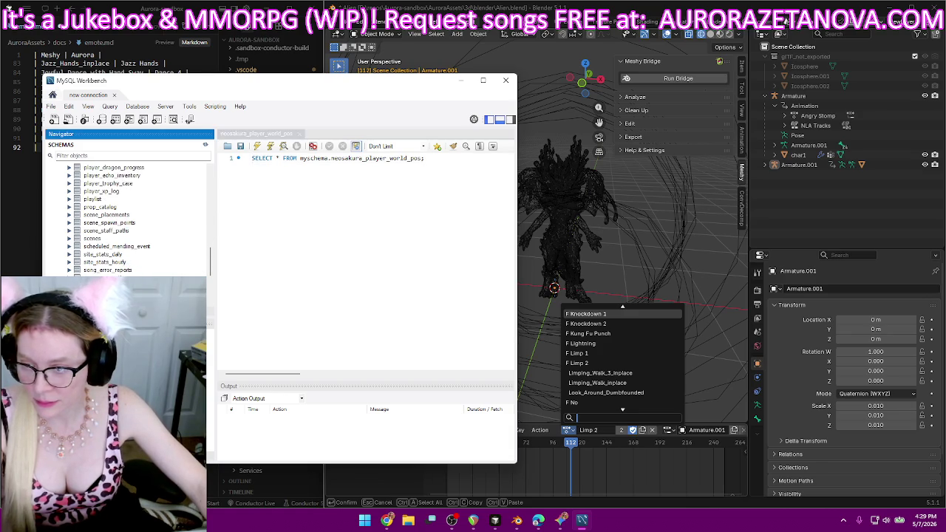
# Query myschema.songs, then edit and run the query to empty the songs table.
pyautogui.click(197, 278)
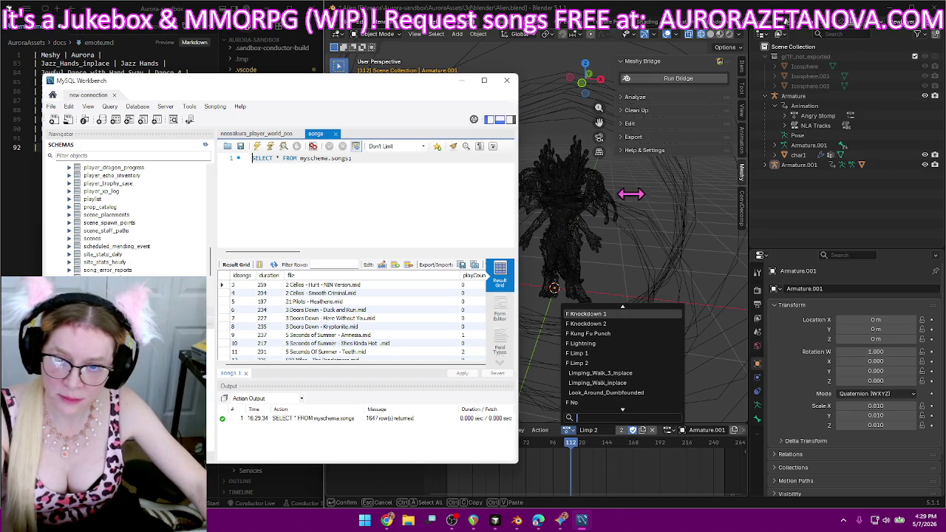
pyautogui.moveTo(517, 195); pyautogui.dragTo(676, 194)
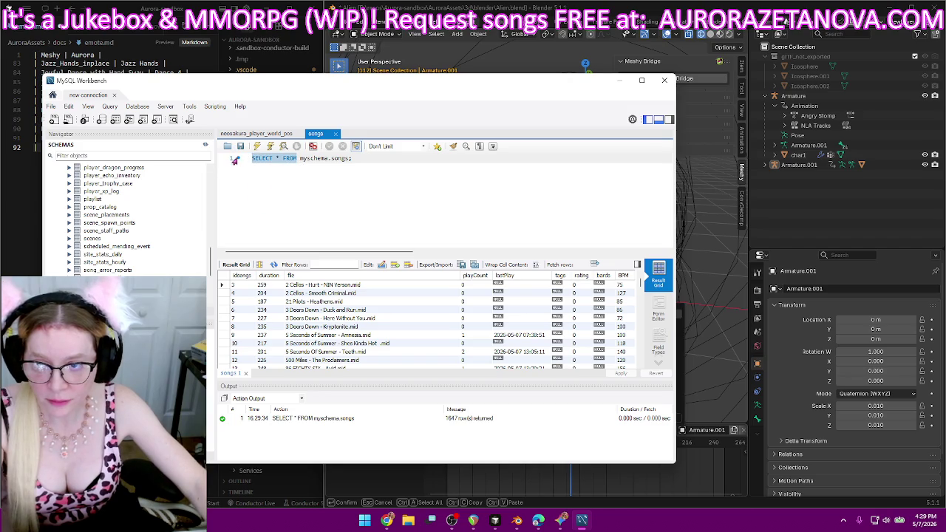
pyautogui.press('BackSpace')
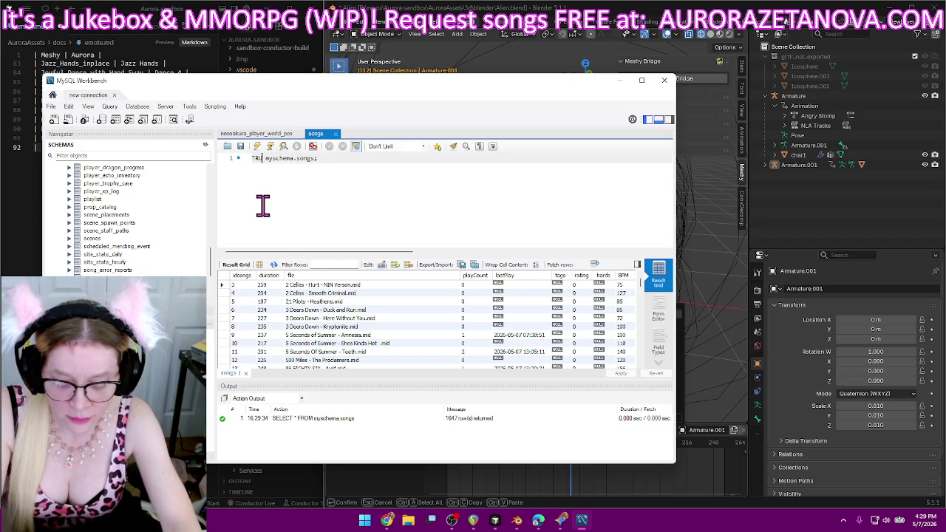
pyautogui.write('TE TABLE')
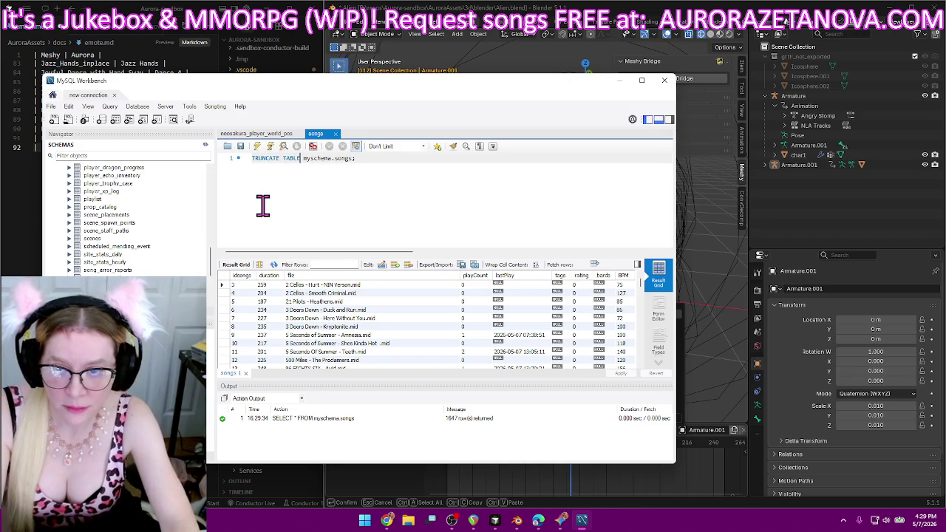
pyautogui.click(256, 146)
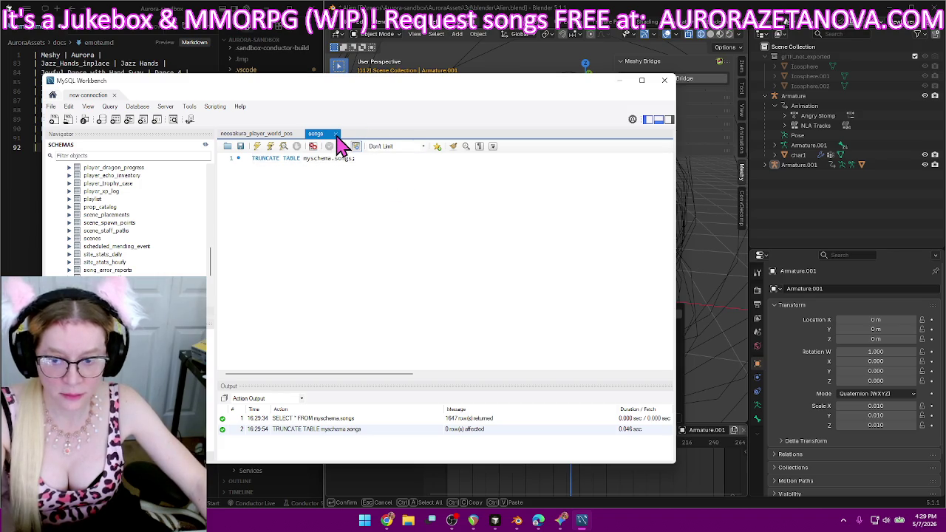
# Close the songs and player world position query tabs and bring up Aurora Conductor.
pyautogui.click(336, 134)
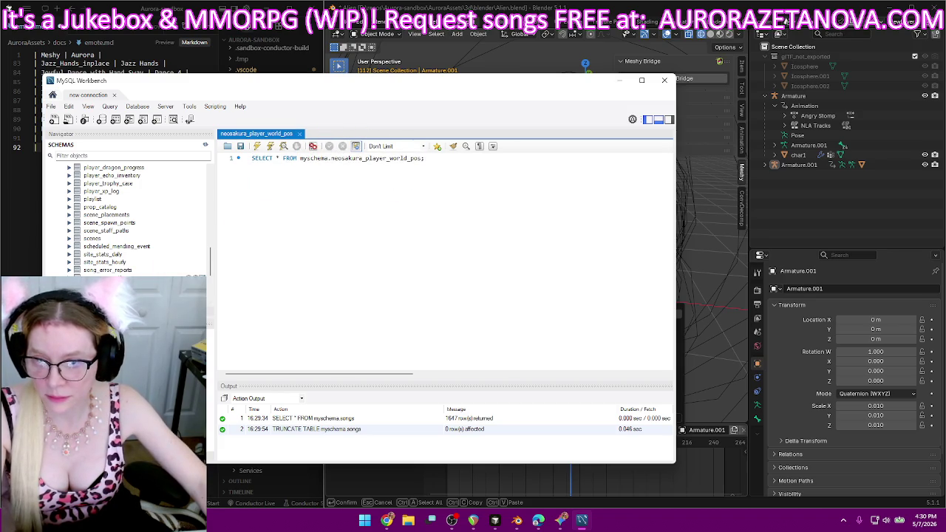
pyautogui.click(299, 134)
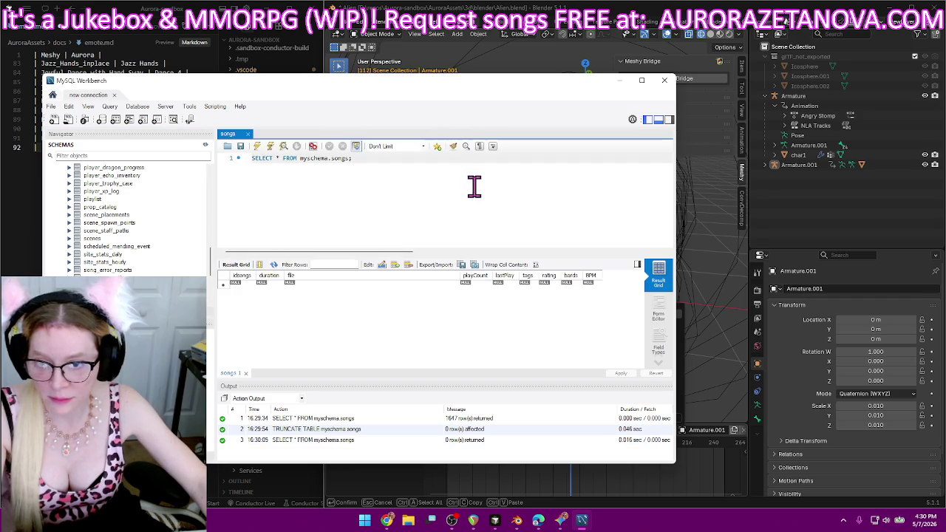
pyautogui.click(619, 80)
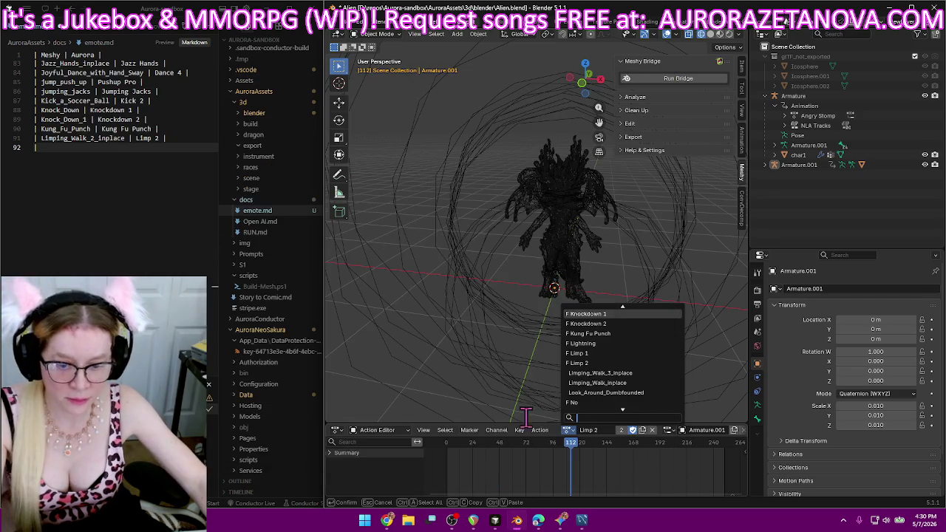
pyautogui.click(385, 522)
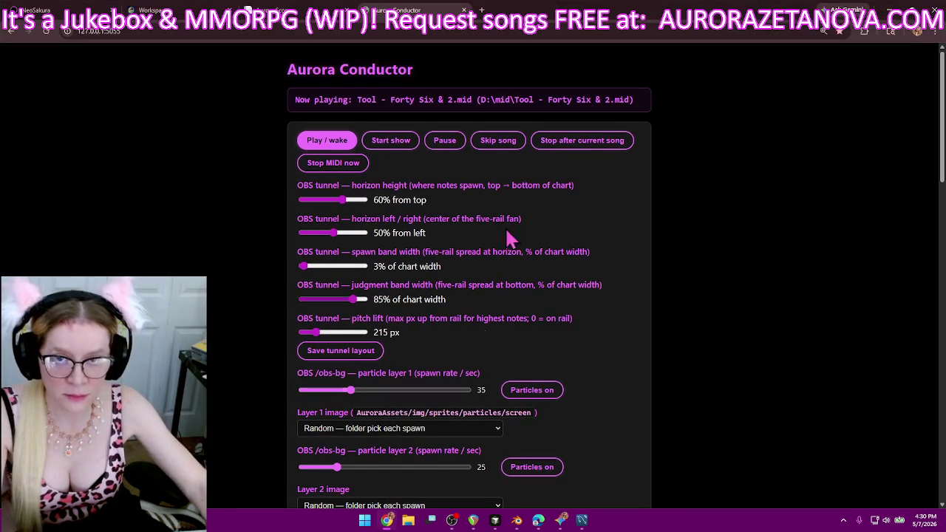
# Sync the songs table from disk to 1628 songs, then reload the aurorazetanova.com tab with F5.
pyautogui.scroll(-2, 456, 229)
pyautogui.scroll(-2, 456, 229)
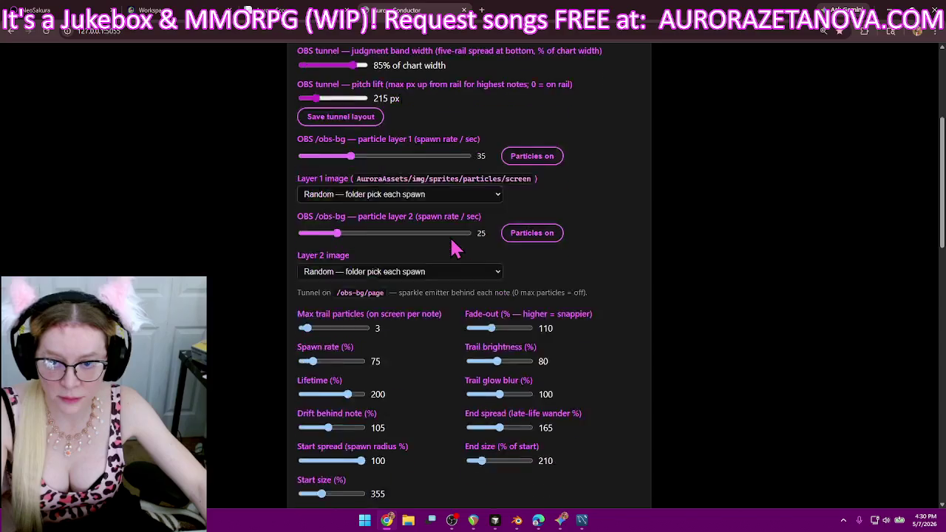
pyautogui.scroll(-2, 454, 247)
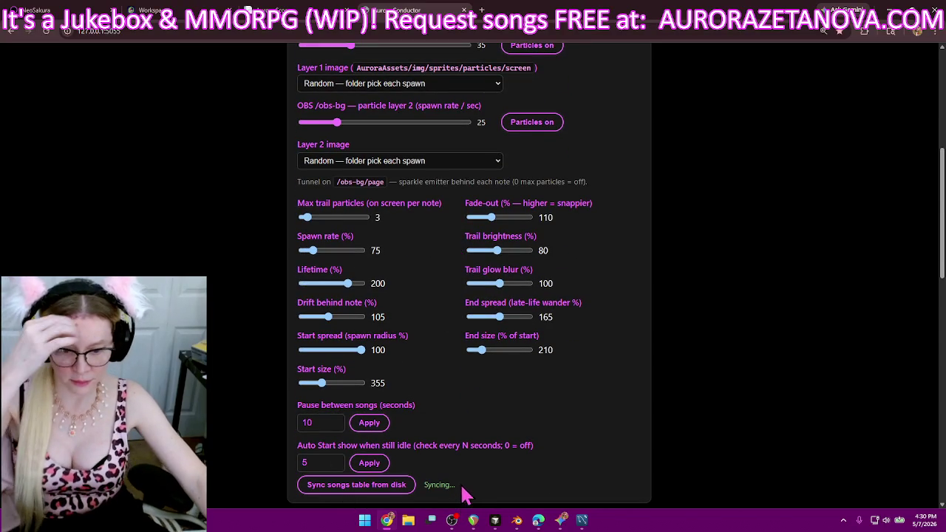
pyautogui.scroll(-3, 465, 494)
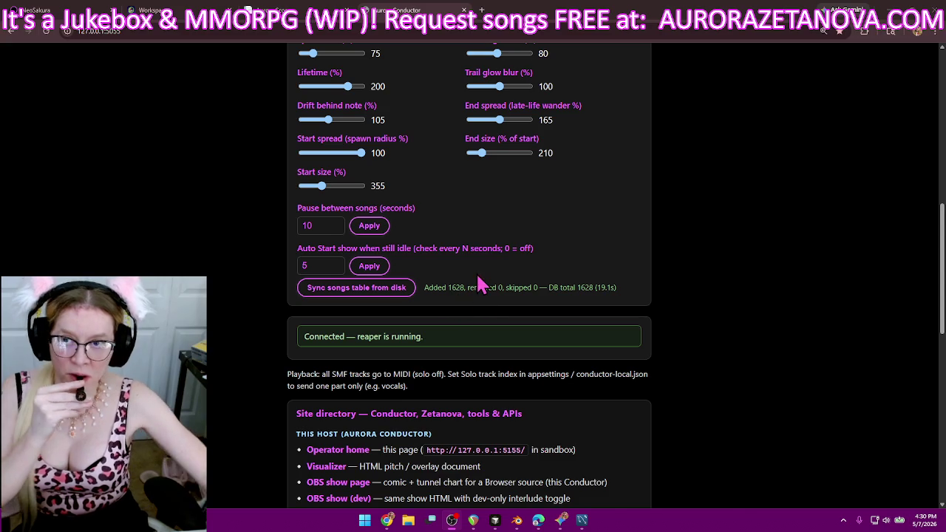
pyautogui.click(280, 9)
pyautogui.press('F5')
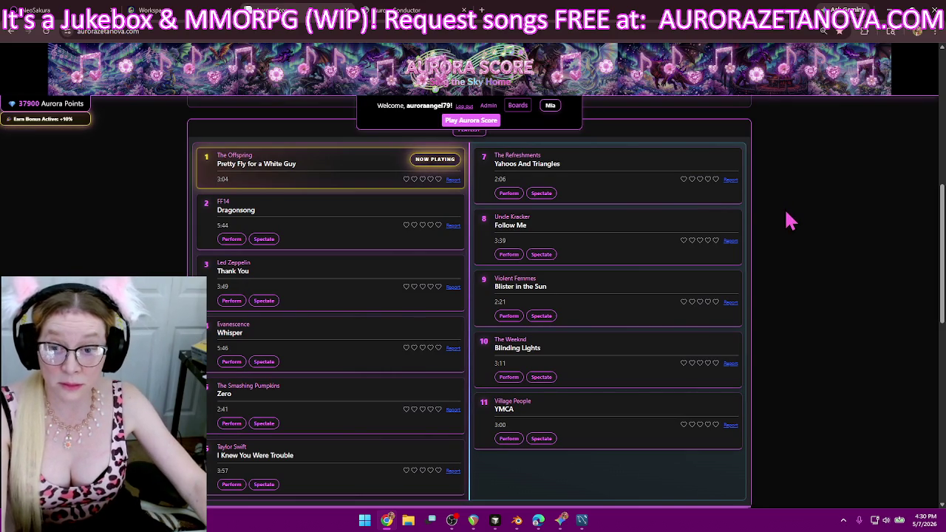
# Scroll the playlist and song library to confirm it lists 1,628 entries across 163 pages.
pyautogui.scroll(3, 828, 283)
pyautogui.scroll(-3, 827, 283)
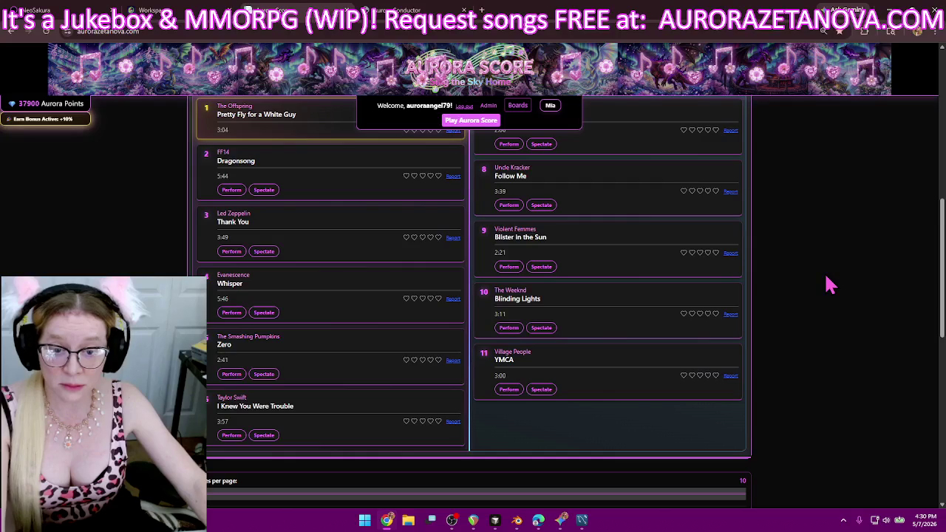
pyautogui.scroll(2, 827, 283)
pyautogui.scroll(2, 828, 283)
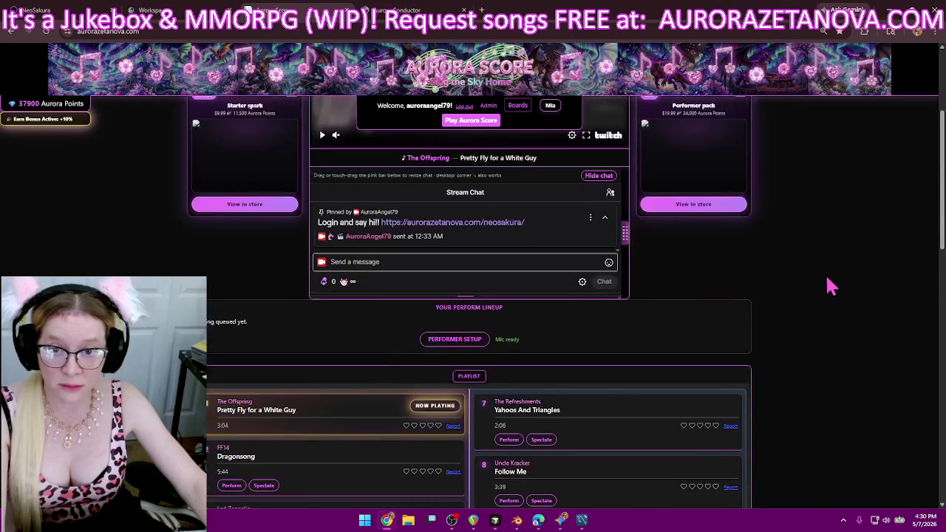
pyautogui.scroll(1, 827, 283)
pyautogui.scroll(-5, 829, 291)
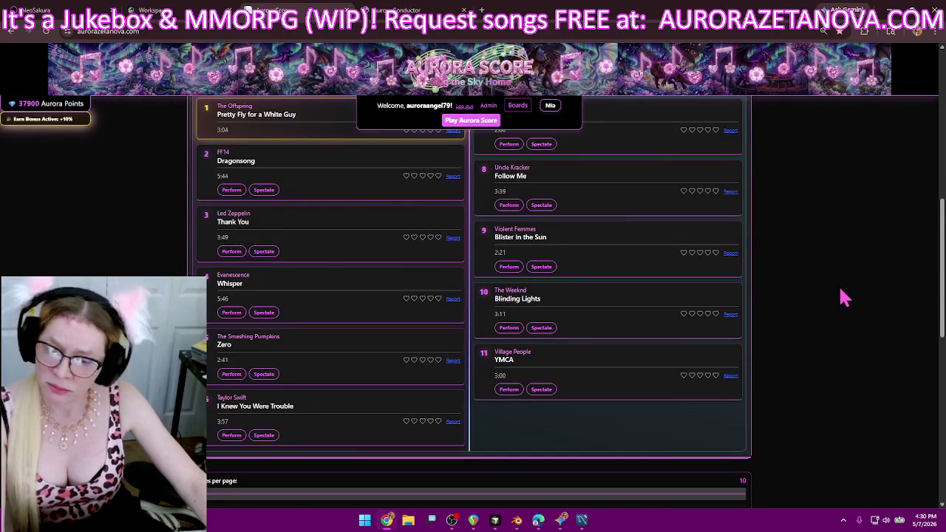
pyautogui.scroll(-4, 861, 280)
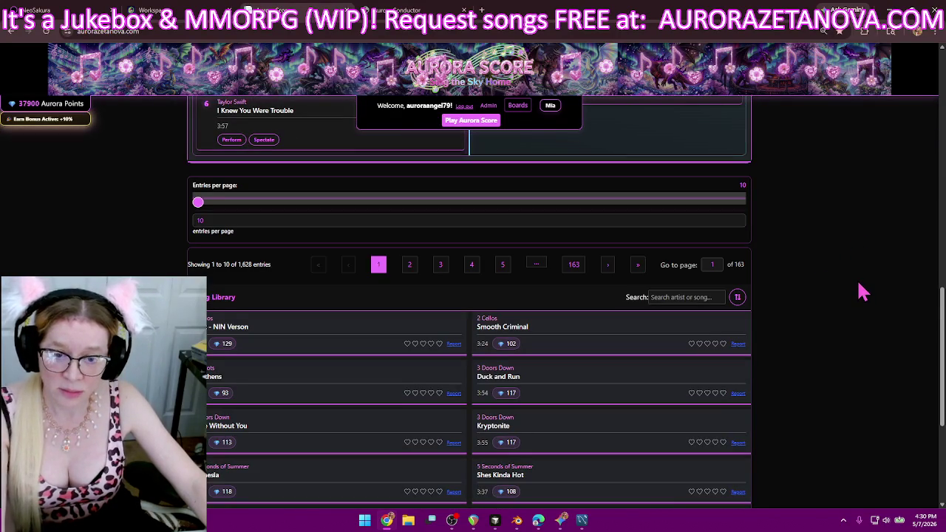
pyautogui.scroll(-4, 863, 292)
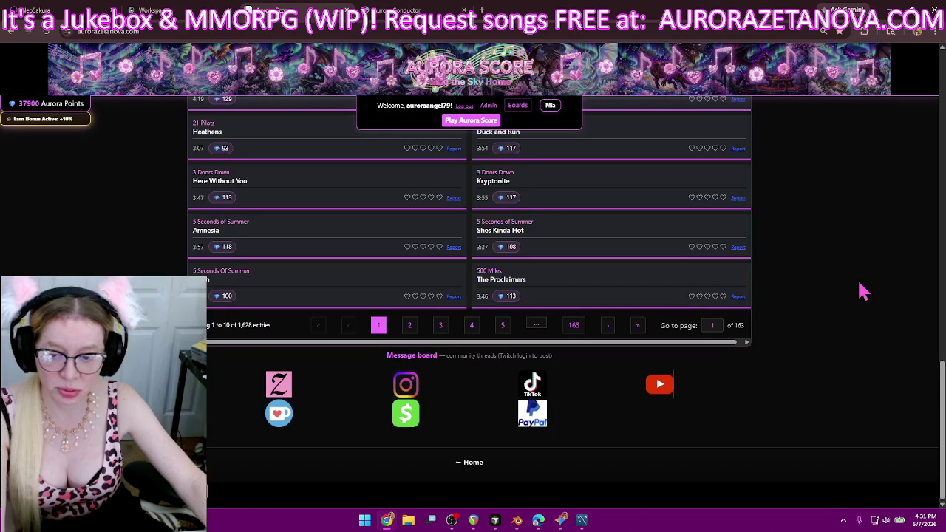
pyautogui.scroll(1, 863, 292)
pyautogui.scroll(4, 862, 292)
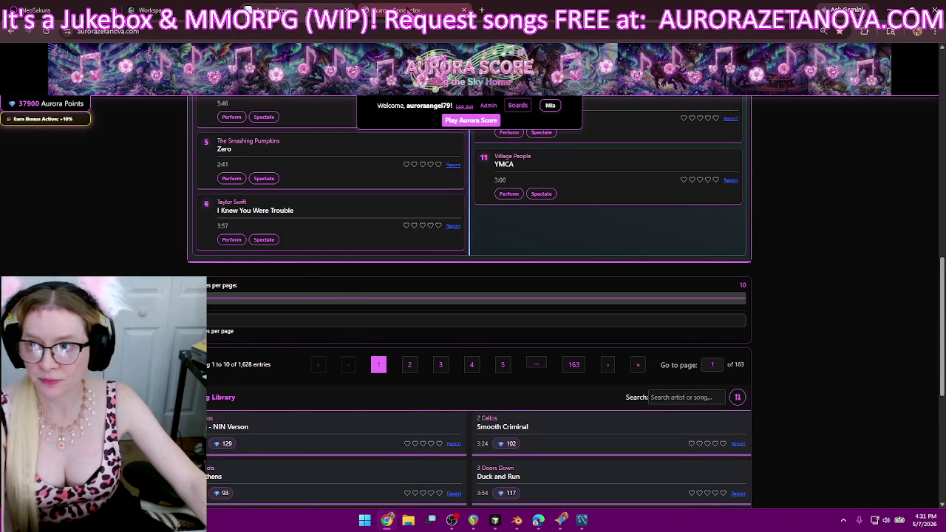
# Glance at the Aurora Conductor tab, then show Chrome's bookmarks bar with Ctrl+Shift+B.
pyautogui.click(399, 10)
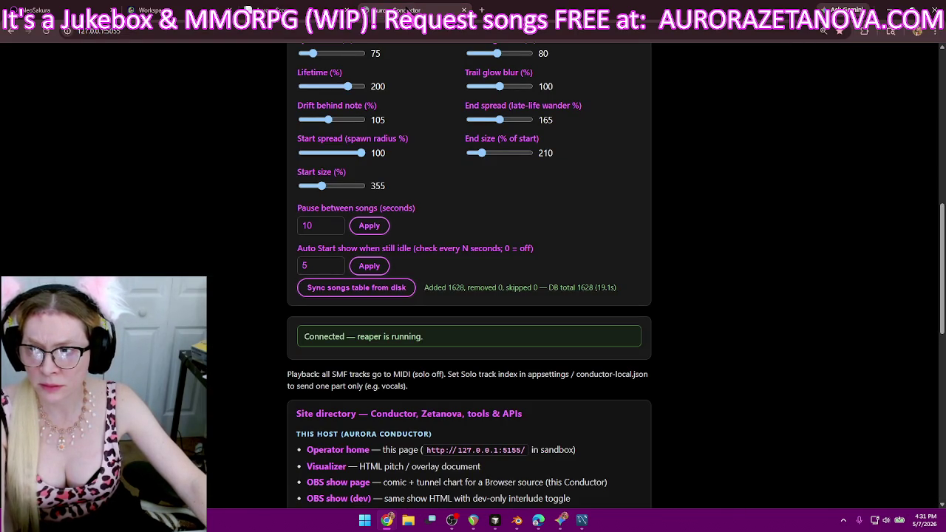
pyautogui.click(325, 10)
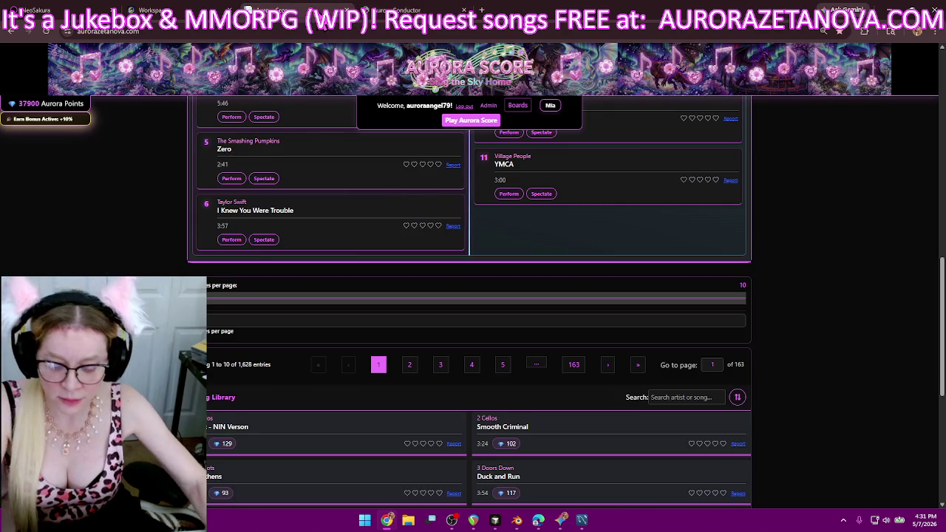
pyautogui.hotkey('ctrl', 'shift', 'b')
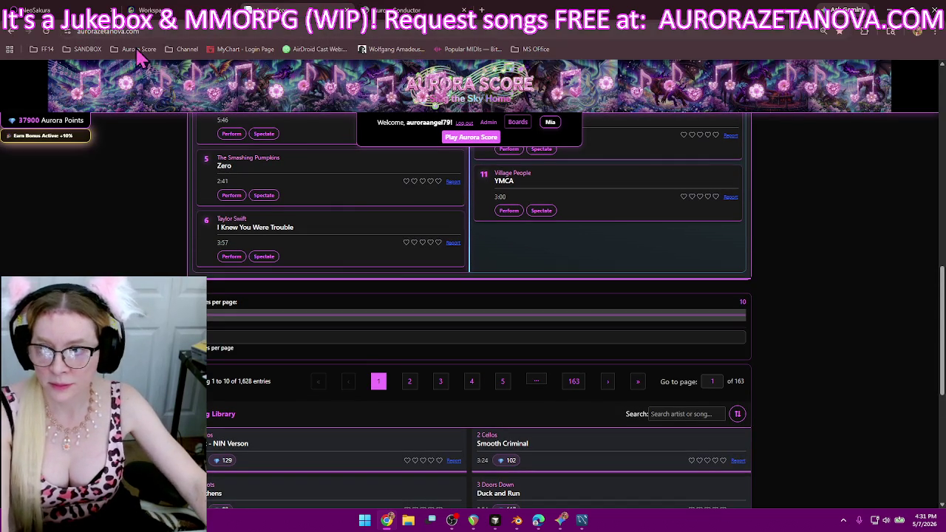
# Open the sandbox Aurora Conductor bookmark and look through the Aurora Score bookmarks.
pyautogui.click(85, 49)
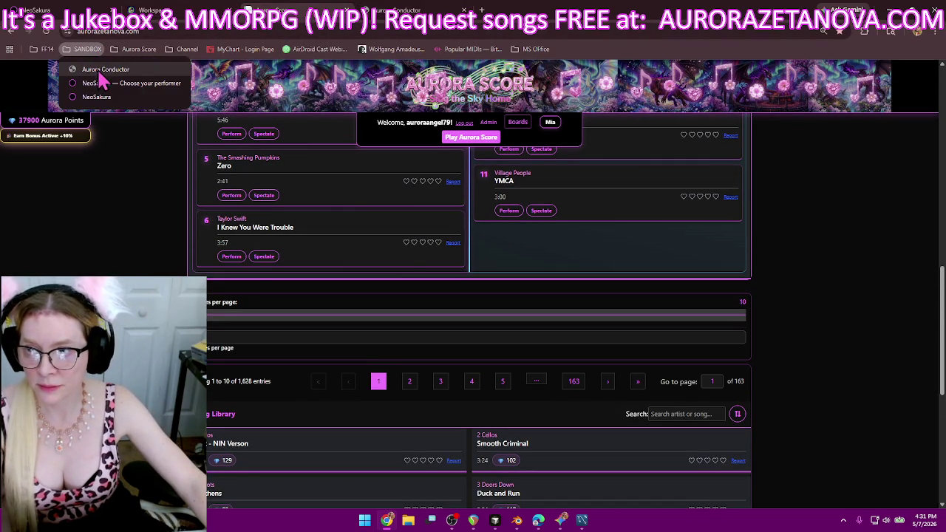
pyautogui.click(117, 73)
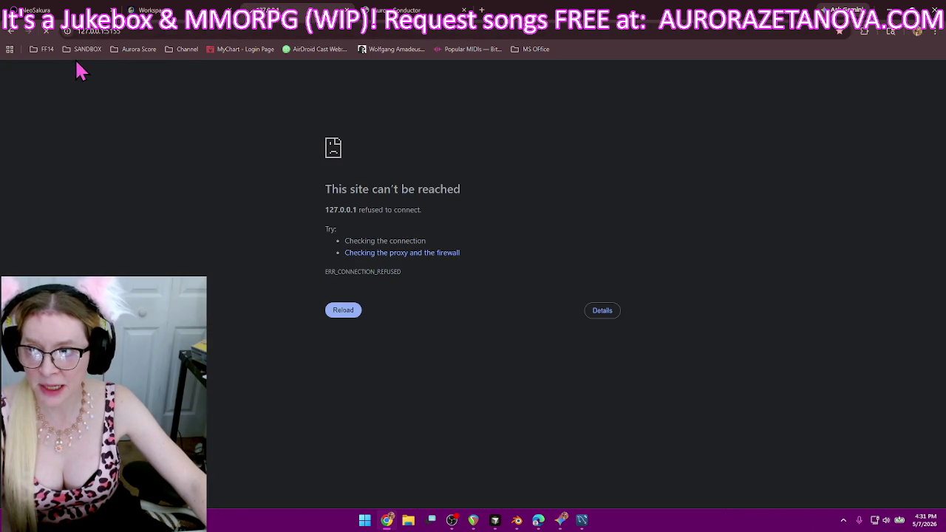
pyautogui.click(85, 52)
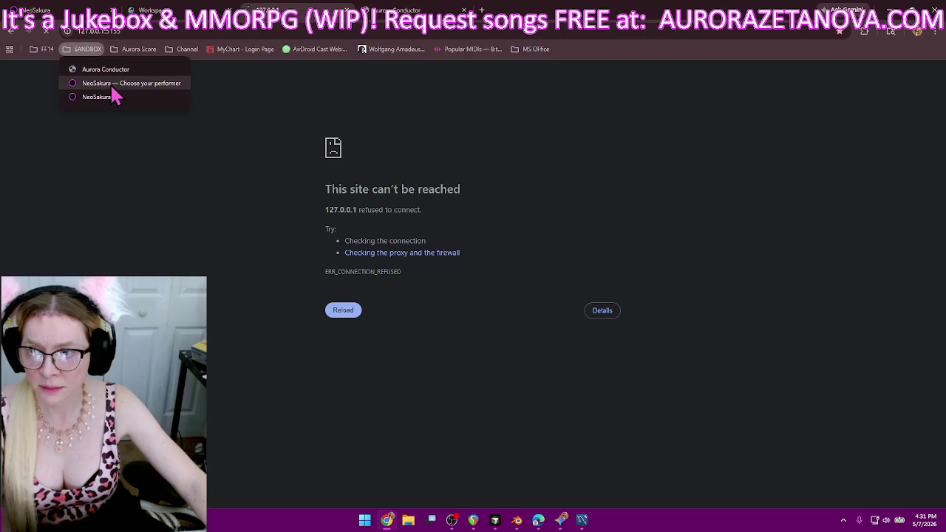
pyautogui.click(142, 31)
pyautogui.click(164, 141)
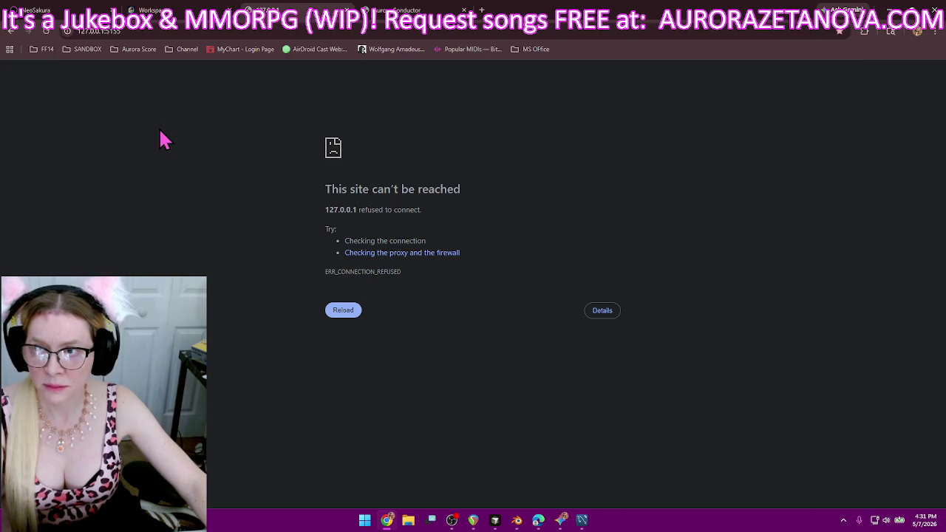
# Load the localhost Aurora Score site, reload it, then return to the Aurora Conductor tab.
pyautogui.click(399, 10)
pyautogui.click(296, 10)
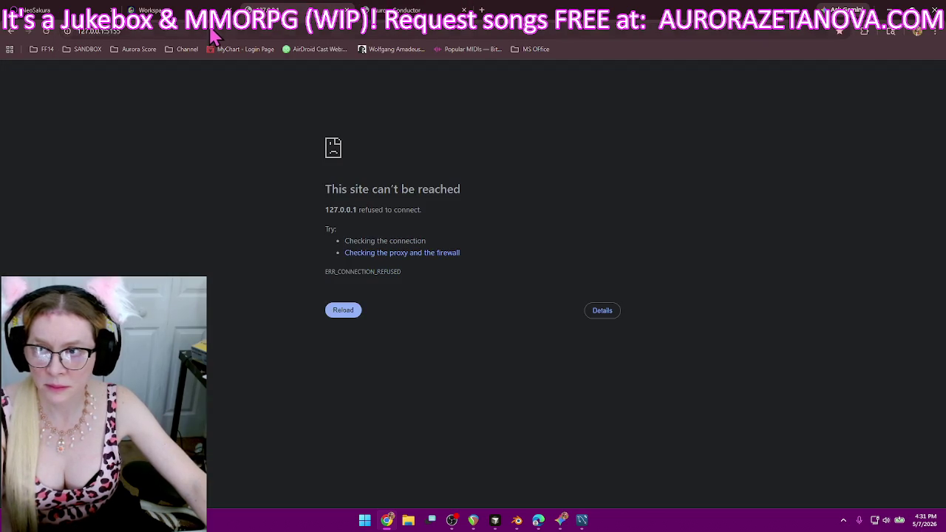
pyautogui.click(211, 31)
pyautogui.write('locl')
pyautogui.press('BackSpace')
pyautogui.write('alhost:7141')
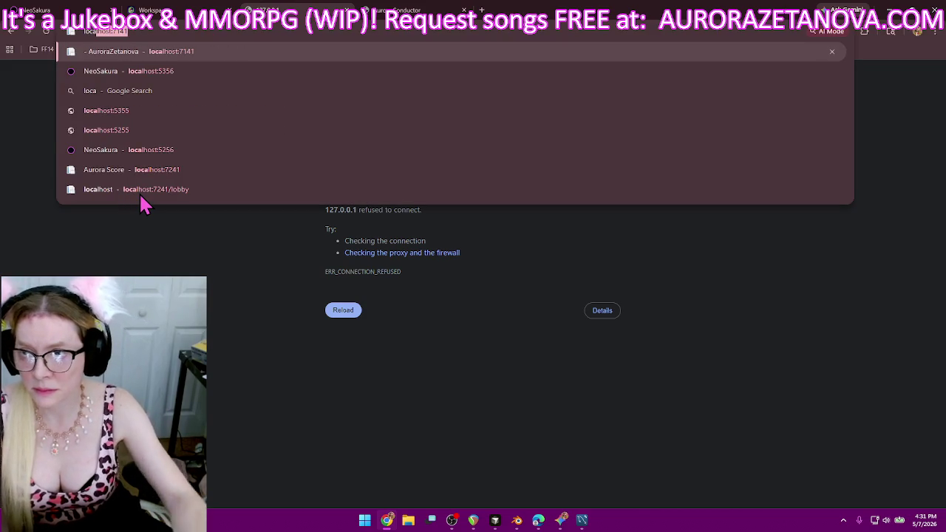
pyautogui.press('Return')
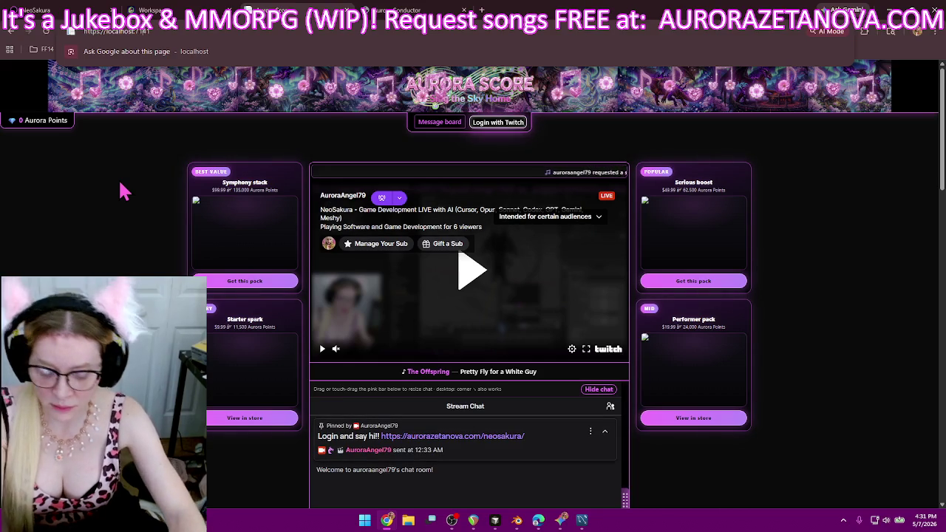
pyautogui.press('Return')
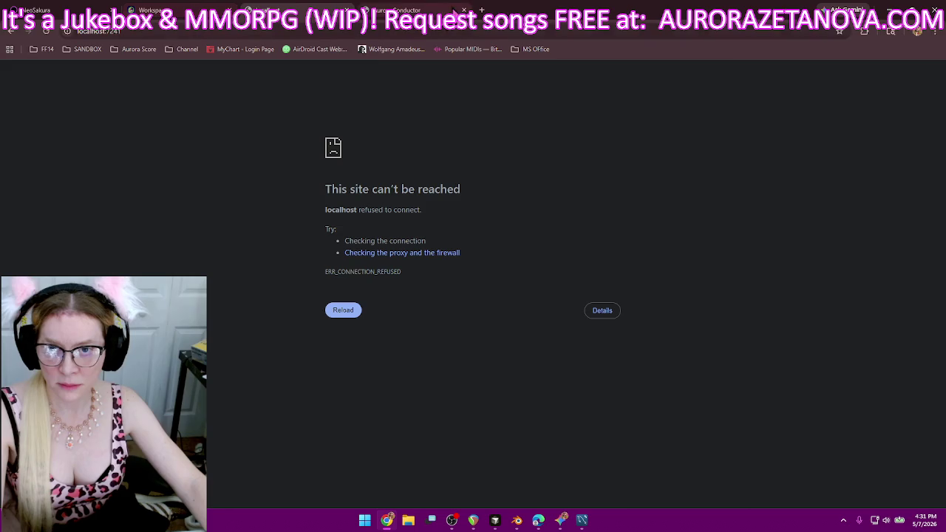
pyautogui.click(402, 15)
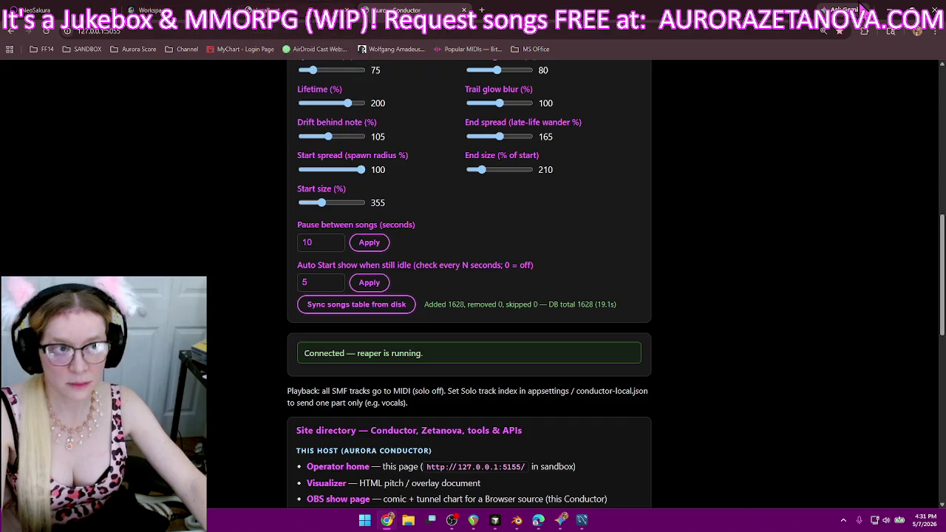
# Switch from Chrome back to the VS Code and Blender windows with Alt+Tab.
pyautogui.hotkey('alt', 'Tab')
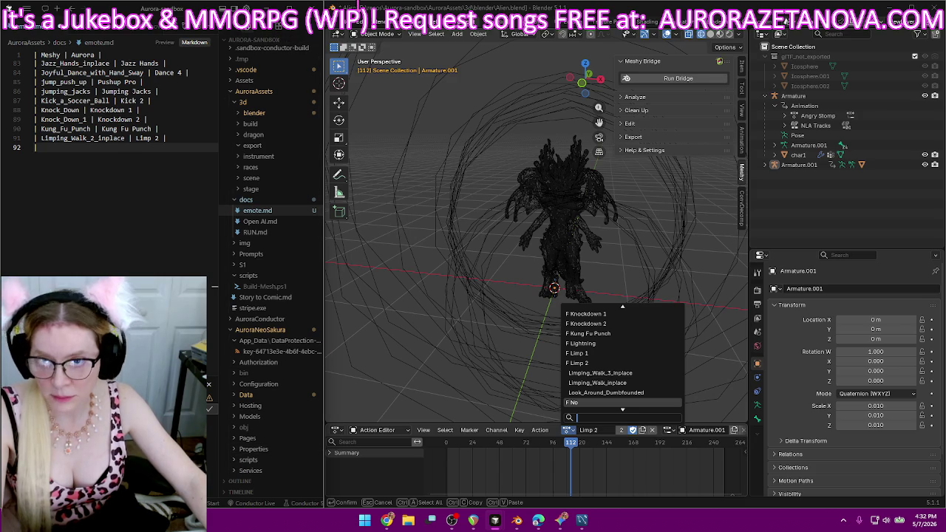
# Delete the Aurora build terminal, keeping pwsh, and move VS Code back beside Blender.
pyautogui.click(299, 9)
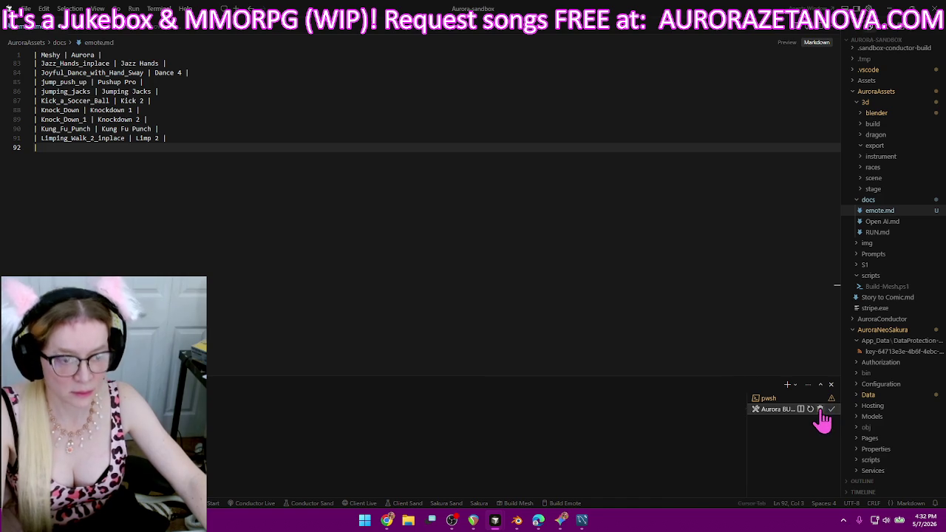
pyautogui.click(819, 409)
pyautogui.moveTo(897, 9)
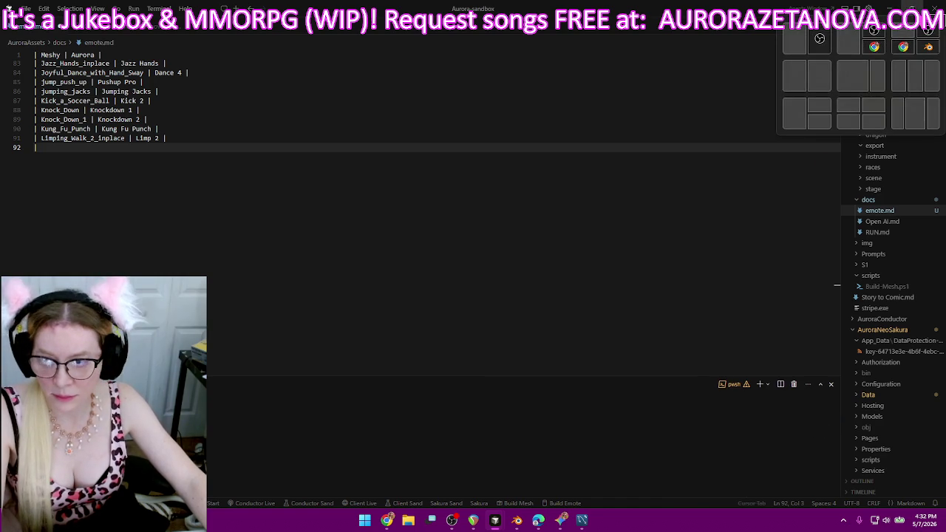
pyautogui.click(912, 9)
pyautogui.moveTo(532, 115)
pyautogui.mouseDown()
pyautogui.moveTo(427, 114)
pyautogui.moveTo(2, 169)
pyautogui.mouseUp()
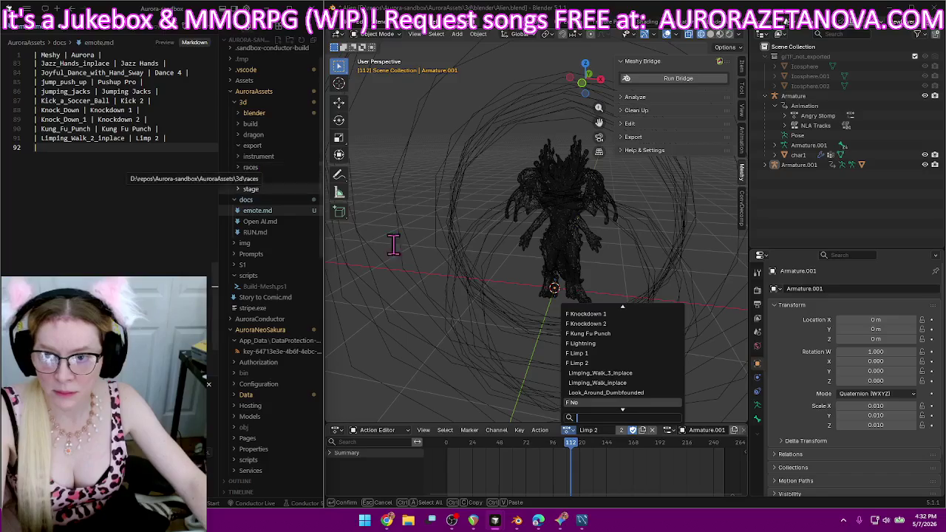
pyautogui.press('Escape')
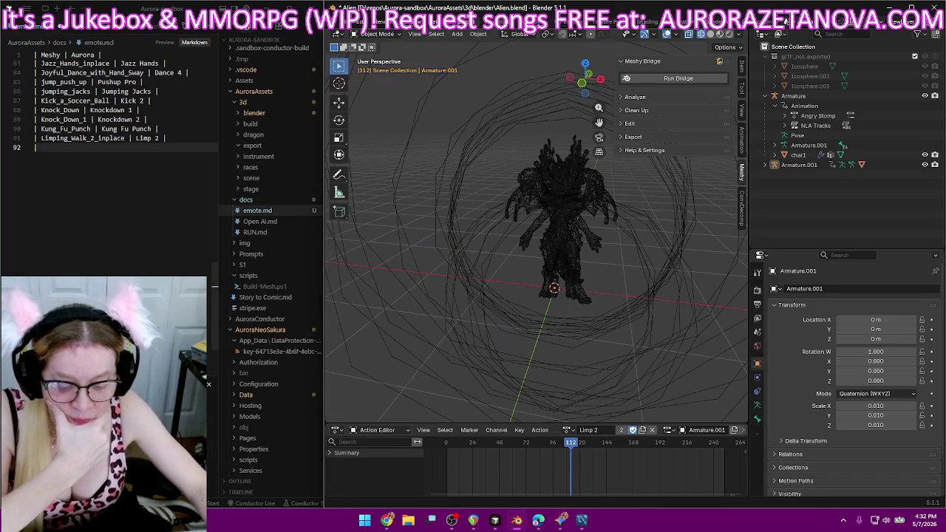
pyautogui.hotkey('alt', 'Tab')
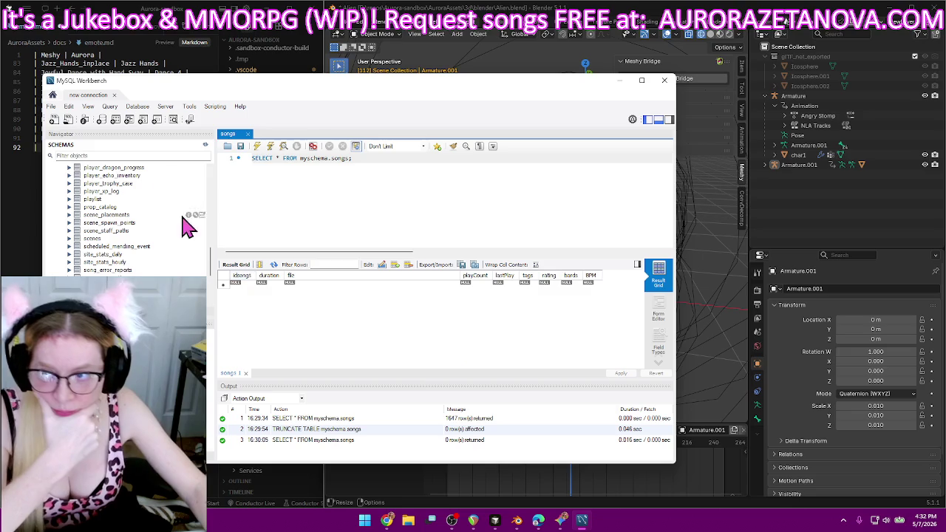
# Rerun the songs query (1628 songs), open the playlist table's 6 rows, then minimize Workbench.
pyautogui.click(258, 147)
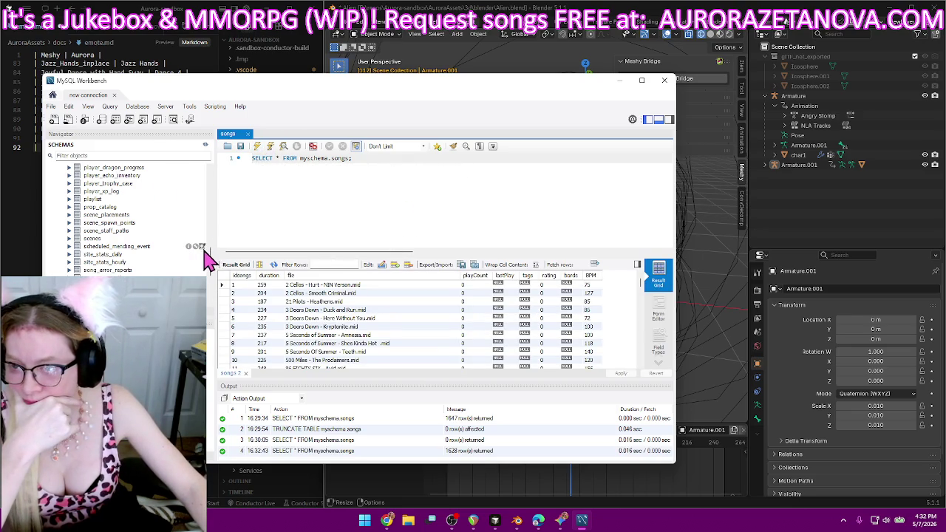
pyautogui.rightClick(95, 199)
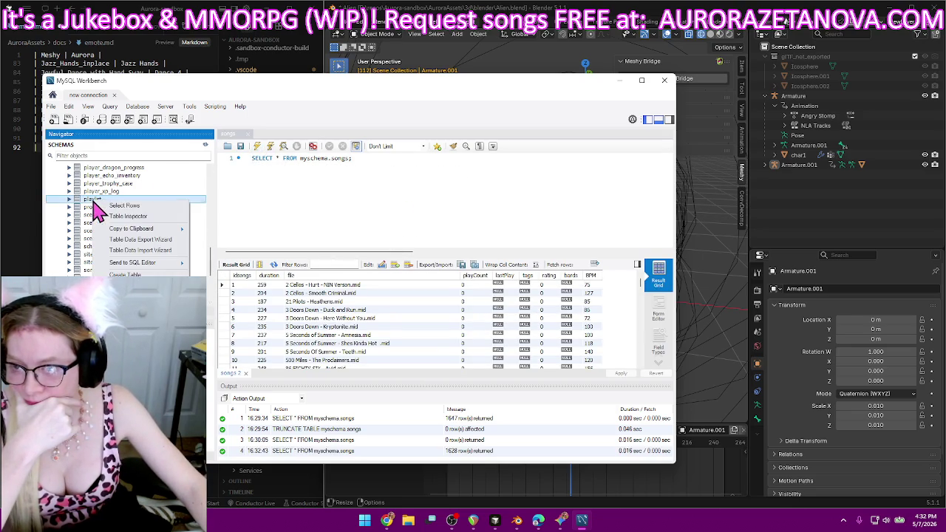
pyautogui.click(127, 210)
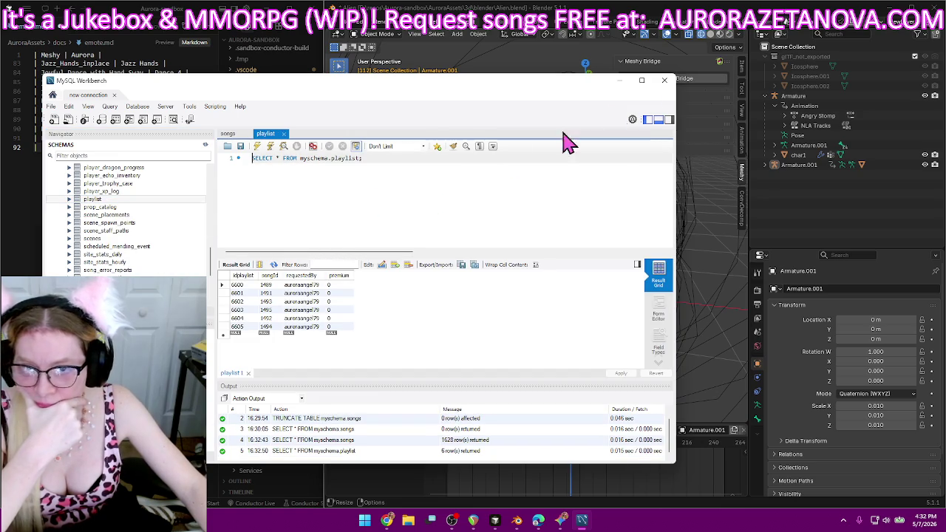
pyautogui.click(620, 80)
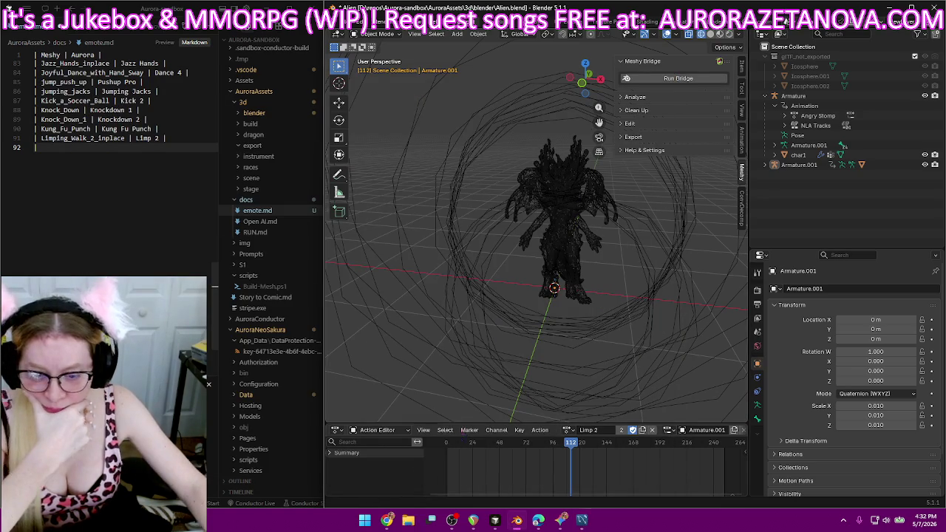
# Replace the unreachable localhost tab with aurorazetanova.com from the Aurora Score bookmarks folder.
pyautogui.click(389, 521)
pyautogui.click(296, 10)
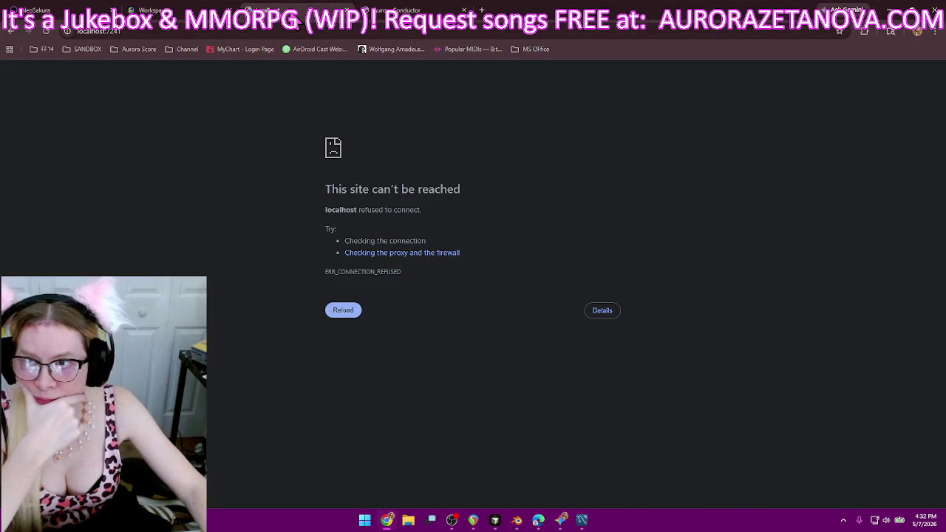
pyautogui.click(178, 9)
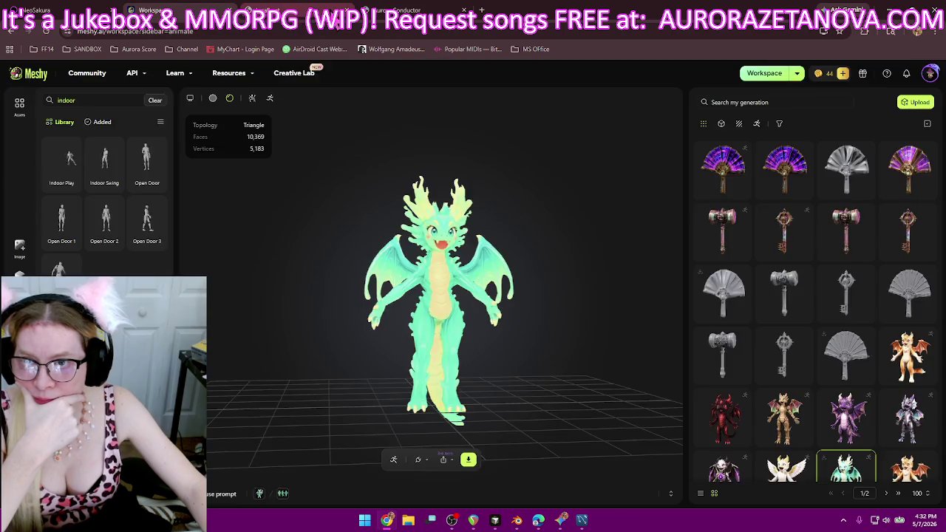
pyautogui.click(278, 9)
pyautogui.click(392, 10)
pyautogui.click(307, 9)
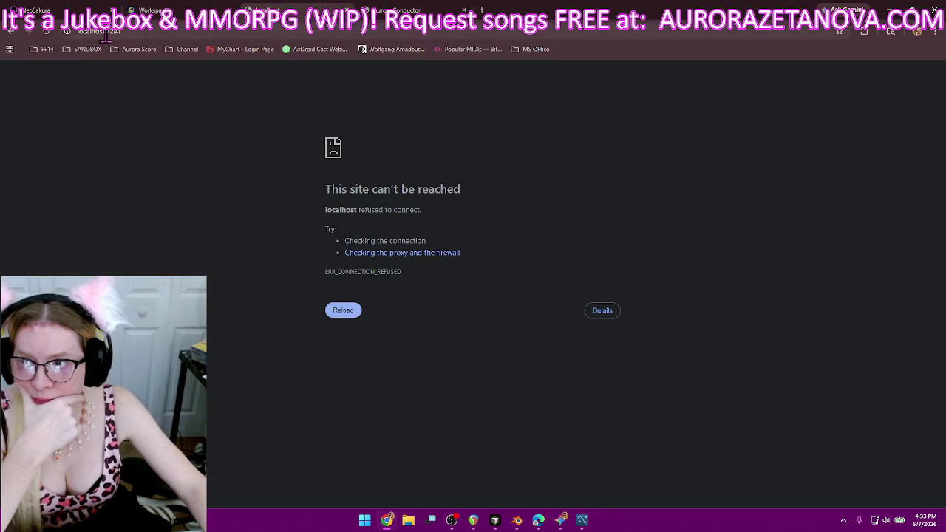
pyautogui.click(138, 48)
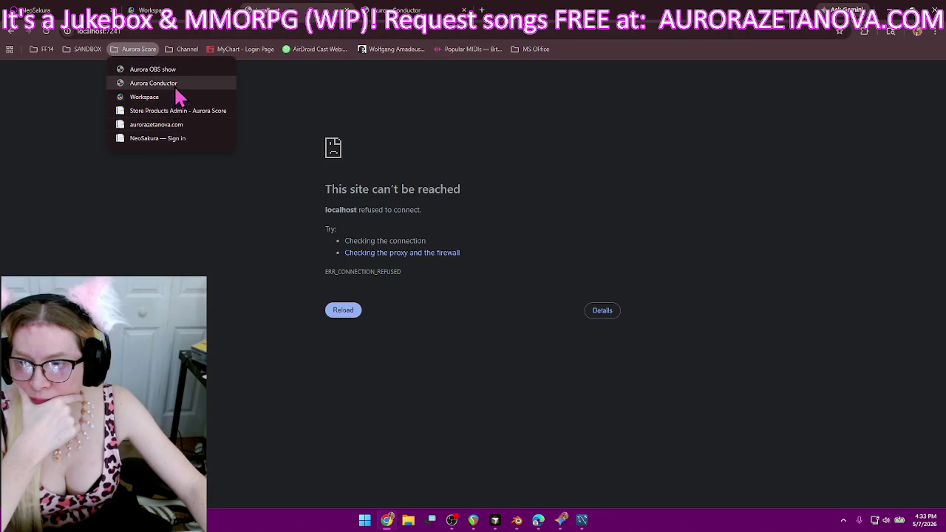
pyautogui.click(173, 124)
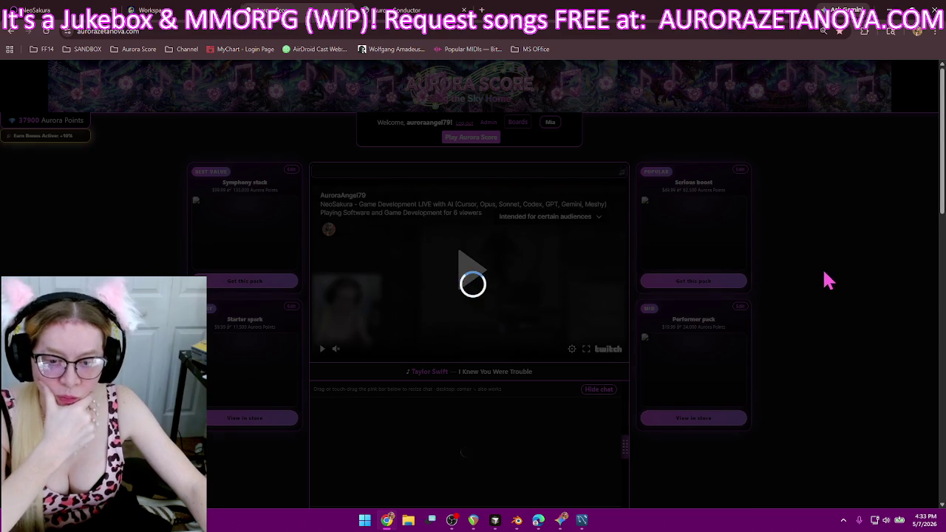
# Scroll to the stream chat and playlist showing I Knew You Were Trouble, then return to Blender.
pyautogui.scroll(-3, 823, 281)
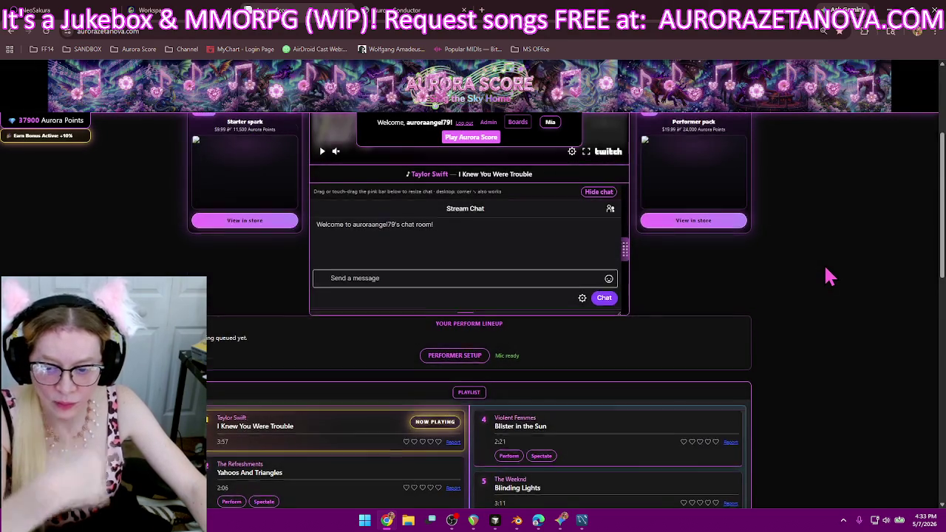
pyautogui.scroll(-2, 825, 269)
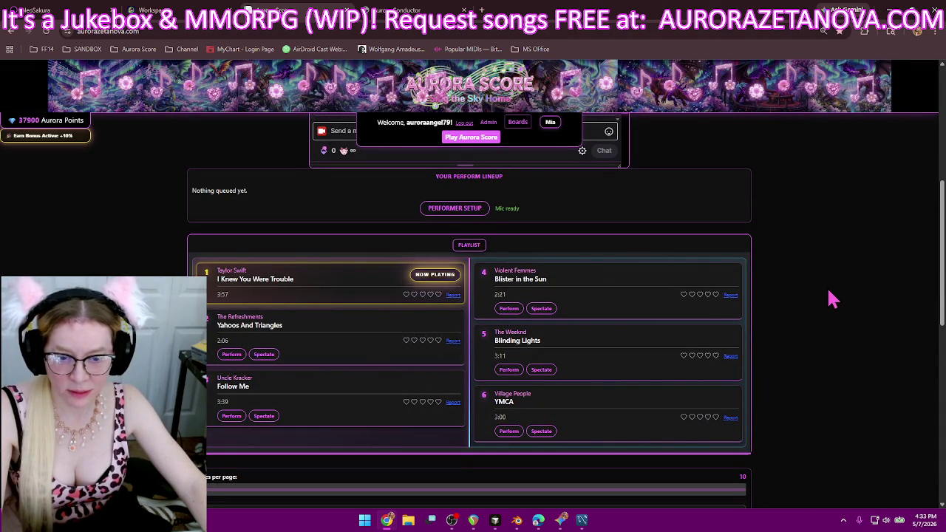
pyautogui.scroll(1, 831, 297)
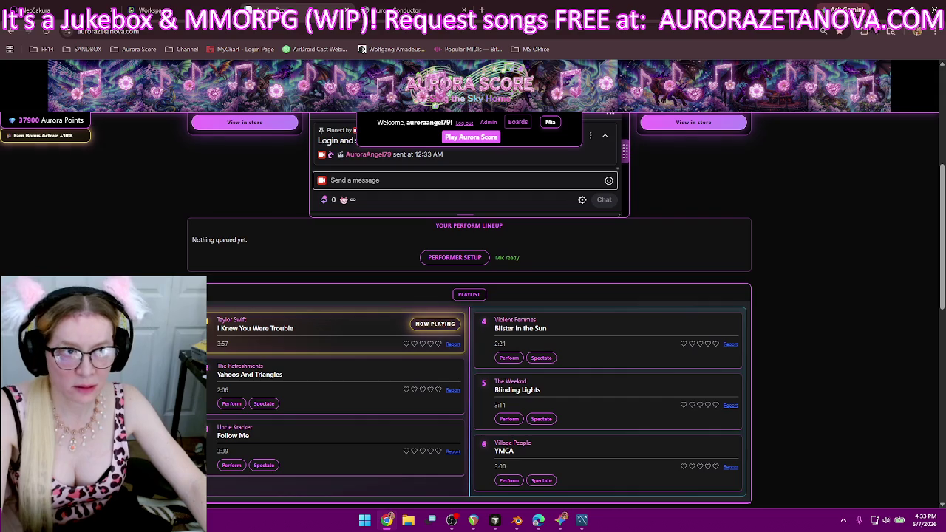
pyautogui.hotkey('alt', 'Tab')
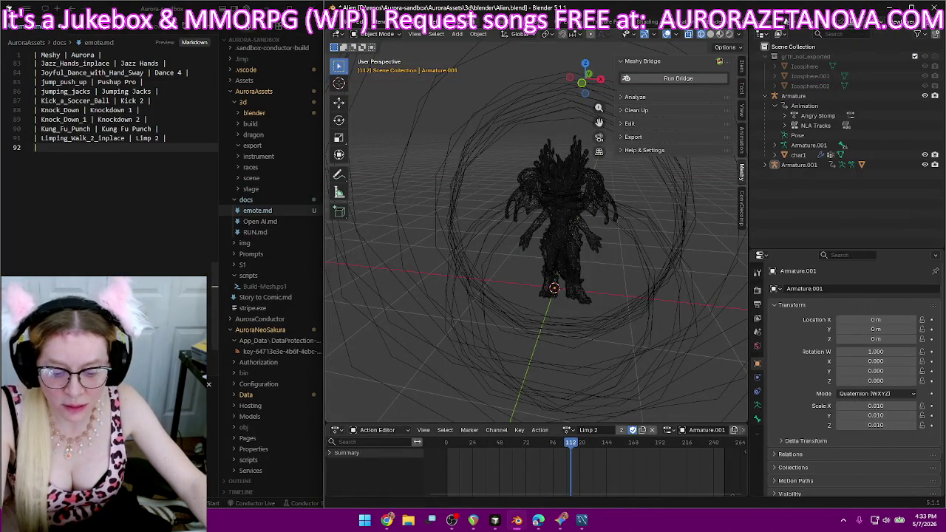
# Bring MySQL Workbench forward with the playlist query's 6 requested-song rows.
pyautogui.hotkey('alt', 'Tab')
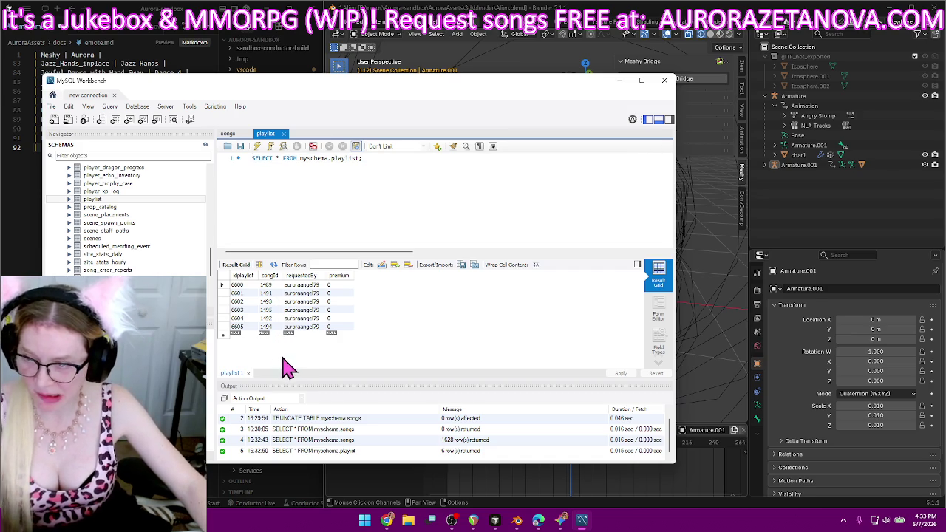
pyautogui.moveTo(212, 267); pyautogui.dragTo(213, 181)
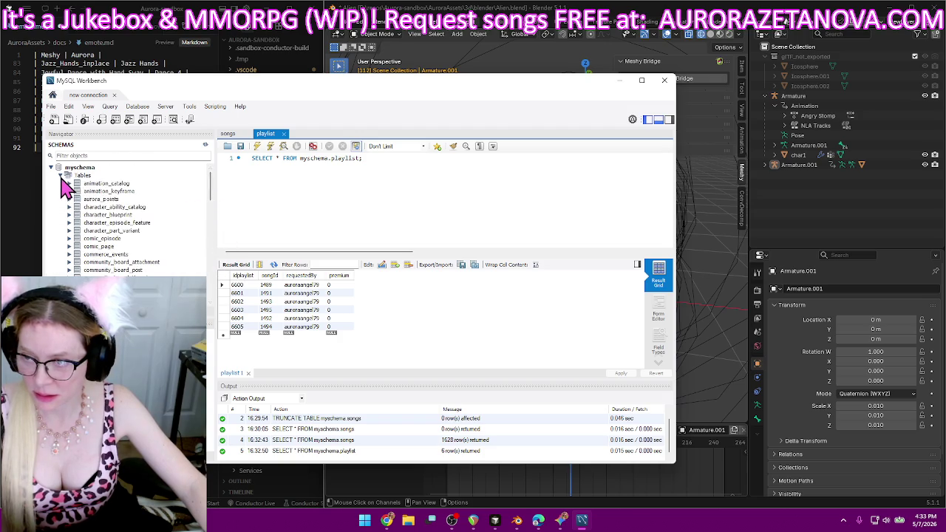
# Collapse myschema, expand myschema_sandbox Tables and select rows from its songs table (1347 rows).
pyautogui.click(61, 177)
pyautogui.click(50, 208)
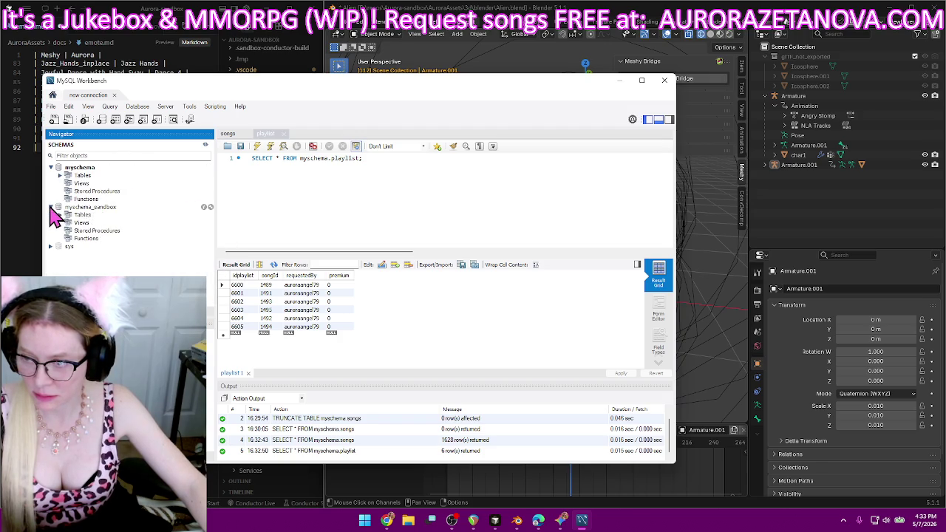
pyautogui.click(59, 215)
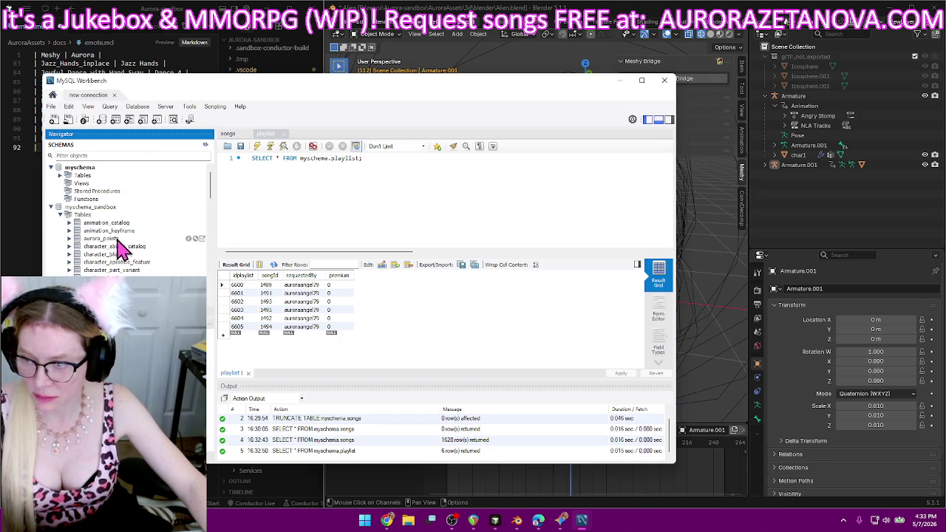
pyautogui.scroll(-2, 122, 247)
pyautogui.scroll(-3, 127, 243)
pyautogui.scroll(-3, 127, 247)
pyautogui.scroll(-3, 128, 253)
pyautogui.scroll(-3, 127, 257)
pyautogui.scroll(-3, 127, 255)
pyautogui.scroll(-3, 130, 259)
pyautogui.scroll(-3, 126, 257)
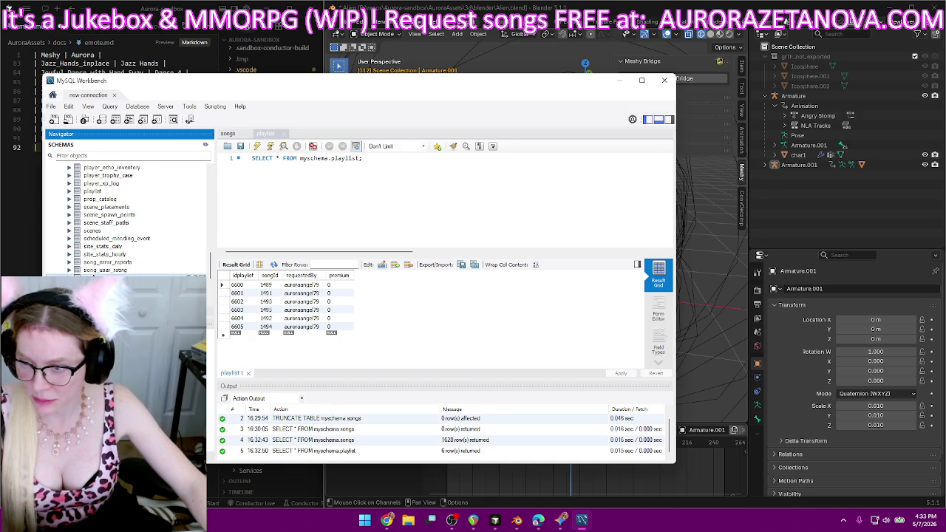
pyautogui.click(196, 277)
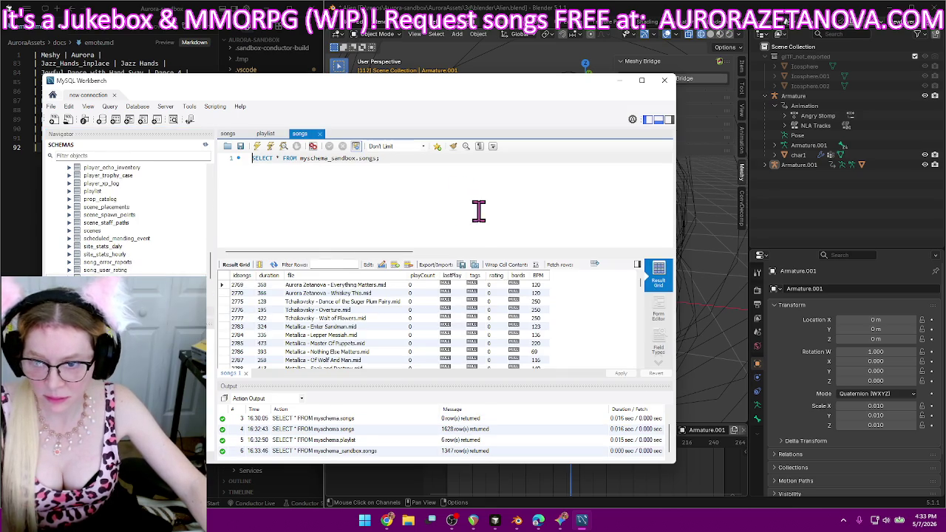
# Filter the myschema_sandbox songs results on 'taylor' and compare with the playlist results.
pyautogui.click(339, 264)
pyautogui.write('taylor')
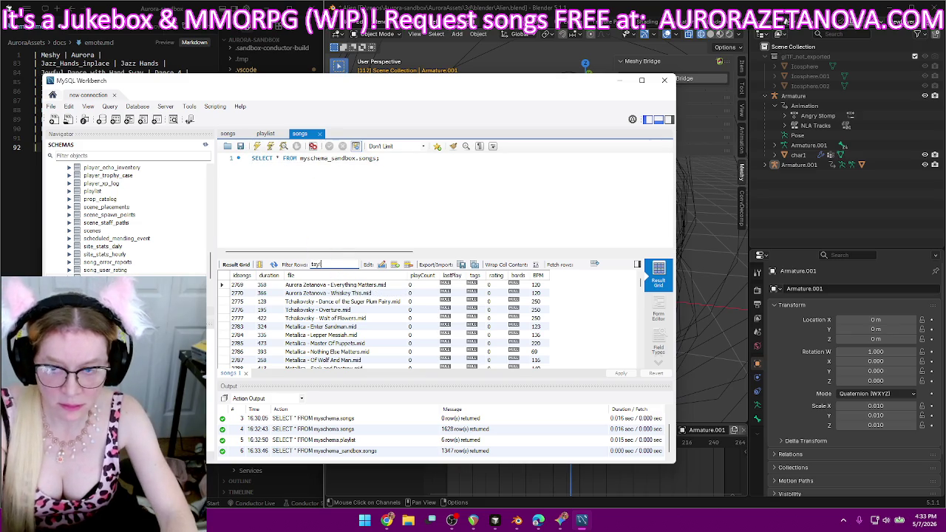
pyautogui.press('Return')
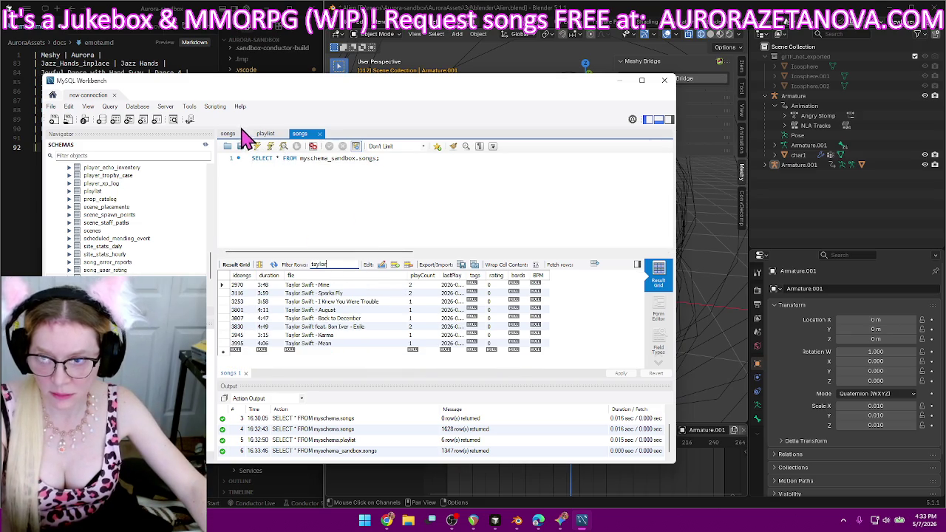
pyautogui.click(262, 134)
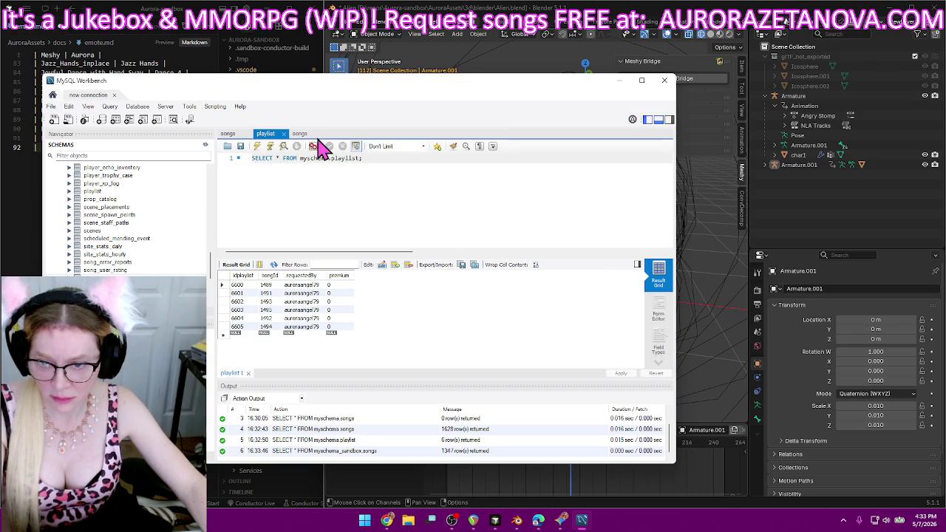
pyautogui.click(316, 137)
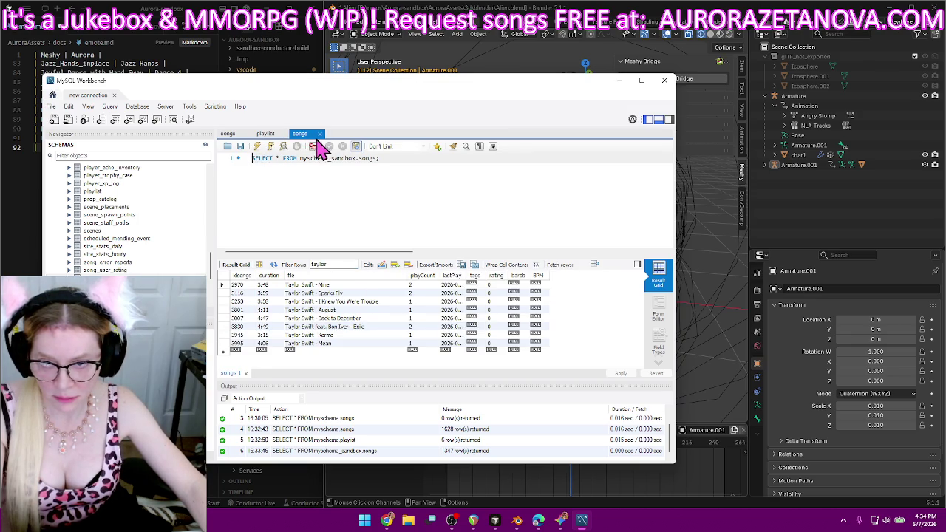
# Filter the myschema songs results on 'taylor' (ids 1398–1406), compare tabs, then minimize Workbench.
pyautogui.click(227, 135)
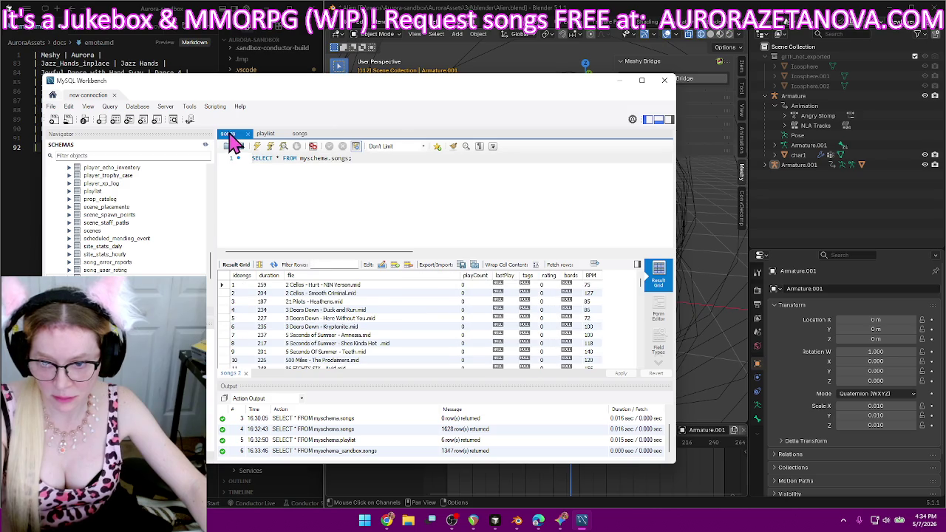
pyautogui.click(333, 265)
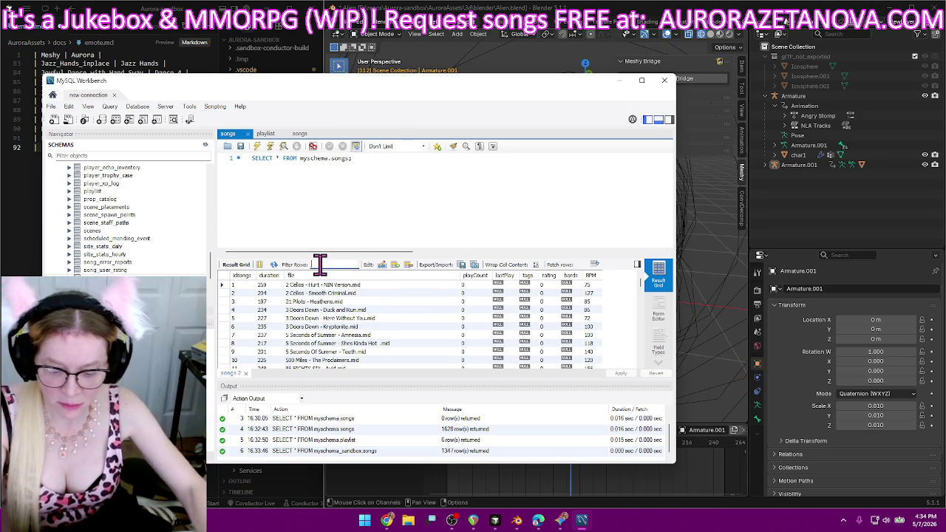
pyautogui.write('taylor')
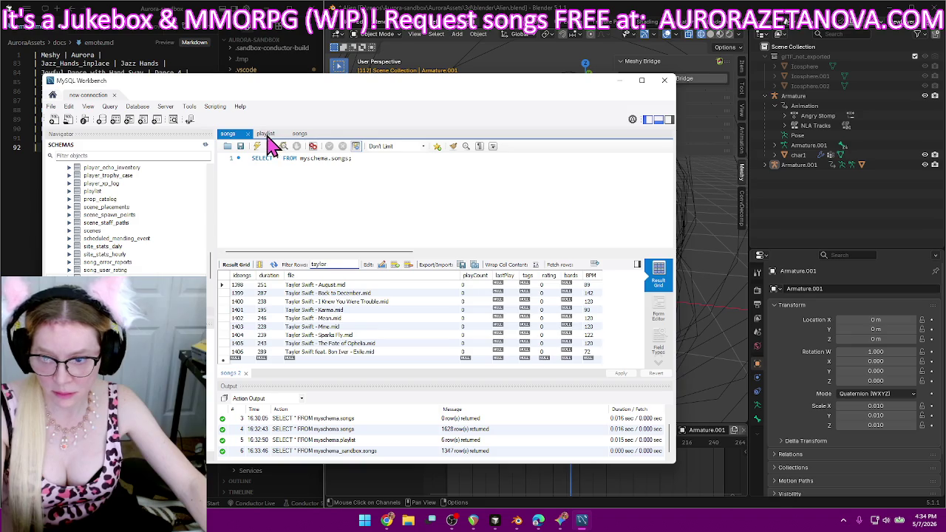
pyautogui.click(266, 135)
pyautogui.click(239, 136)
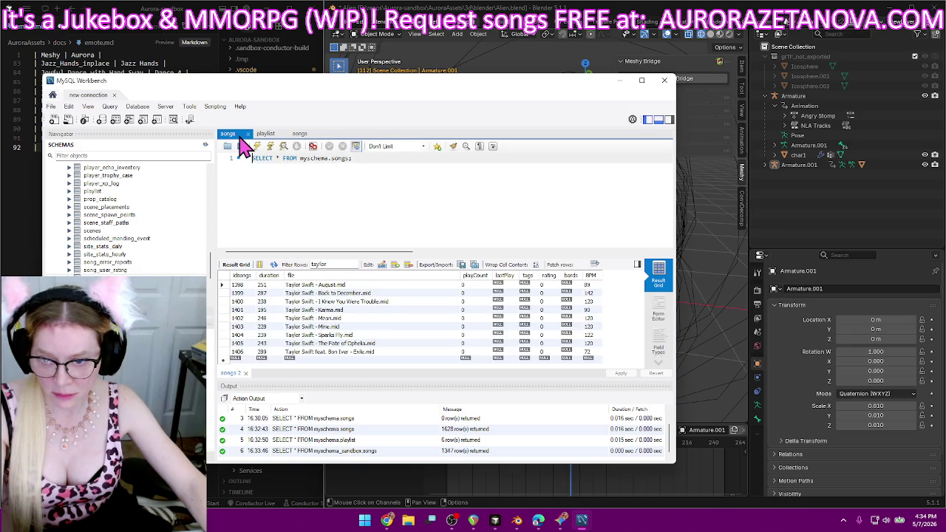
pyautogui.click(266, 135)
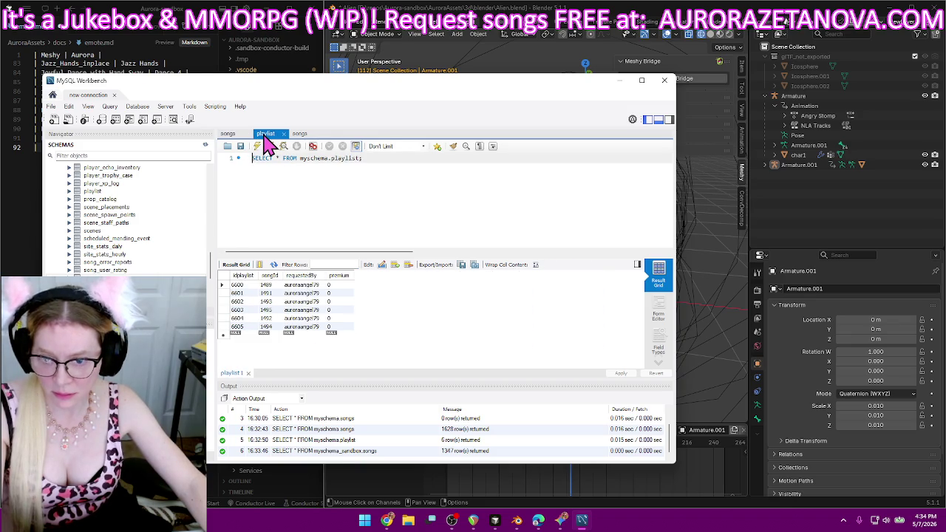
pyautogui.click(231, 136)
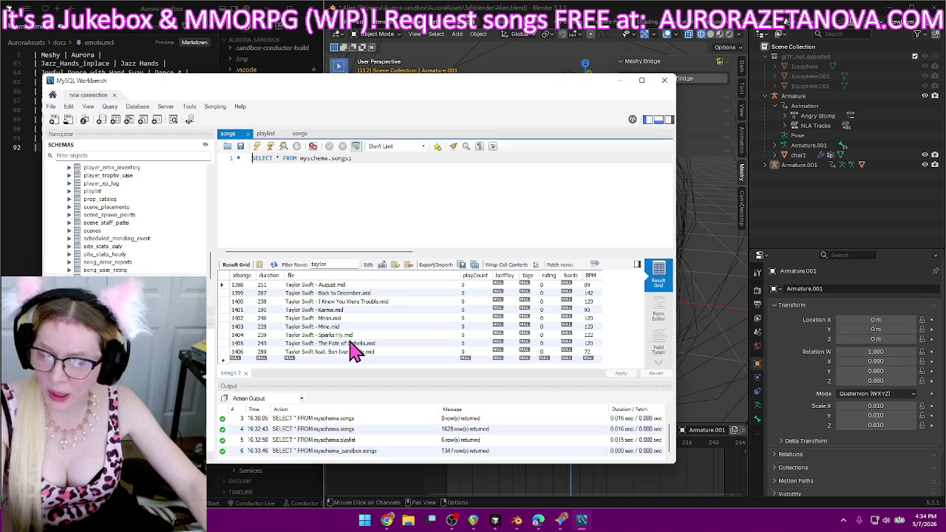
pyautogui.click(619, 81)
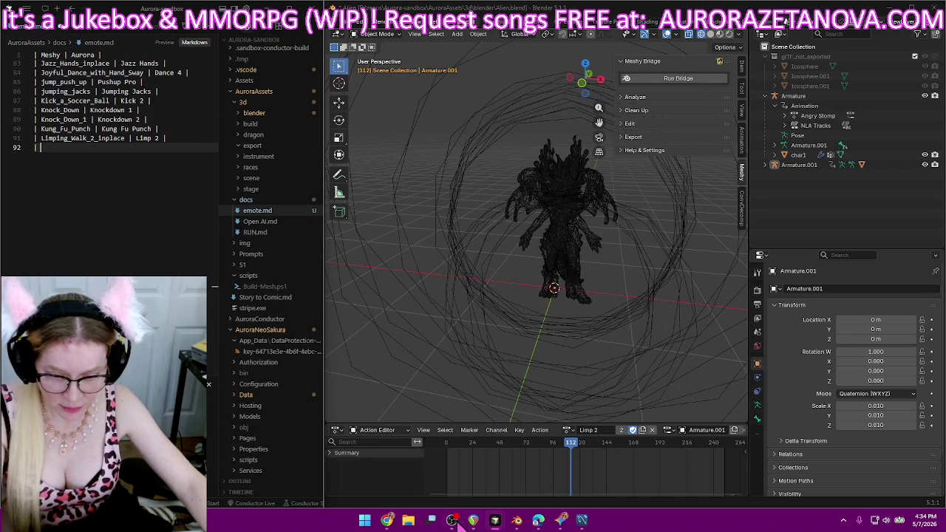
pyautogui.moveTo(495, 520)
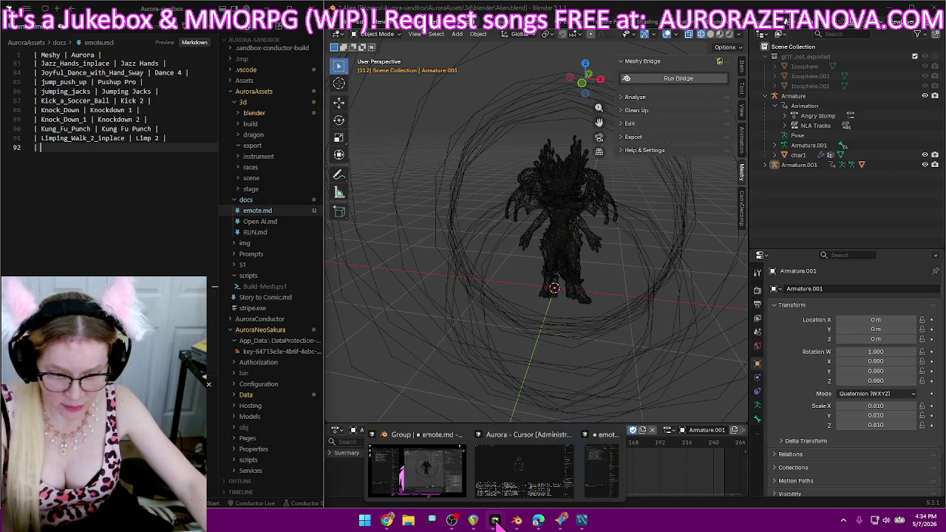
# Paste the aurorazetanova.com site address into a new Cursor agent chat.
pyautogui.click(530, 470)
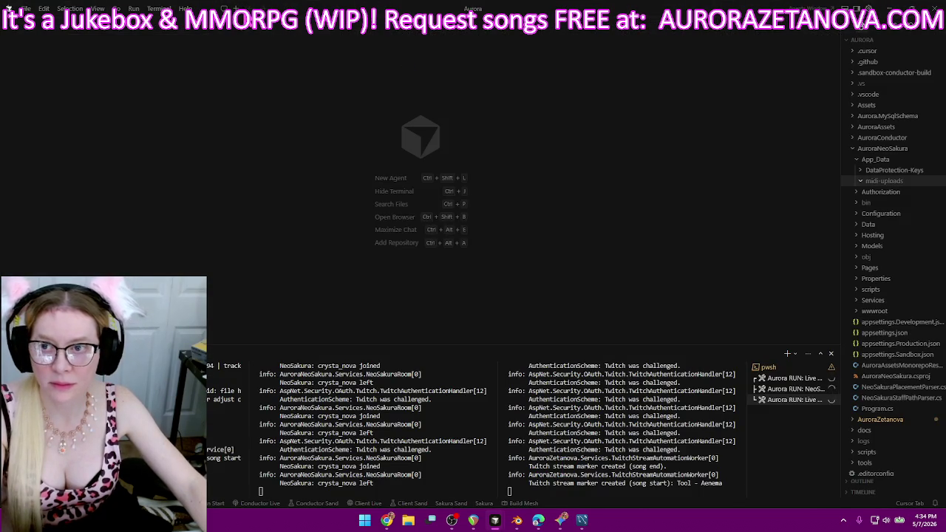
pyautogui.click(233, 24)
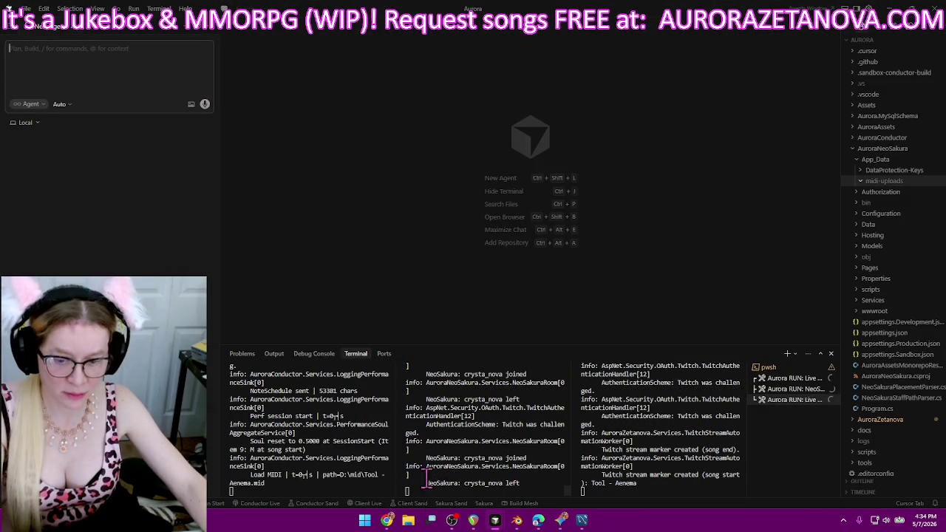
pyautogui.click(387, 520)
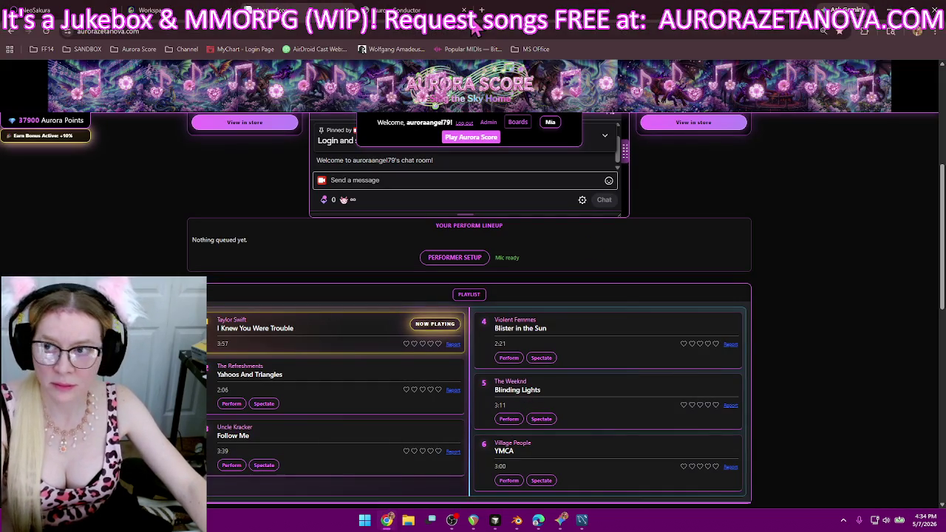
pyautogui.click(285, 34)
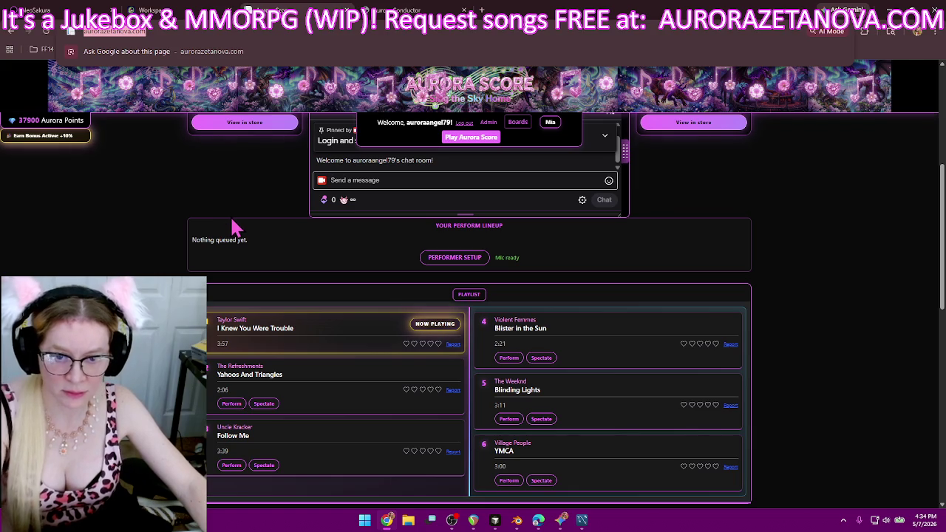
pyautogui.hotkey('alt', 'Tab')
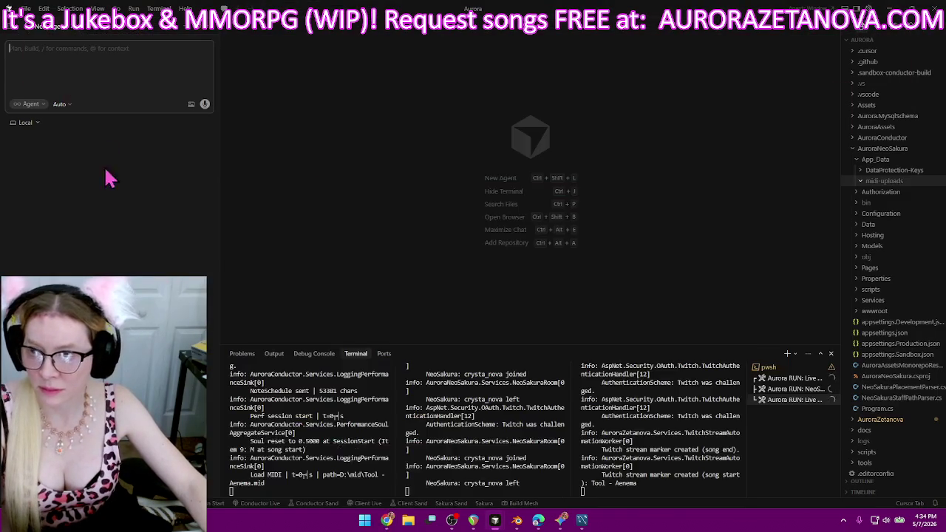
pyautogui.hotkey('ctrl', 'v')
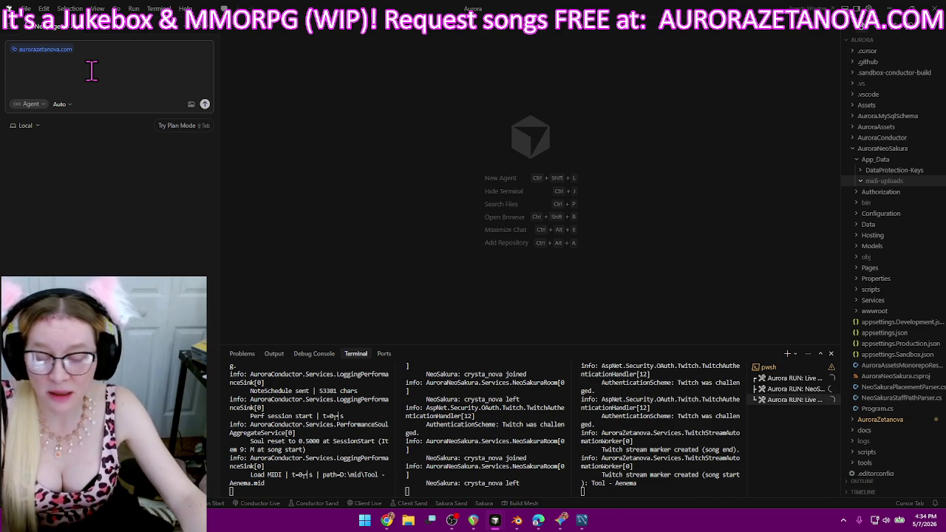
# Ask the agent why the live playlist lists all the wrong songs, and send it.
pyautogui.write('Can you find out why the live playlist here has all the wrong songs in it')
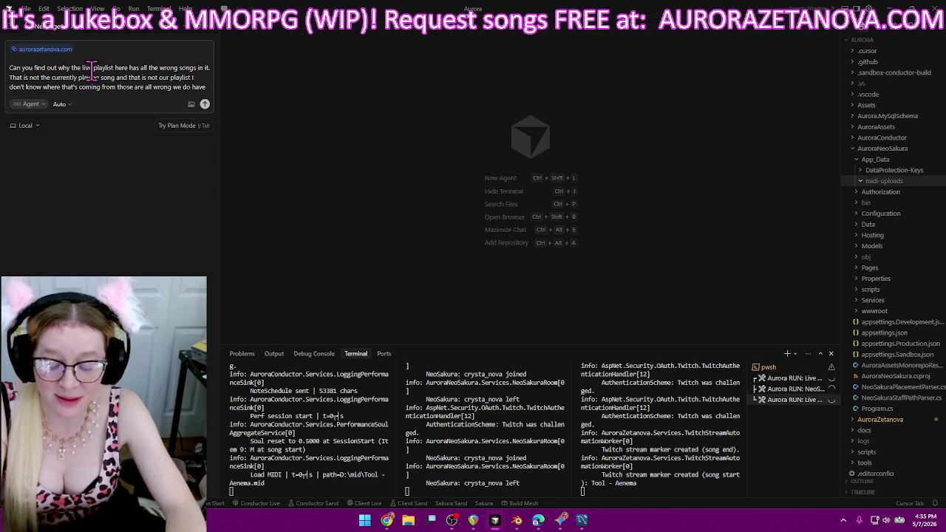
pyautogui.write('a playlist but those are not the right songs')
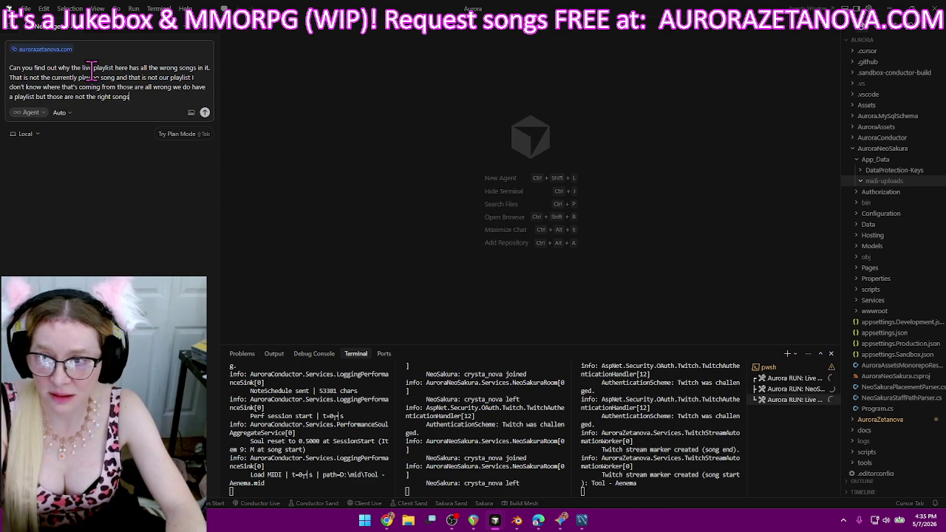
pyautogui.press('Return')
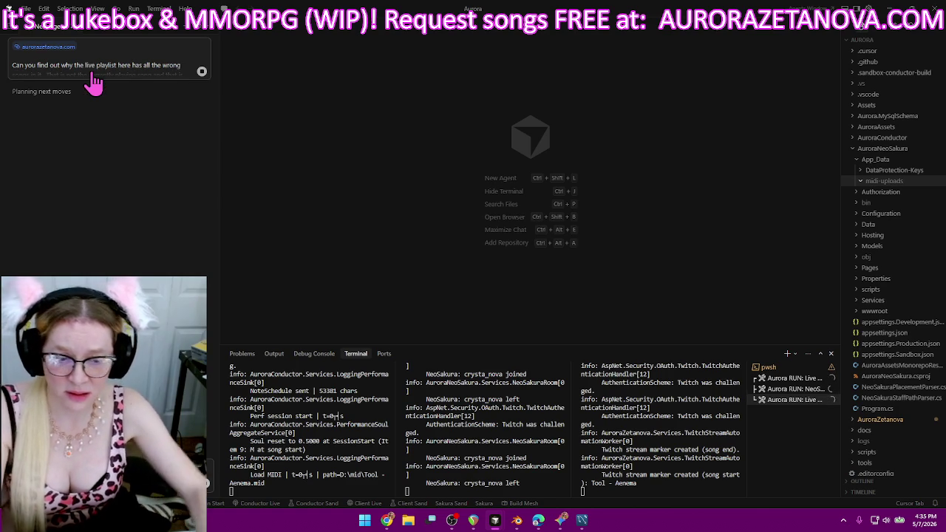
pyautogui.press('ctrl+super+Right')
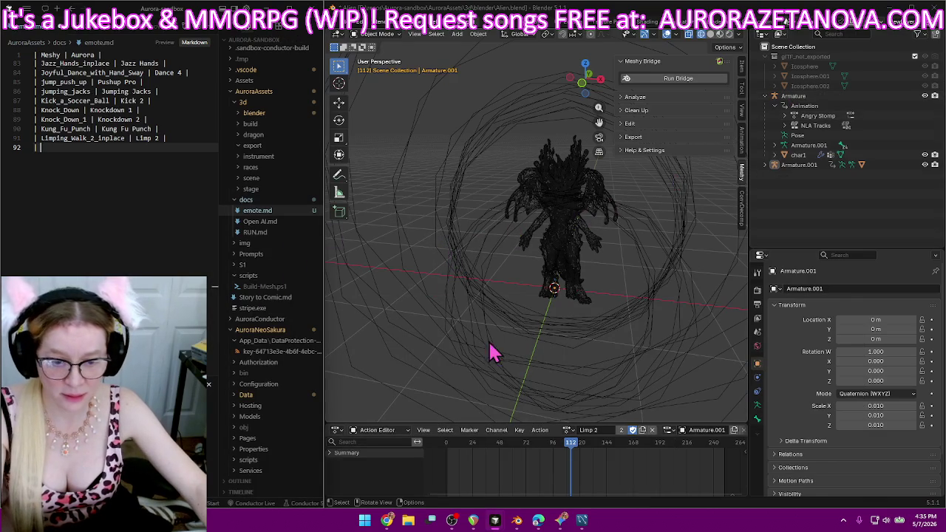
# Load Limping_Walk_3_inplace, rename it Limp 3 and protect it with a fake user.
pyautogui.click(566, 430)
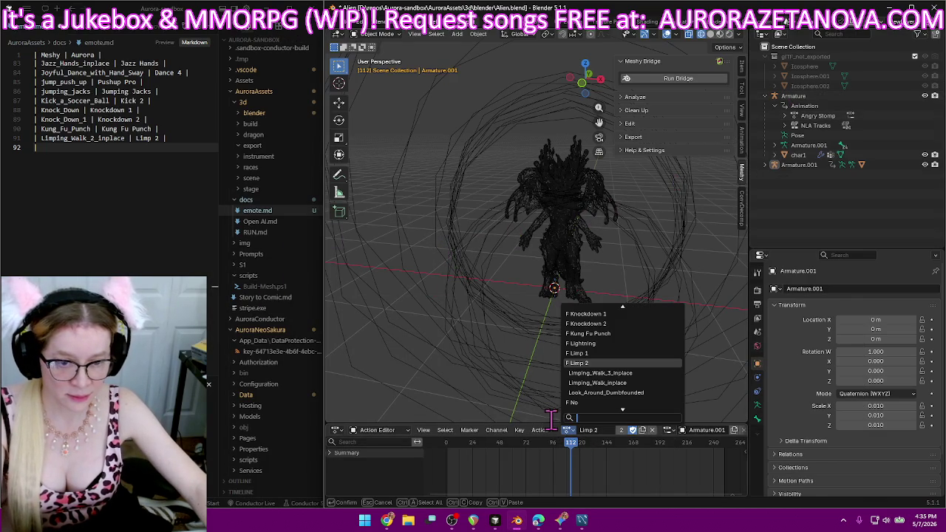
pyautogui.click(642, 377)
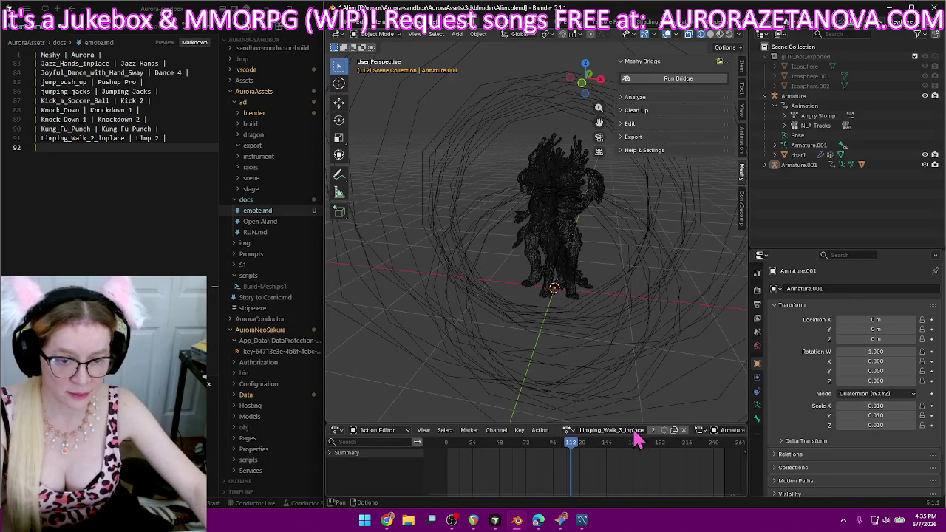
pyautogui.doubleClick(623, 430)
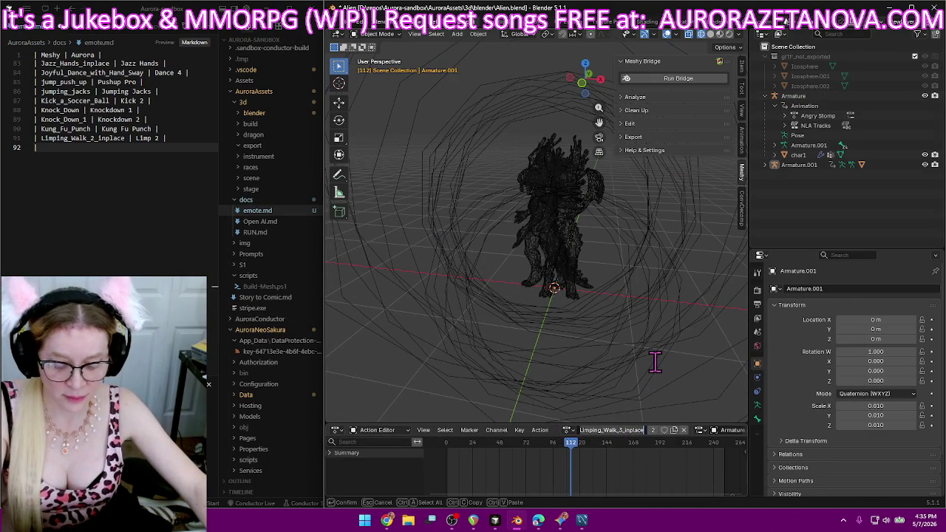
pyautogui.hotkey('ctrl', 'a')
pyautogui.write('Limp 3')
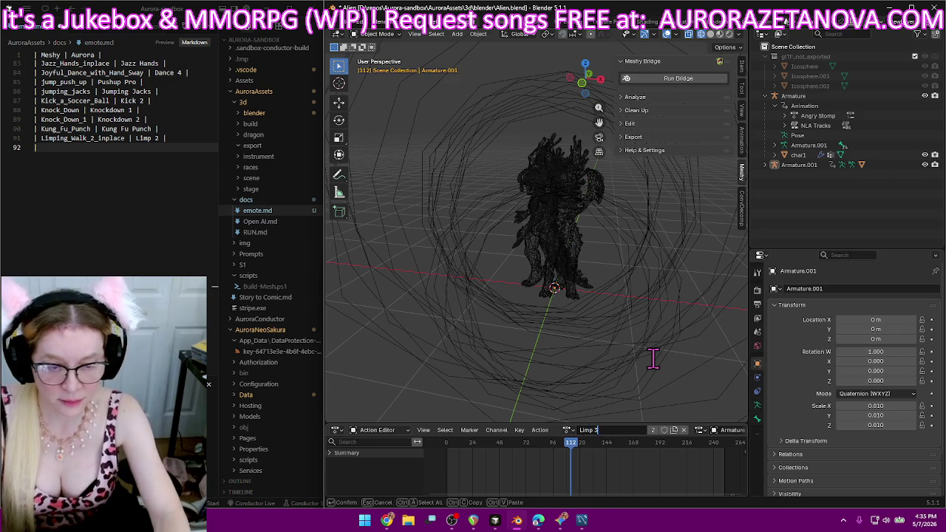
pyautogui.press('Return')
pyautogui.click(632, 430)
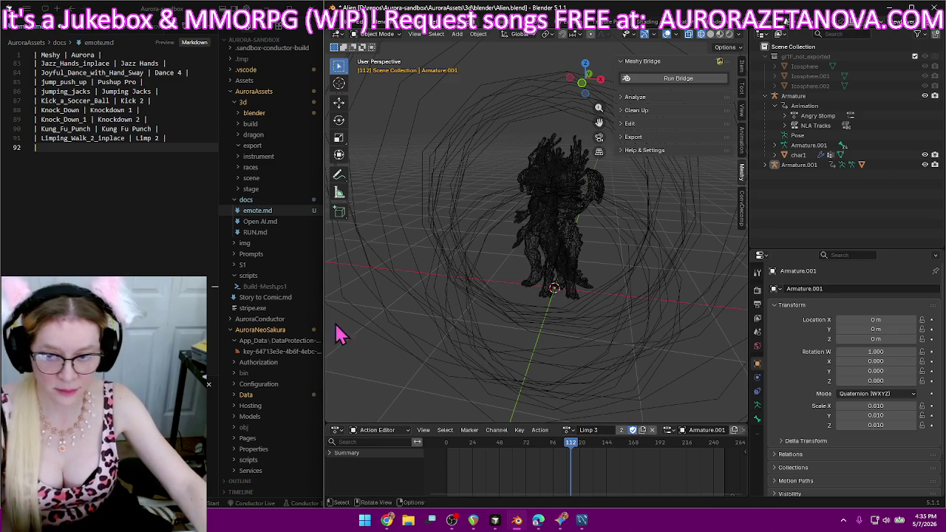
# Paste the original name Limping_Walk_3_inplace onto line 92 of emote.md.
pyautogui.click(125, 147)
pyautogui.write('Limping_Walk_3_inplace')
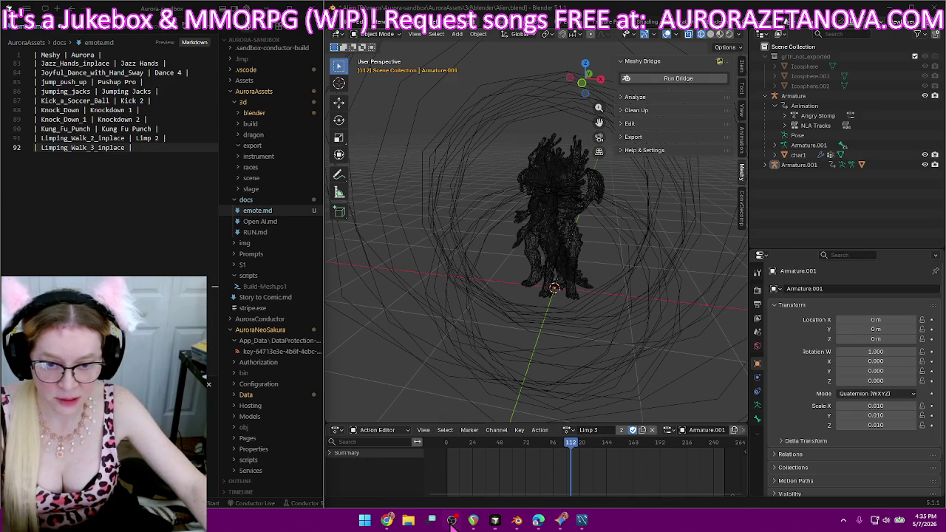
pyautogui.click(387, 520)
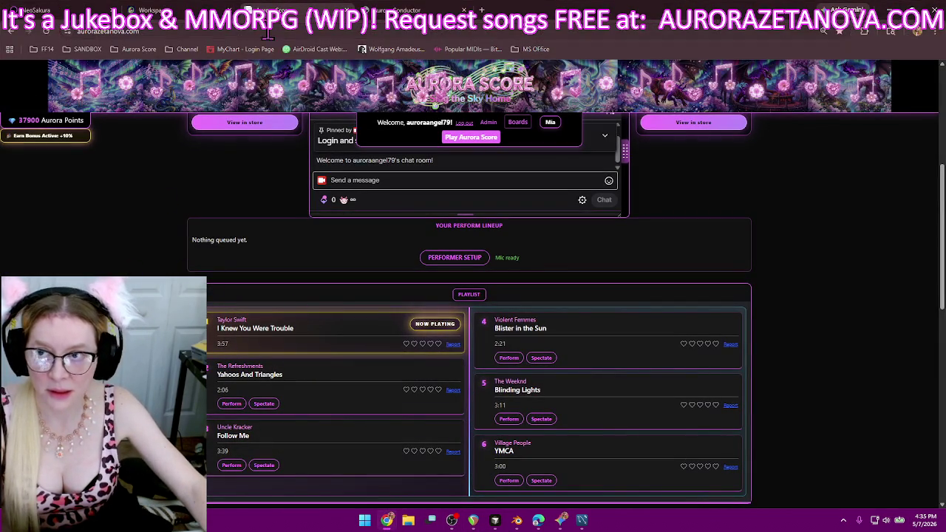
# Tell the agent the now-playing song and request order are correct; only the displayed playlist is wrong.
pyautogui.hotkey('alt', 'Tab')
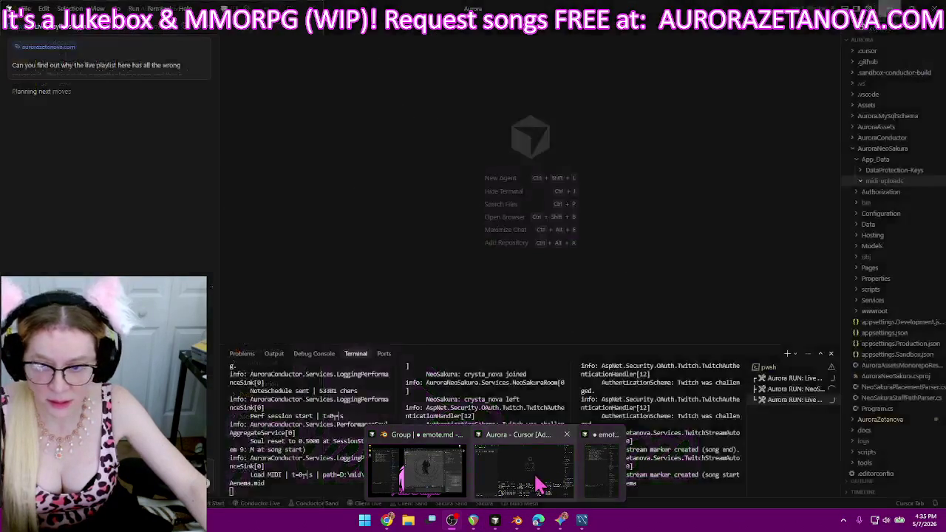
pyautogui.click(539, 480)
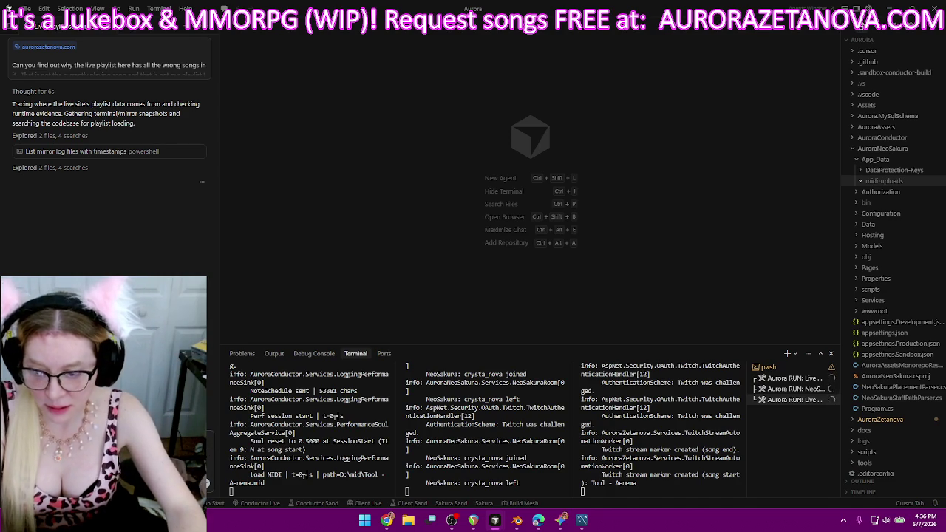
pyautogui.press('Return')
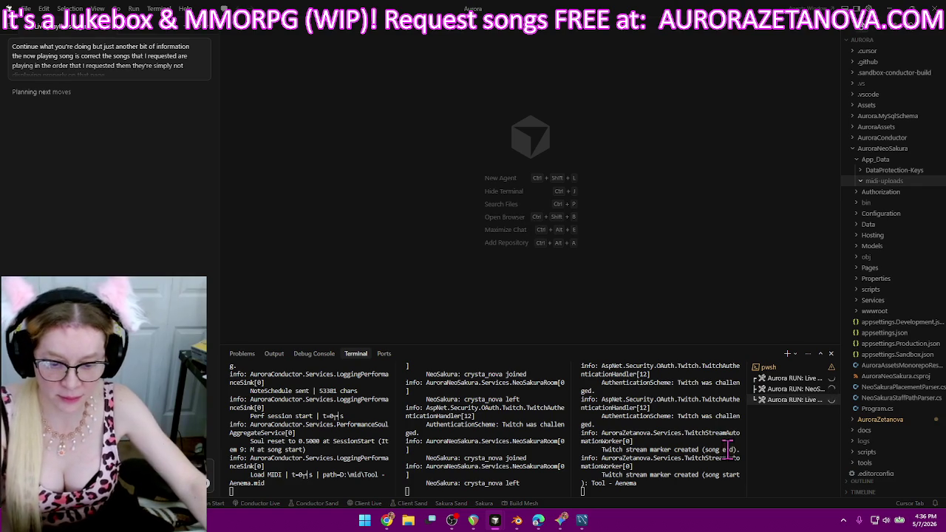
pyautogui.click(387, 520)
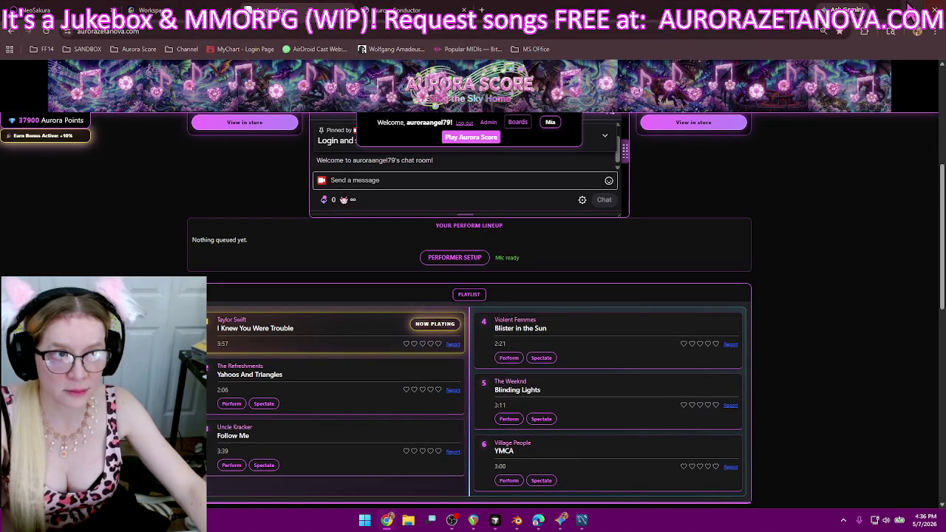
pyautogui.click(563, 520)
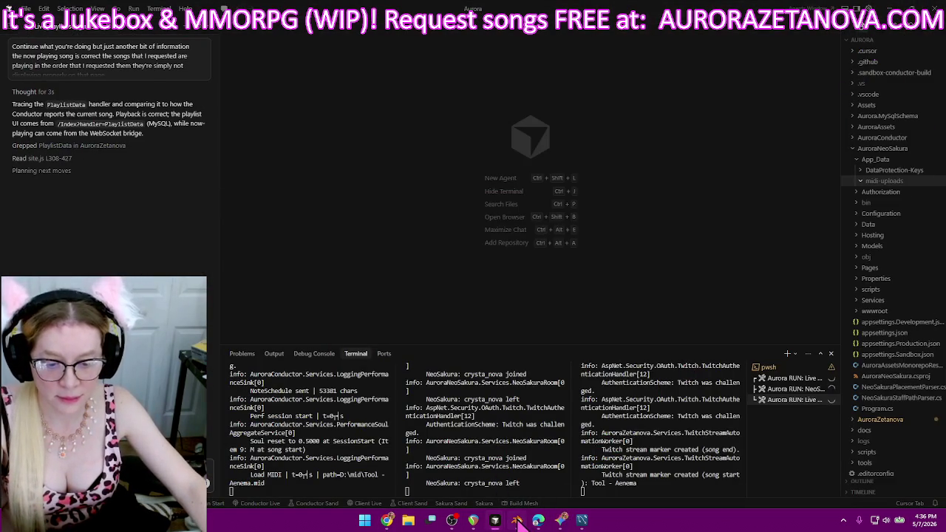
pyautogui.click(516, 521)
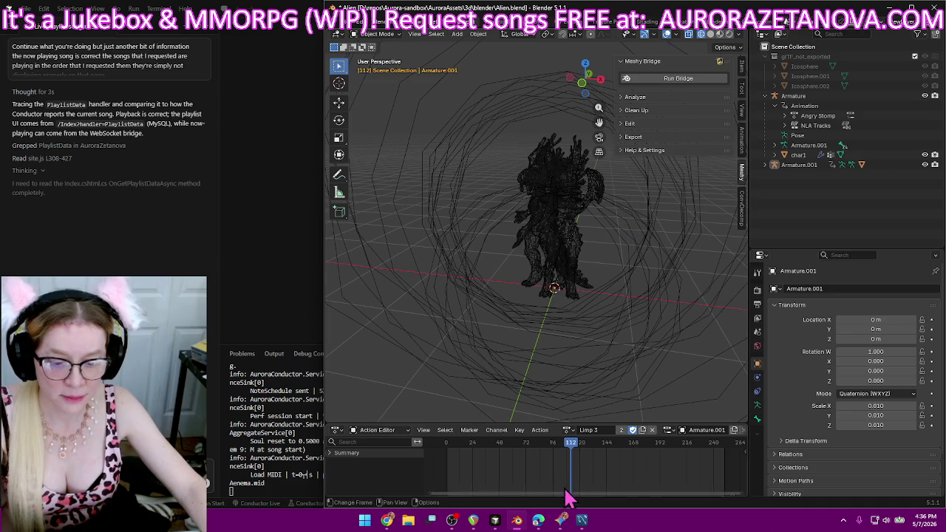
# Close the Gemini conversation and start a new table row in emote.md.
pyautogui.click(563, 517)
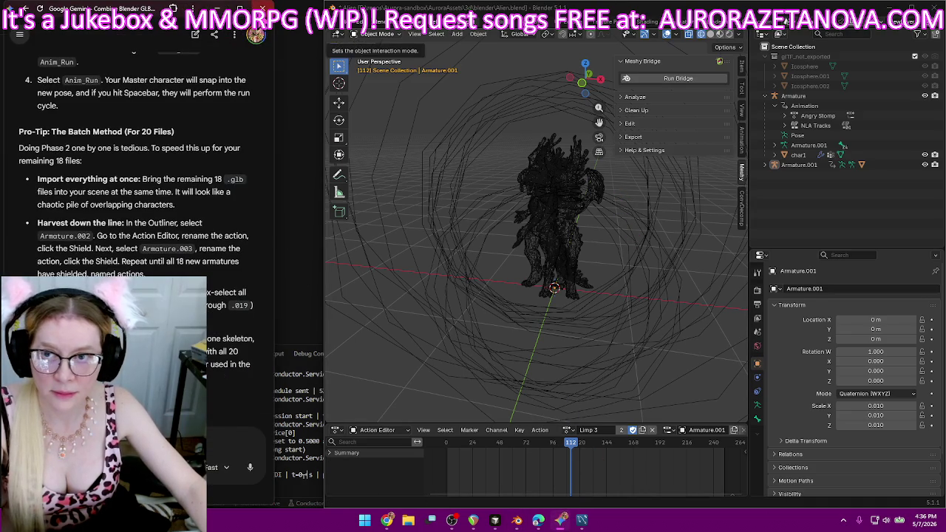
pyautogui.click(262, 8)
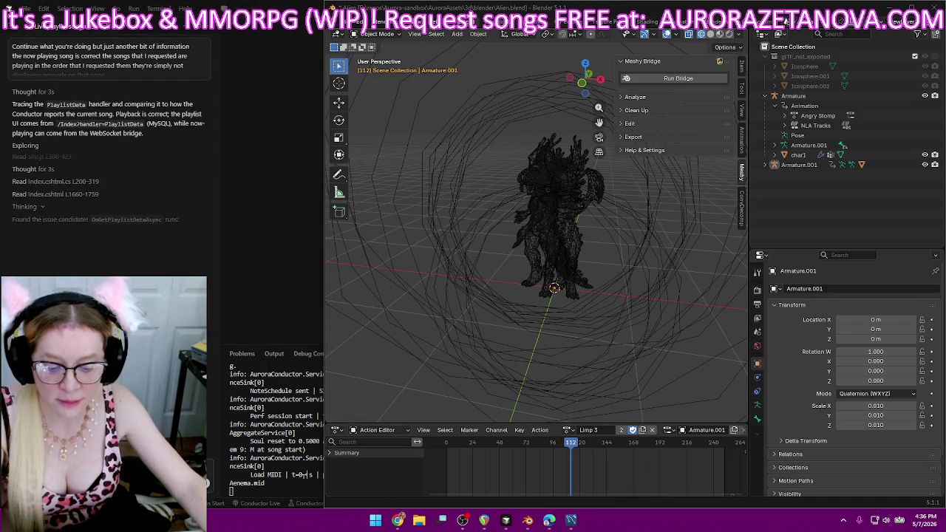
pyautogui.hotkey('alt', 'Tab')
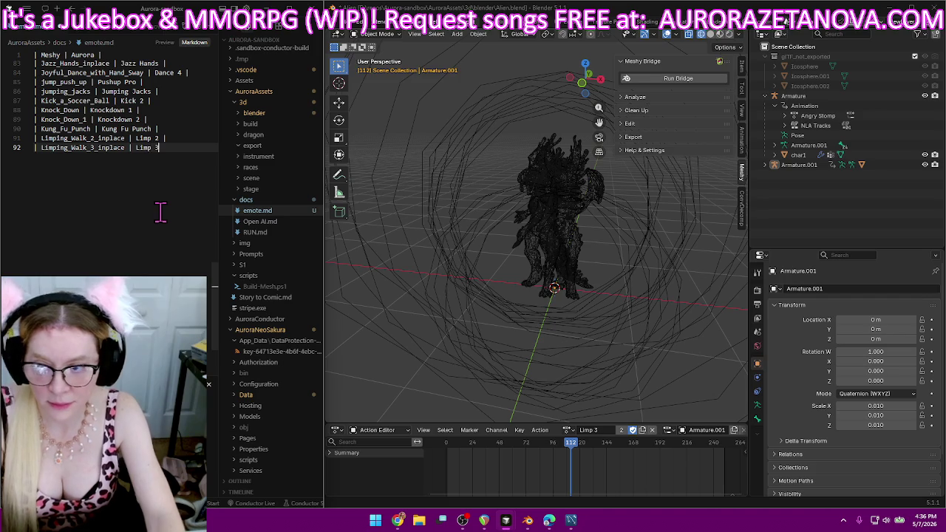
pyautogui.write(' |')
pyautogui.press('Return')
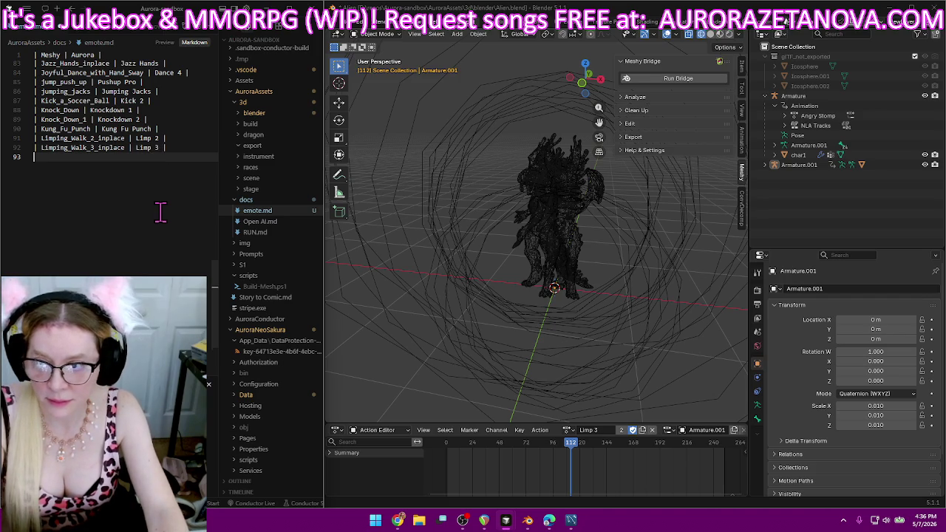
pyautogui.write('|')
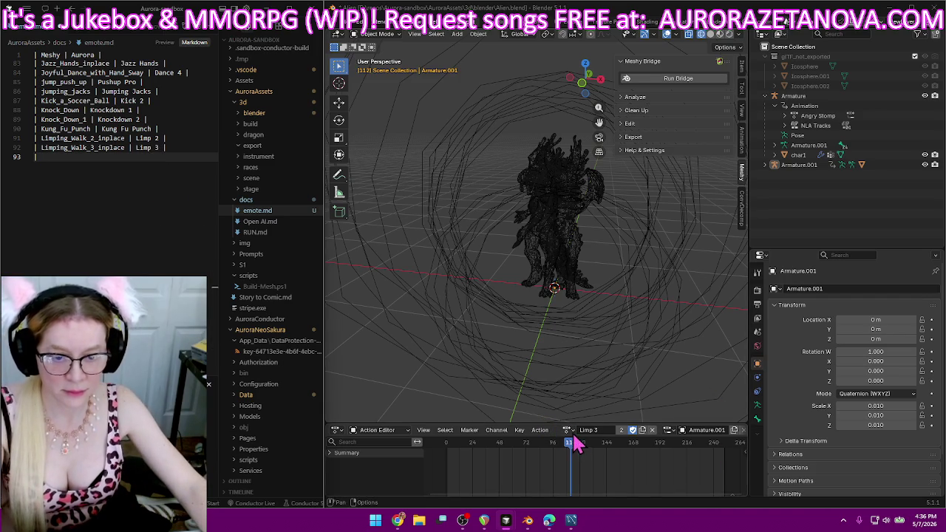
# Rename Limping_Walk_inplace to Limp 4 and log its original name on line 93 of emote.md.
pyautogui.click(569, 429)
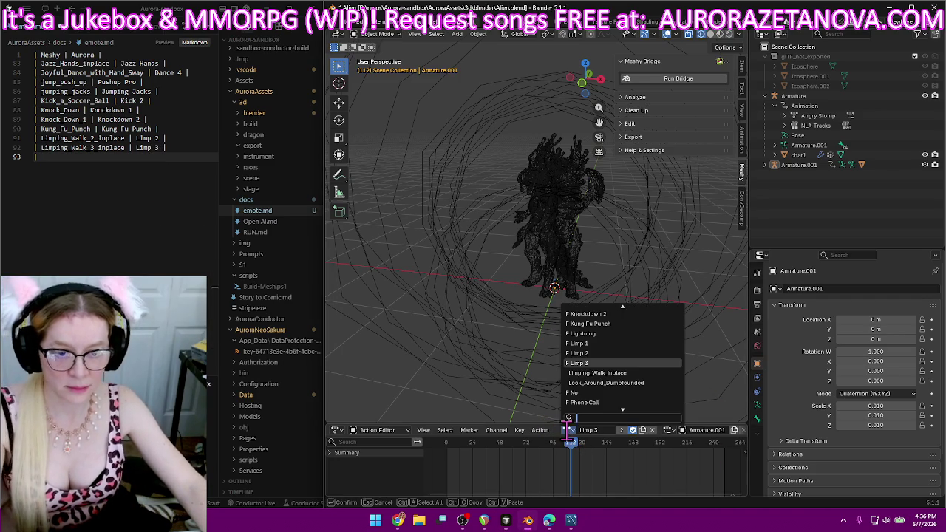
pyautogui.click(634, 373)
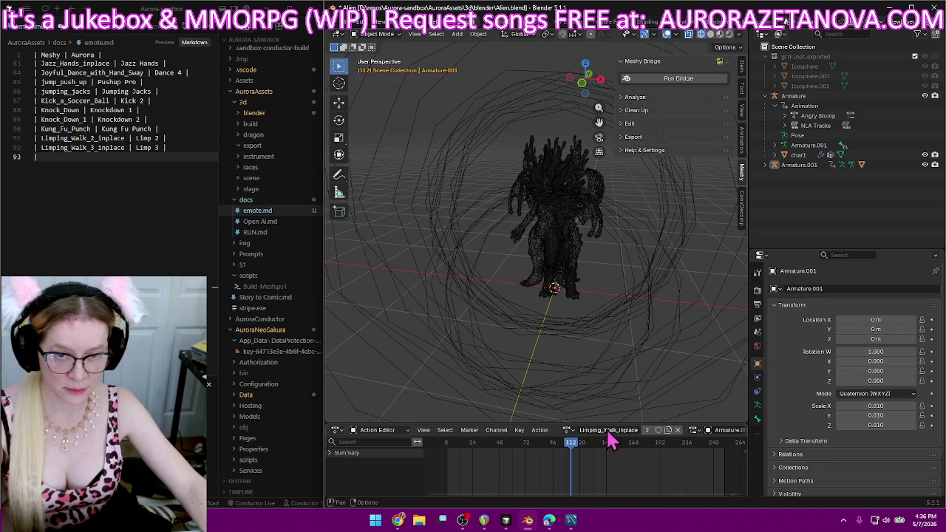
pyautogui.press('BackSpace')
pyautogui.write('Limp 4')
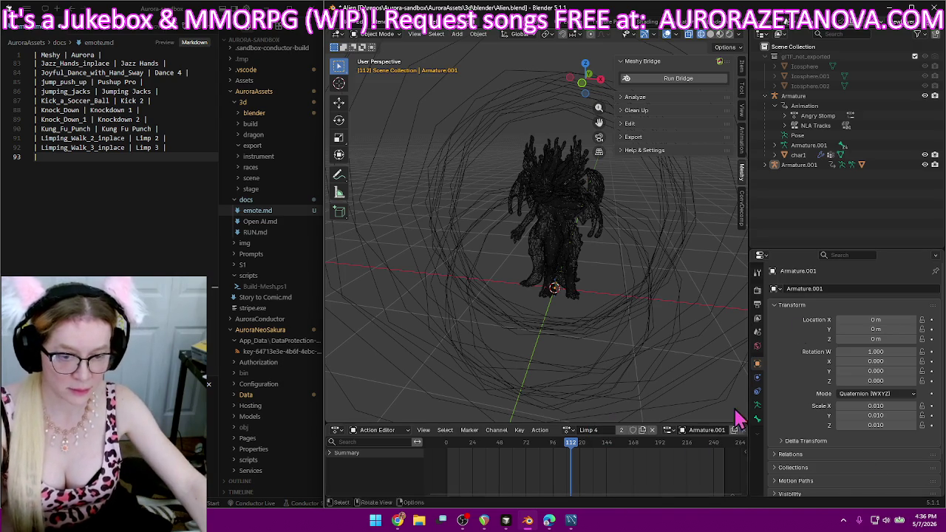
pyautogui.click(152, 159)
pyautogui.write('Limping_Walk_inplace')
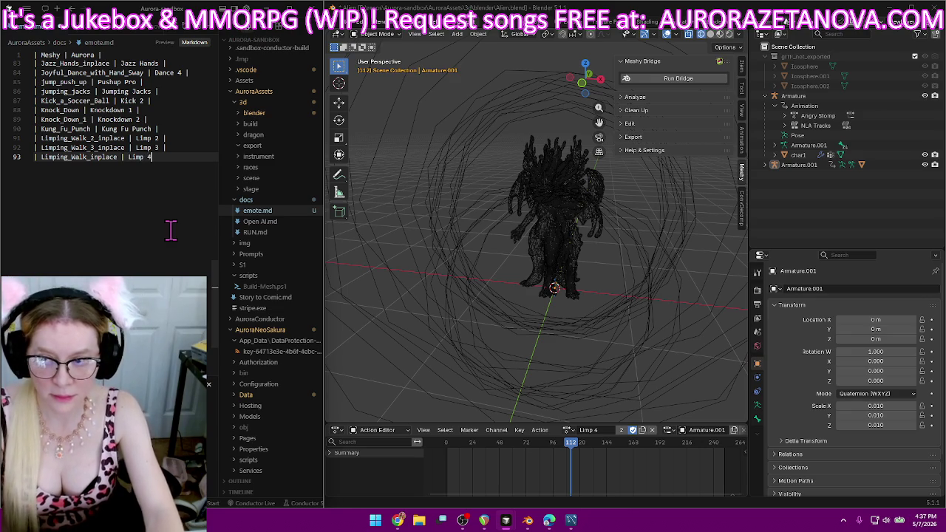
pyautogui.press('Return')
pyautogui.write('|')
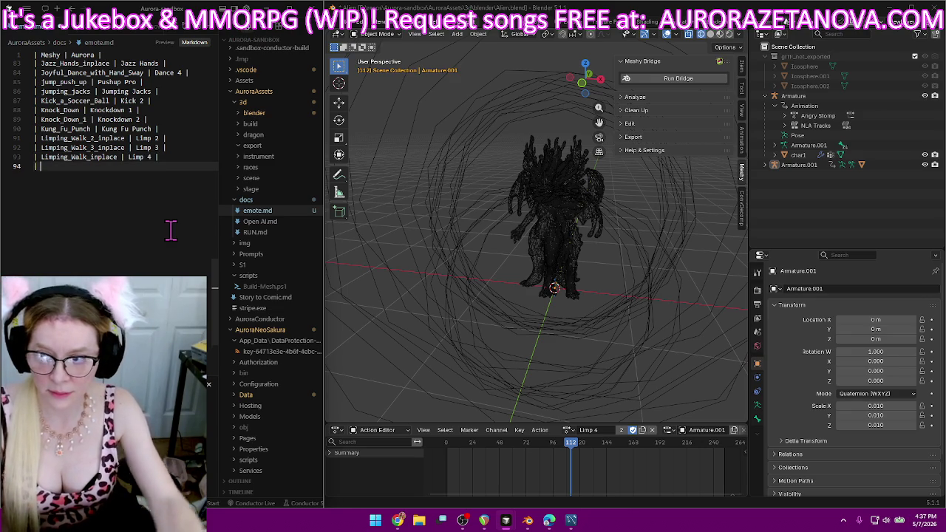
# Rename Look_Around_Dumbfounded to Look and log the pair on line 94 of emote.md.
pyautogui.click(567, 430)
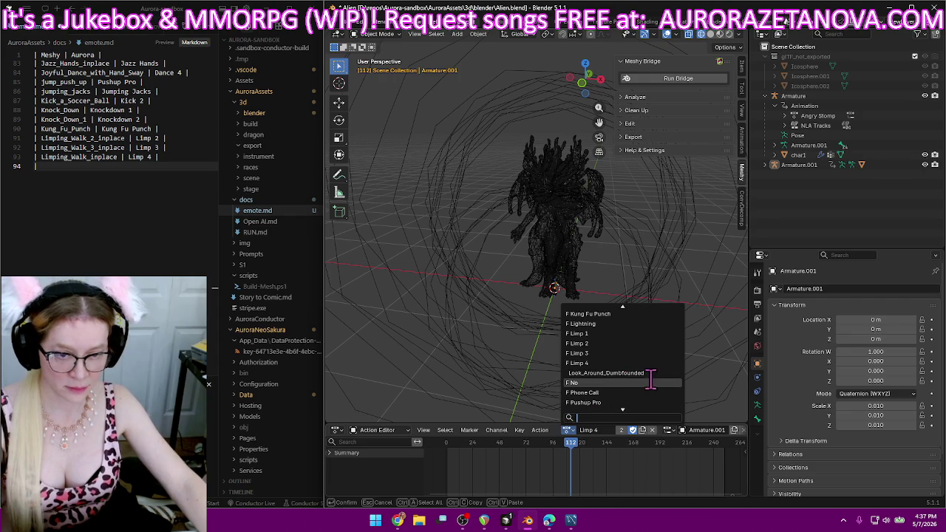
pyautogui.click(606, 372)
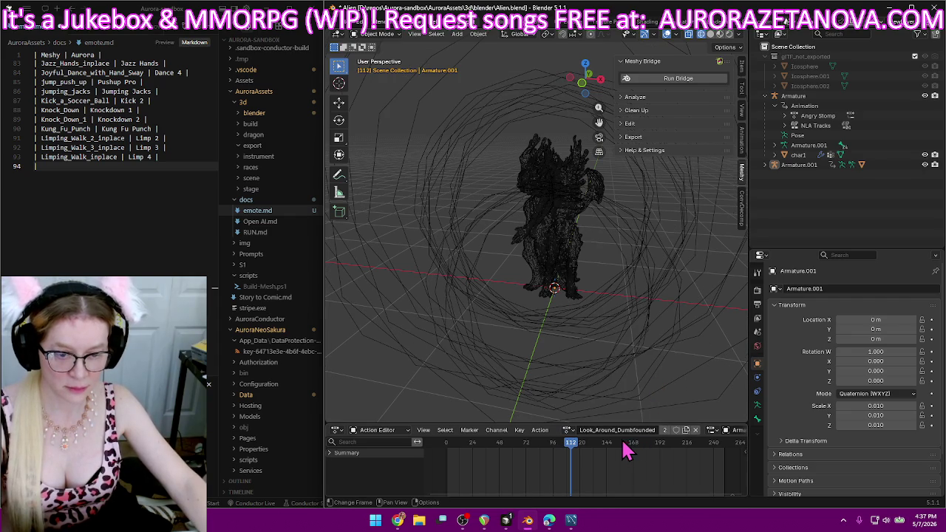
pyautogui.doubleClick(621, 430)
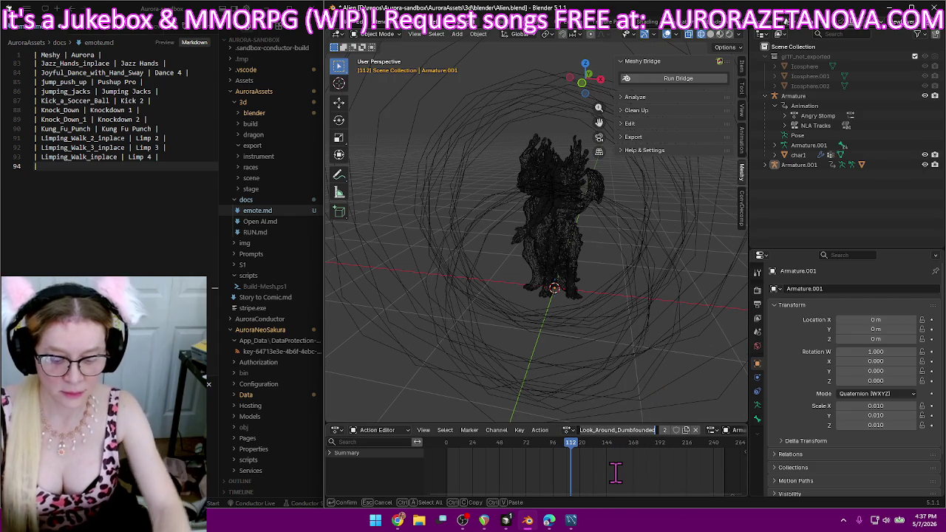
pyautogui.press('BackSpace')
pyautogui.write('Look')
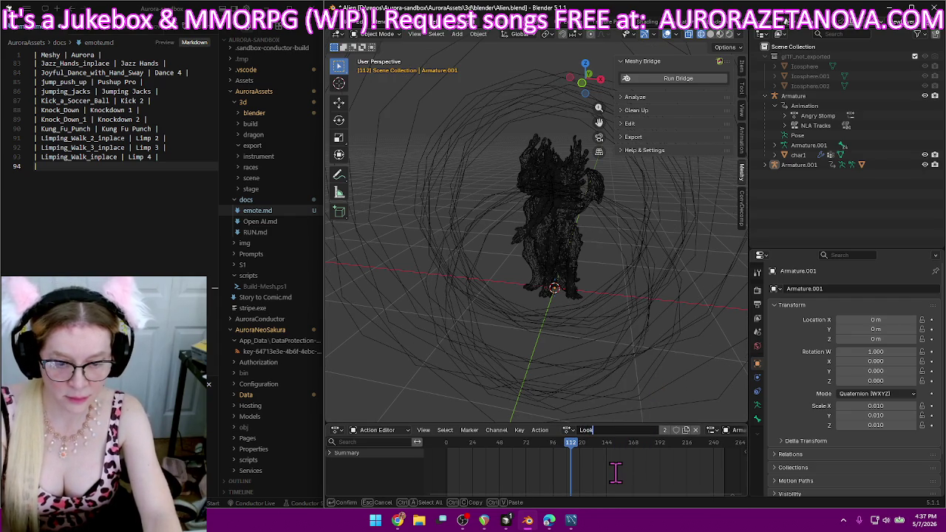
pyautogui.press('Return')
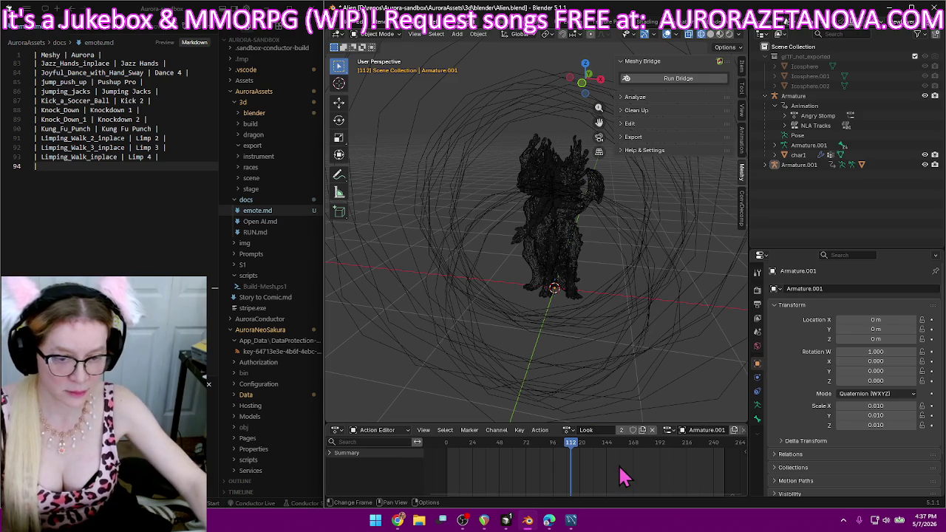
pyautogui.click(161, 218)
pyautogui.write('Look_Around_Dumbfounded')
pyautogui.write('|')
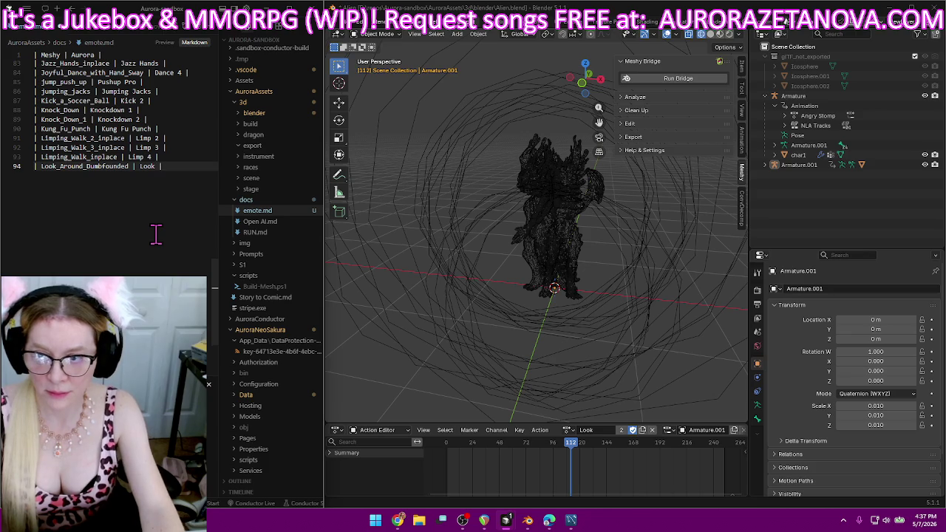
pyautogui.press('Return')
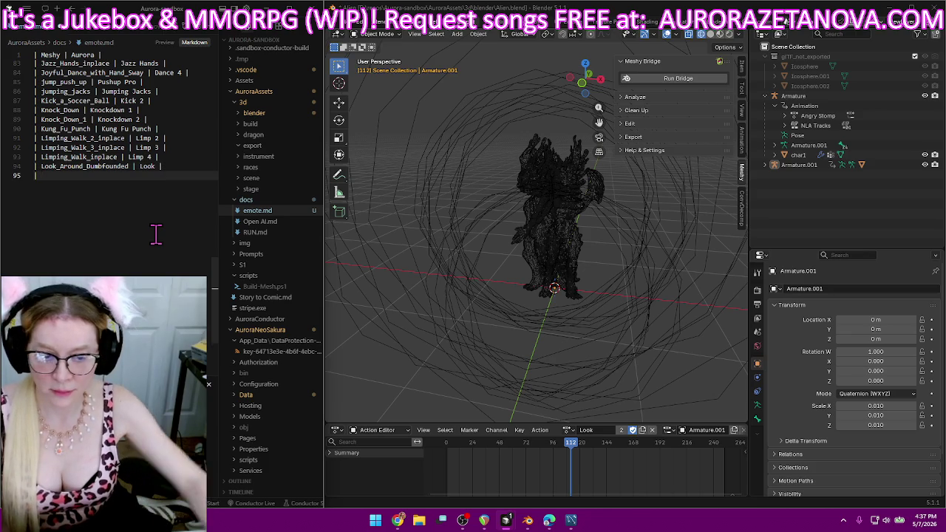
pyautogui.write('|')
pyautogui.click(412, 251)
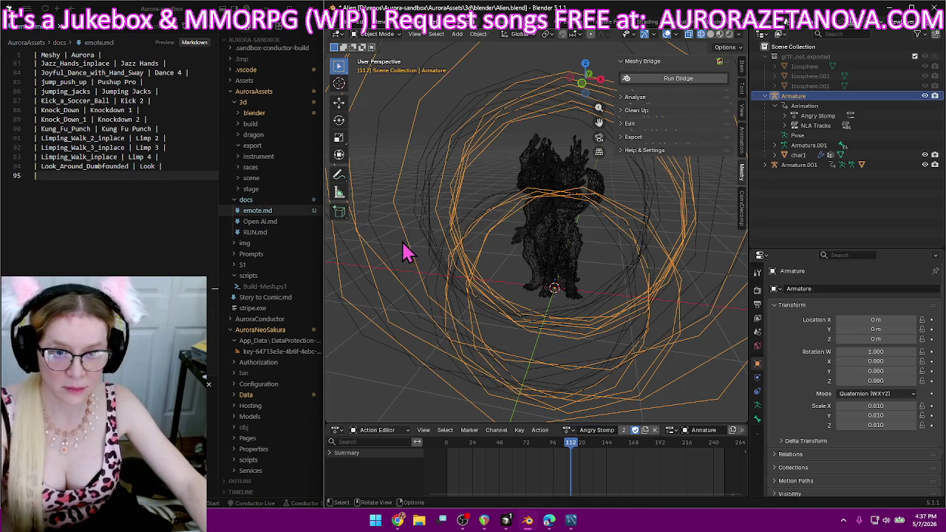
# Review the actions listed for the Armature rig.
pyautogui.click(571, 430)
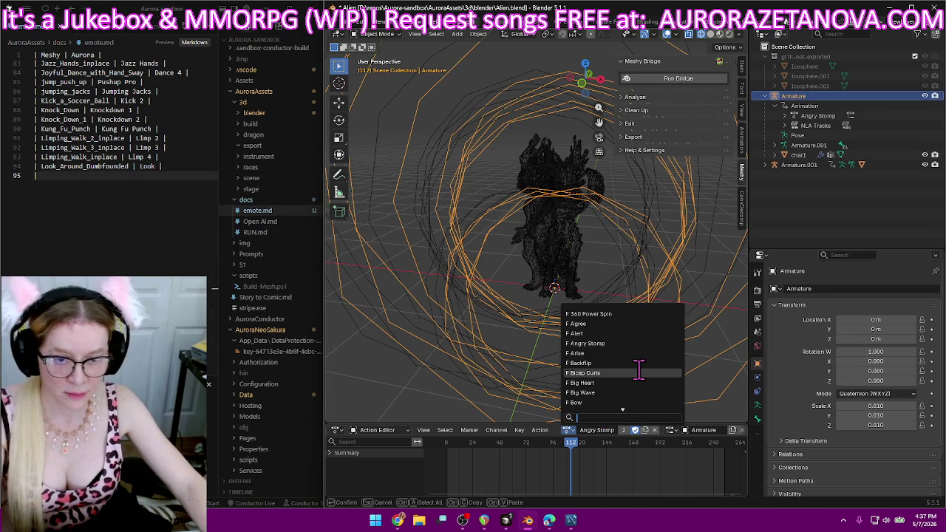
pyautogui.scroll(-6, 637, 365)
pyautogui.scroll(-2, 639, 370)
pyautogui.scroll(-3, 635, 370)
pyautogui.scroll(-2, 633, 369)
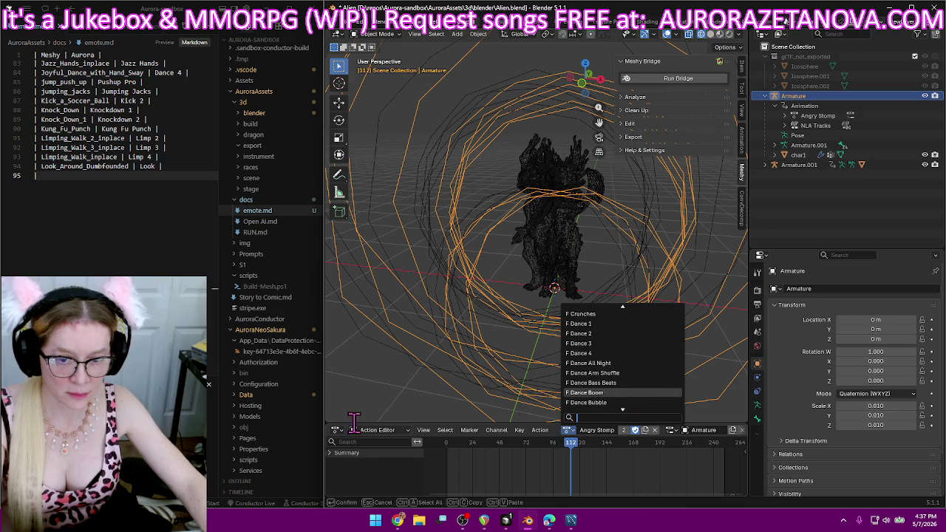
# Look through Armature.001's actions, then delete the Armature.001 rig.
pyautogui.click(817, 196)
pyautogui.click(817, 166)
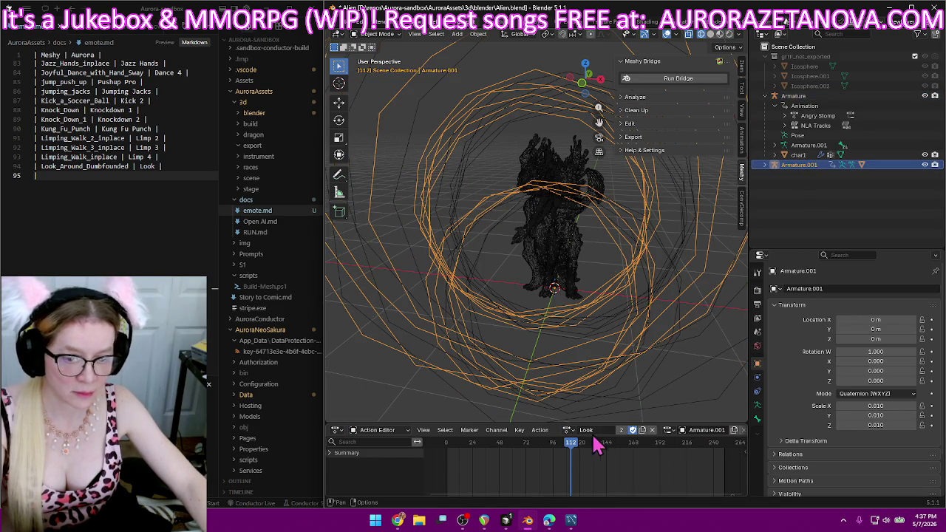
pyautogui.click(568, 431)
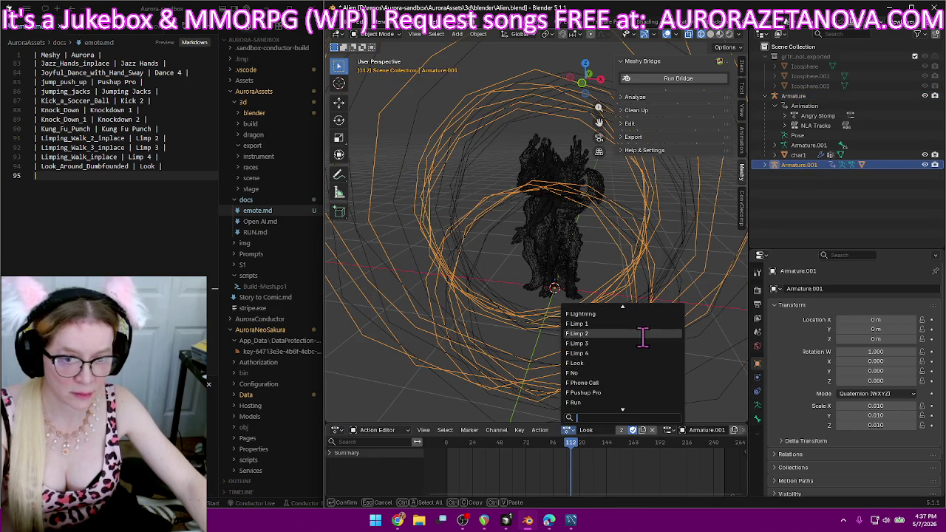
pyautogui.scroll(-3, 643, 343)
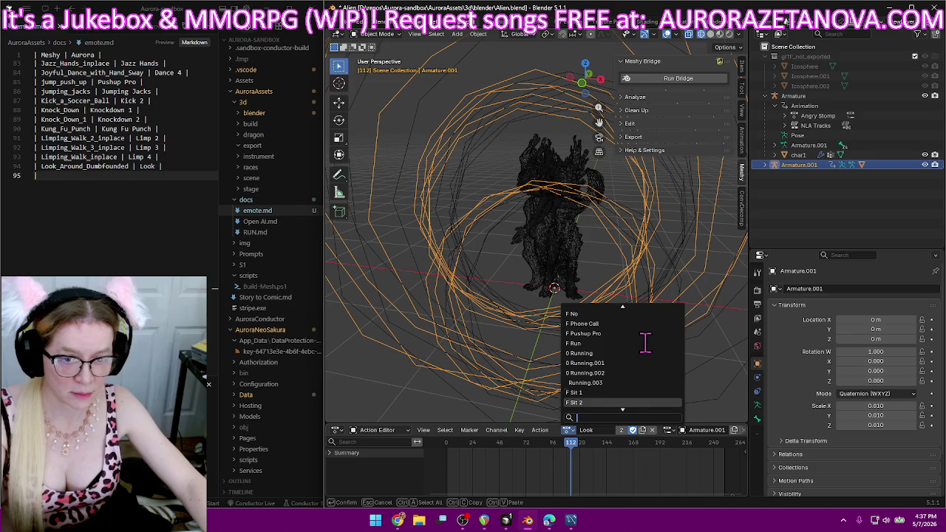
pyautogui.scroll(8, 645, 342)
pyautogui.scroll(10, 645, 342)
pyautogui.scroll(10, 645, 342)
pyautogui.scroll(5, 645, 342)
pyautogui.scroll(5, 645, 342)
pyautogui.scroll(5, 643, 342)
pyautogui.scroll(5, 640, 342)
pyautogui.scroll(4, 639, 342)
pyautogui.scroll(-10, 637, 342)
pyautogui.scroll(-8, 637, 342)
pyautogui.scroll(-7, 637, 342)
pyautogui.scroll(-7, 637, 342)
pyautogui.scroll(-5, 637, 342)
pyautogui.scroll(-5, 637, 344)
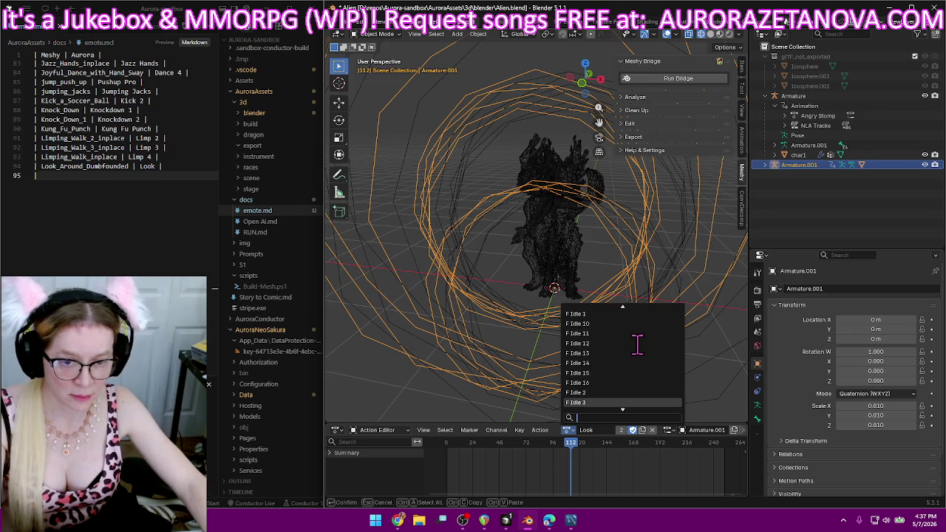
pyautogui.scroll(-5, 636, 344)
pyautogui.scroll(-5, 637, 343)
pyautogui.scroll(-5, 637, 344)
pyautogui.scroll(-5, 636, 344)
pyautogui.scroll(-5, 637, 344)
pyautogui.scroll(-5, 637, 343)
pyautogui.scroll(-5, 637, 344)
pyautogui.scroll(-3, 637, 343)
pyautogui.scroll(-3, 637, 343)
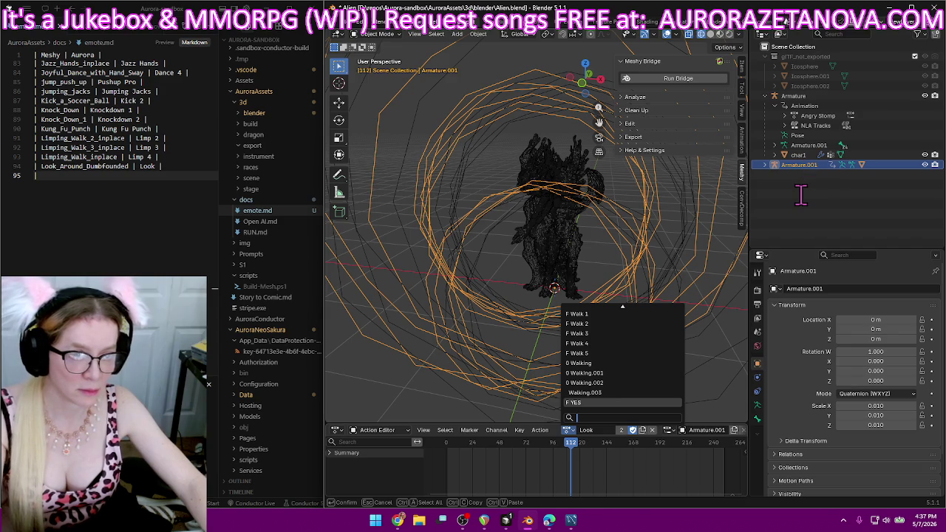
pyautogui.press('Escape')
pyautogui.press('Delete')
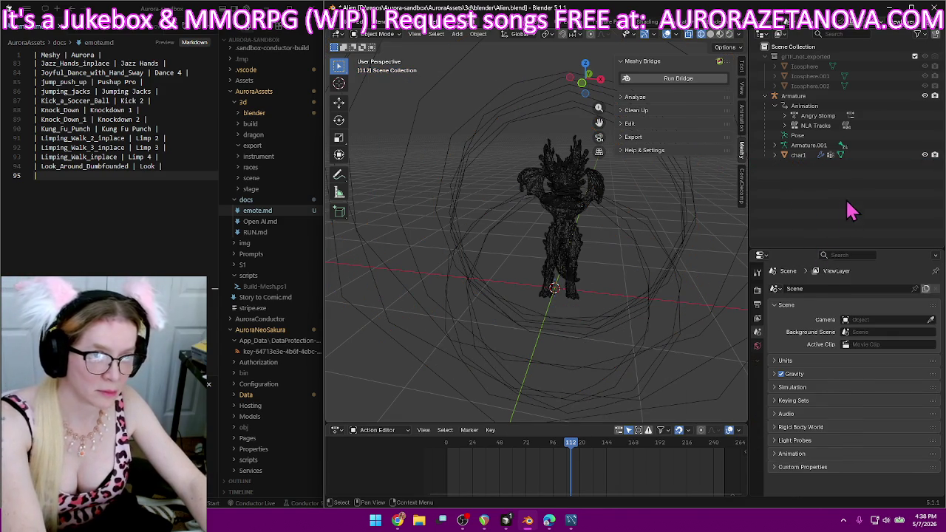
# Delete the leftover Icosphere.002 and Icosphere.001 objects.
pyautogui.click(820, 86)
pyautogui.press('Delete')
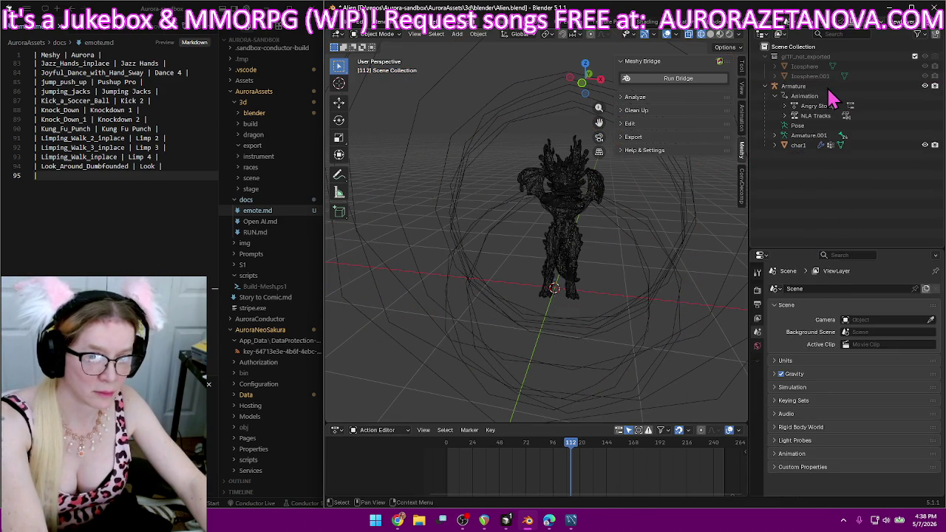
pyautogui.click(820, 76)
pyautogui.press('Delete')
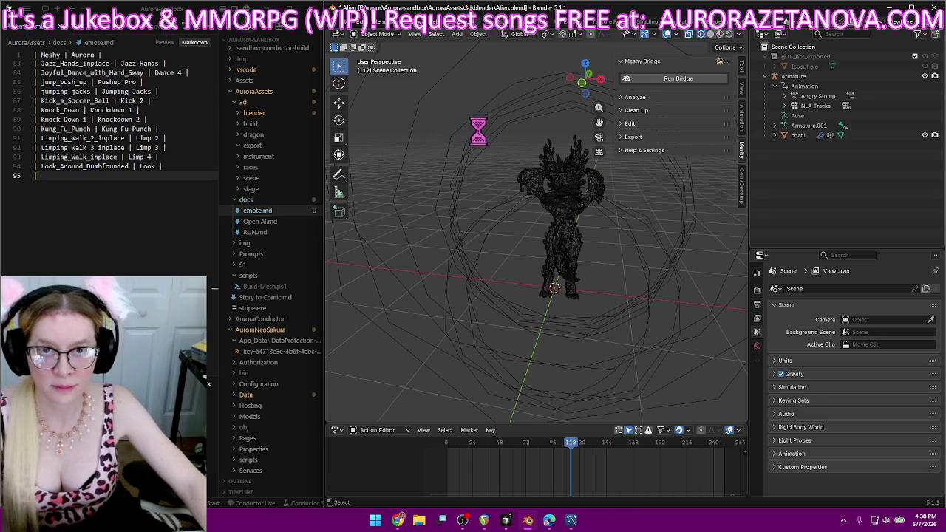
# Purge the 30 unused data-blocks and save Alien.blend.
pyautogui.click(347, 24)
pyautogui.moveTo(364, 204)
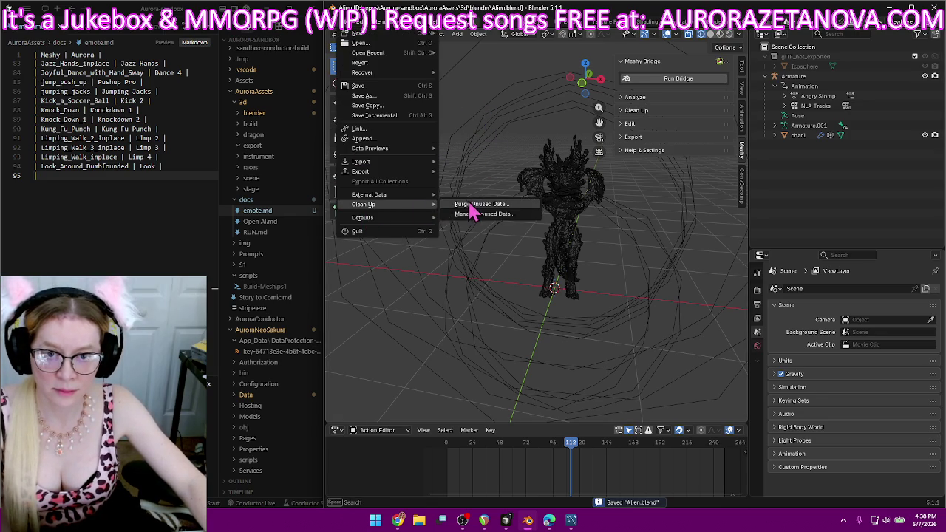
pyautogui.click(473, 204)
pyautogui.click(458, 266)
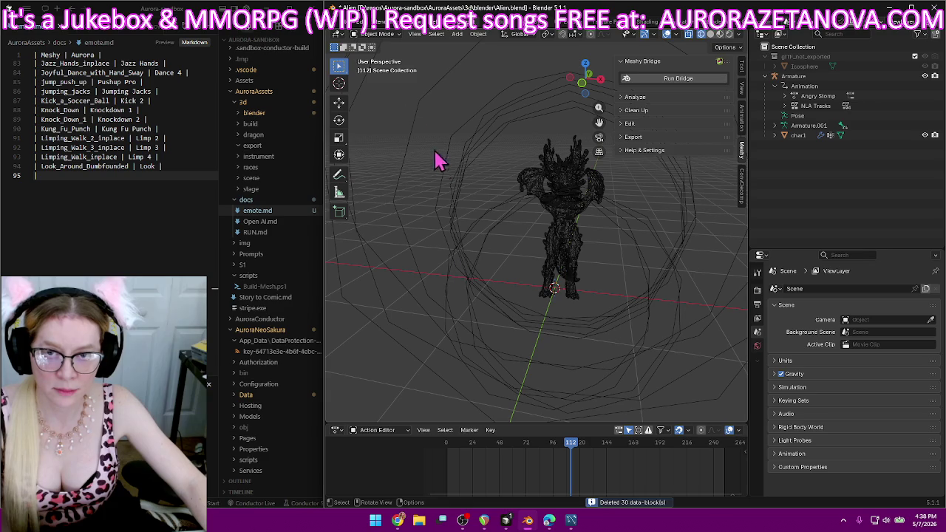
pyautogui.click(348, 23)
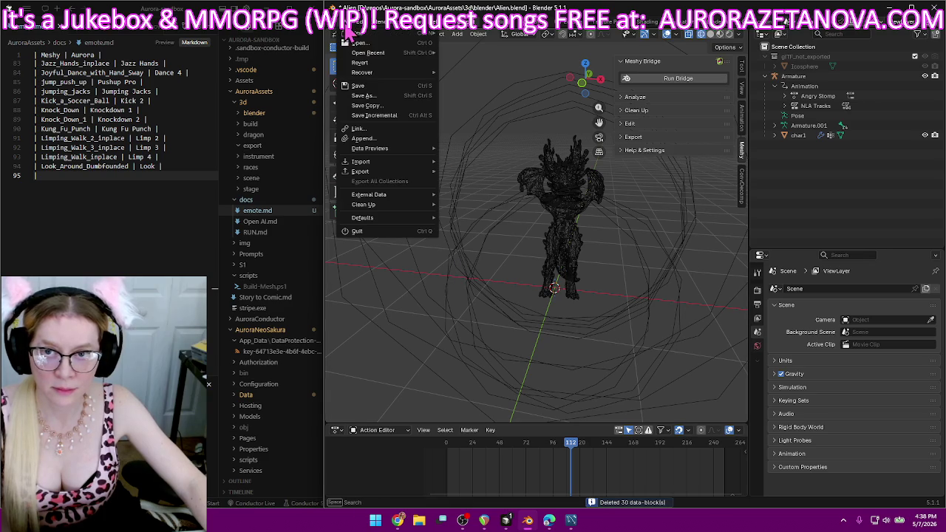
pyautogui.click(362, 87)
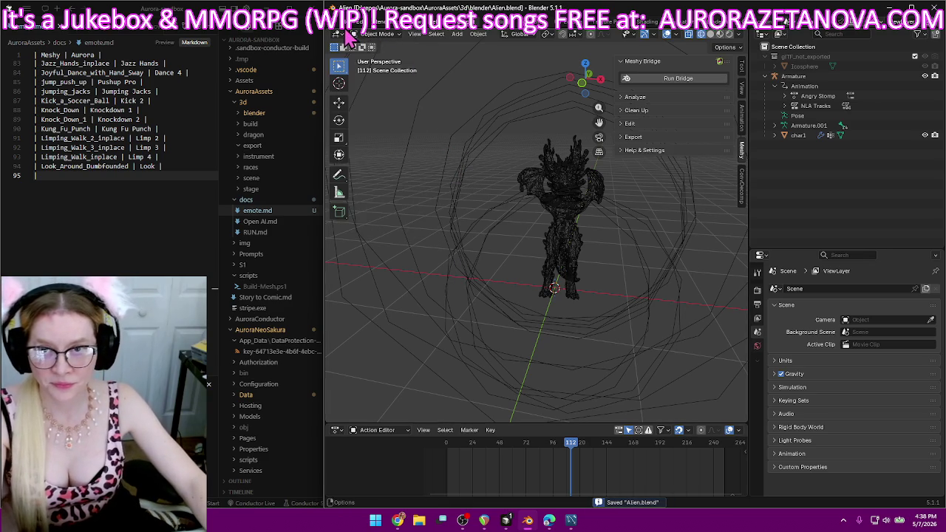
pyautogui.click(347, 23)
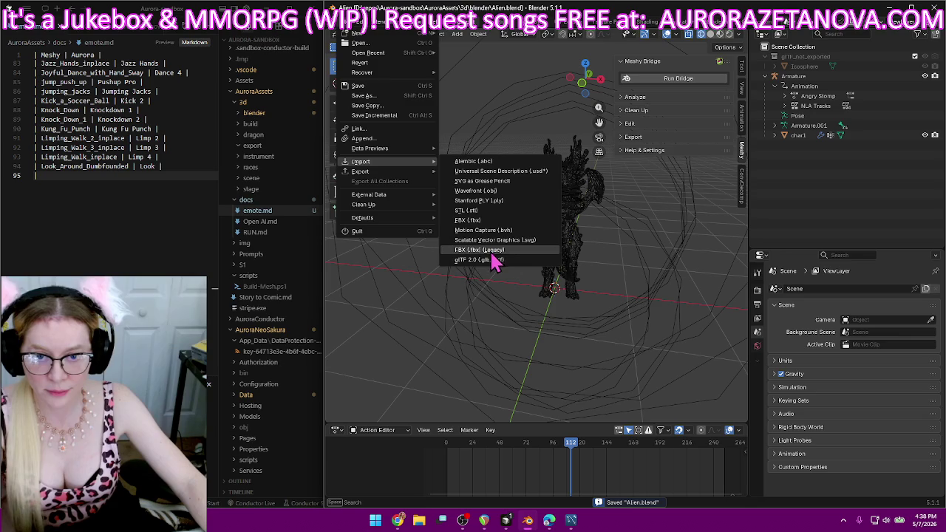
# In the glTF import browser, go to D:\Downloads\Alien and delete the Dragon_biped (3) folder.
pyautogui.click(492, 260)
pyautogui.click(297, 128)
pyautogui.click(297, 128)
pyautogui.click(377, 155)
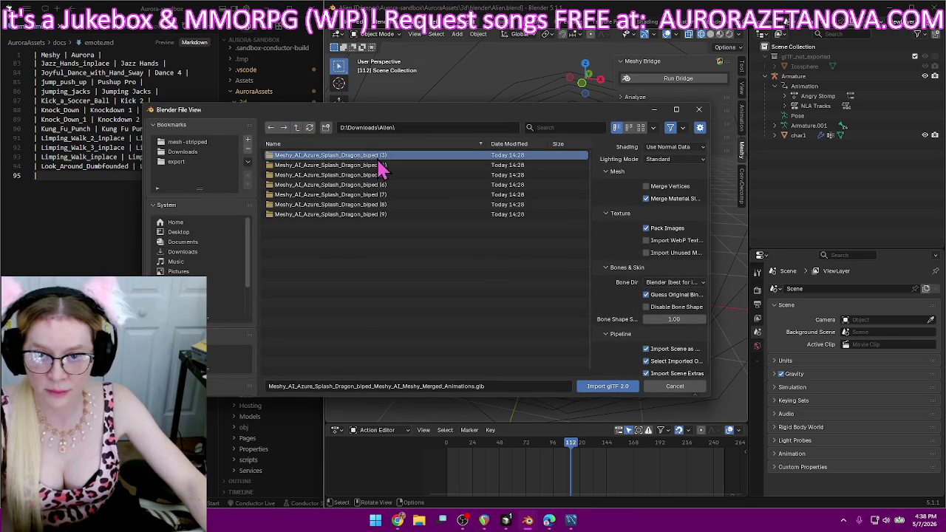
pyautogui.press('Delete')
pyautogui.click(421, 290)
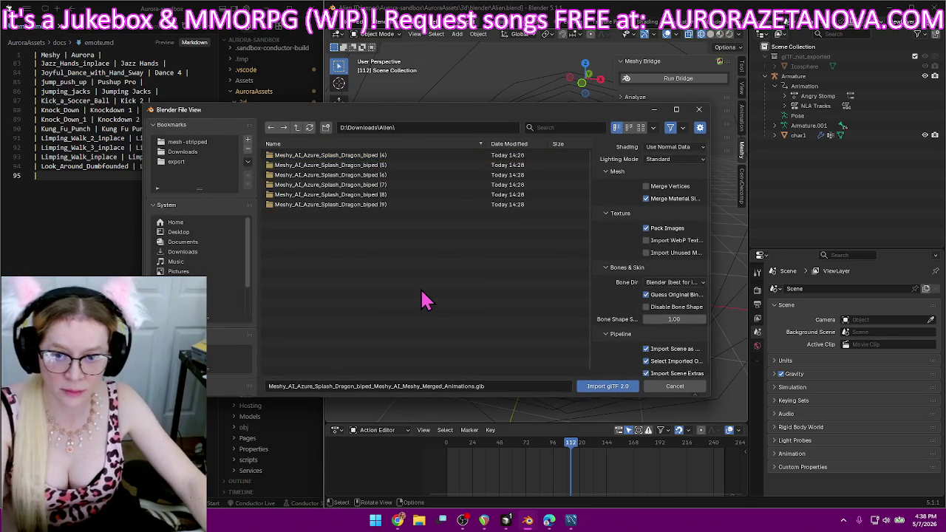
# Import the merged-animations dragon .glb from the Dragon_biped (4) folder.
pyautogui.doubleClick(382, 155)
pyautogui.doubleClick(381, 157)
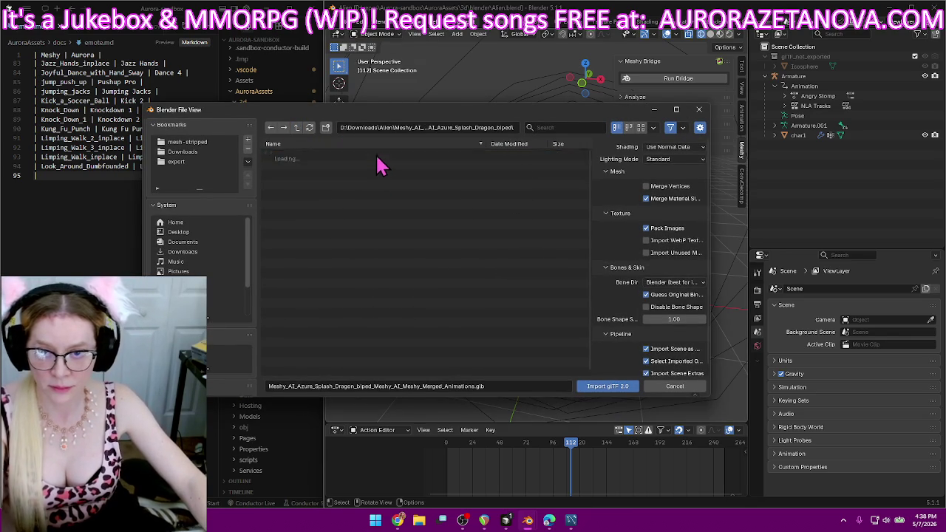
pyautogui.doubleClick(404, 166)
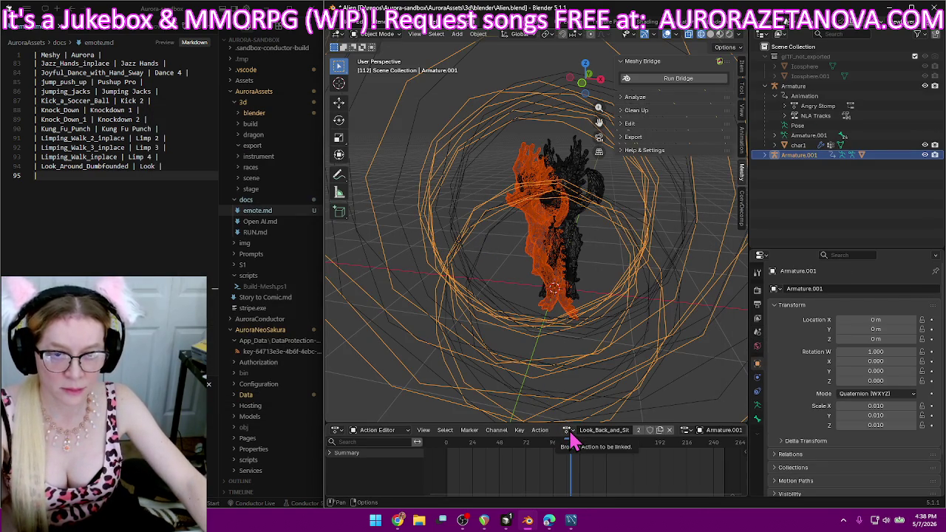
# Rename Look_Back_and_Sit to Sit, give it a fake user, and add its emote.md row.
pyautogui.doubleClick(594, 430)
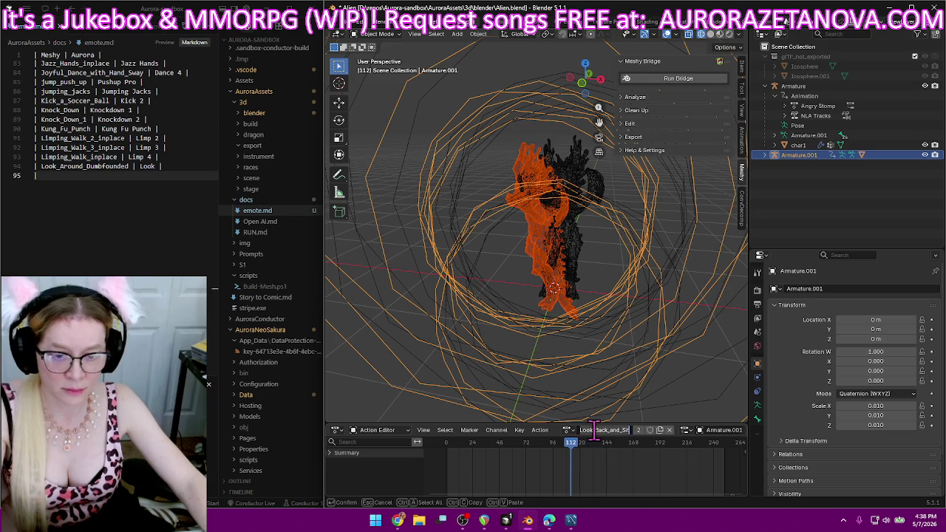
pyautogui.write('St')
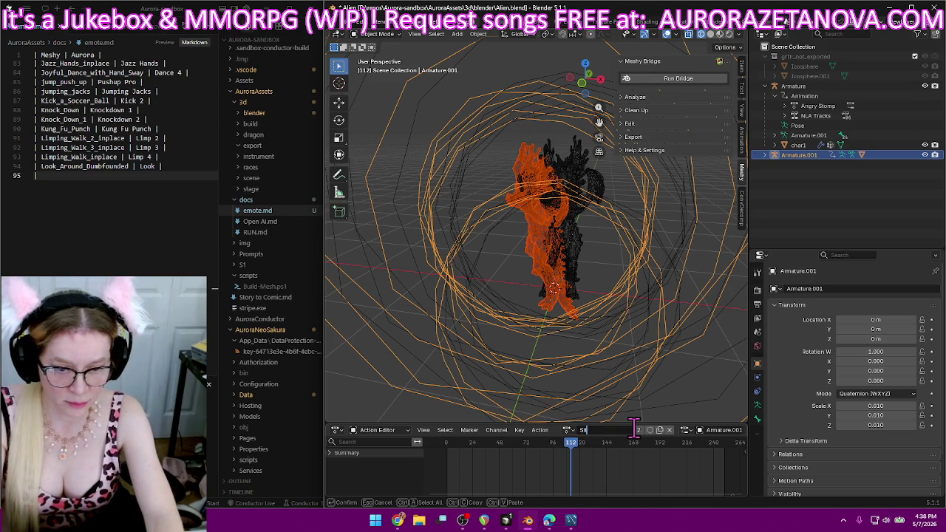
pyautogui.press('Return')
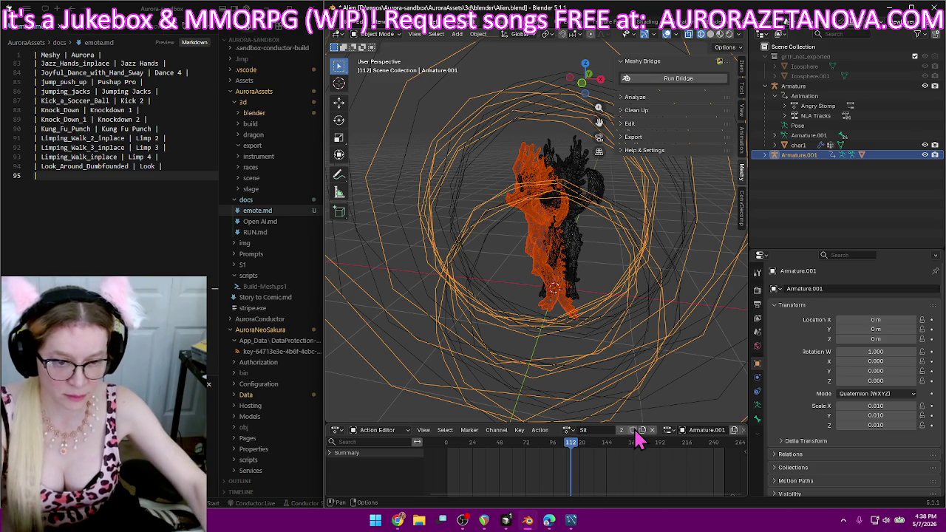
pyautogui.click(632, 430)
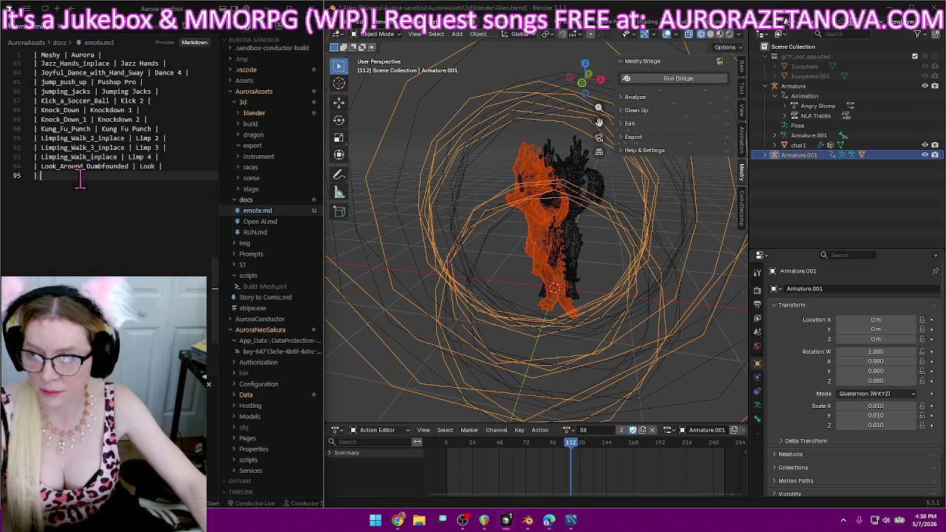
pyautogui.write('| Look_Back_and_Sit')
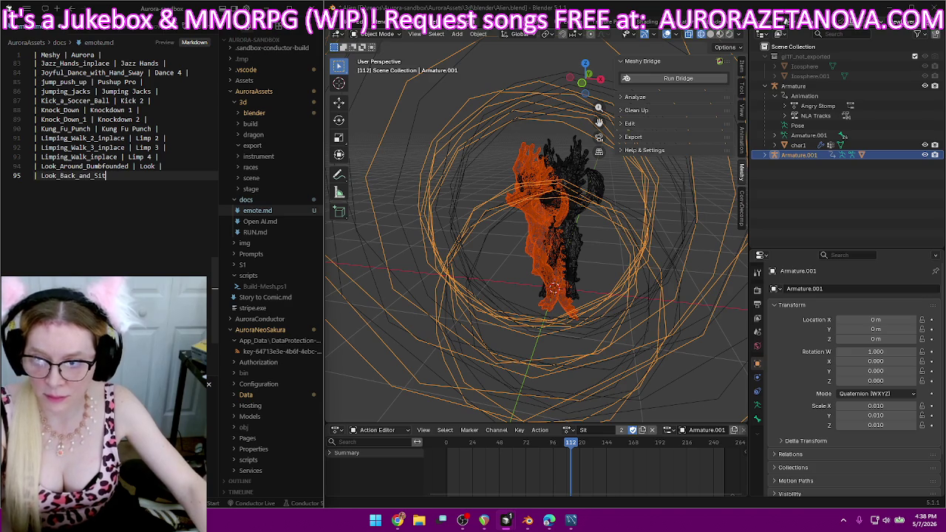
pyautogui.write(' | Sit |')
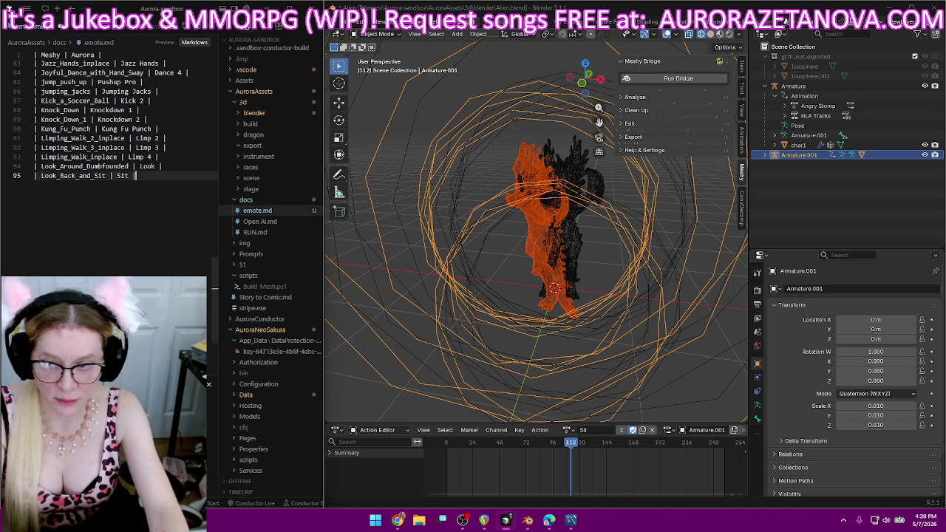
pyautogui.press('Return')
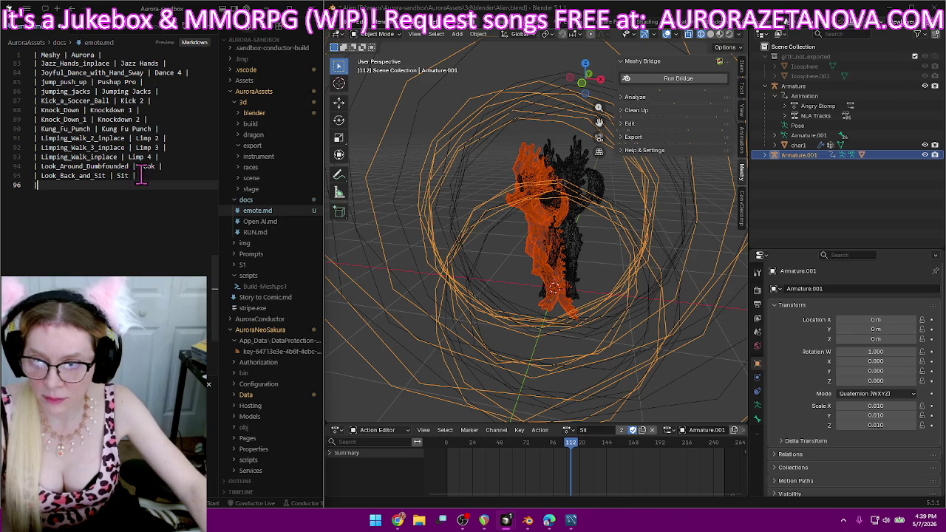
# Change the action name to Sit 3 and move to the next empty line of emote.md.
pyautogui.click(567, 430)
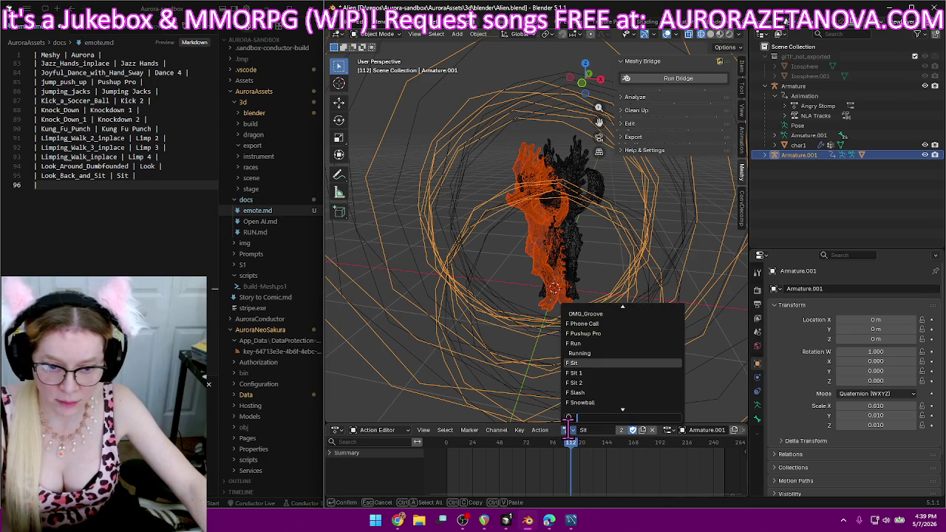
pyautogui.click(600, 431)
pyautogui.click(600, 430)
pyautogui.write('3')
pyautogui.press('Return')
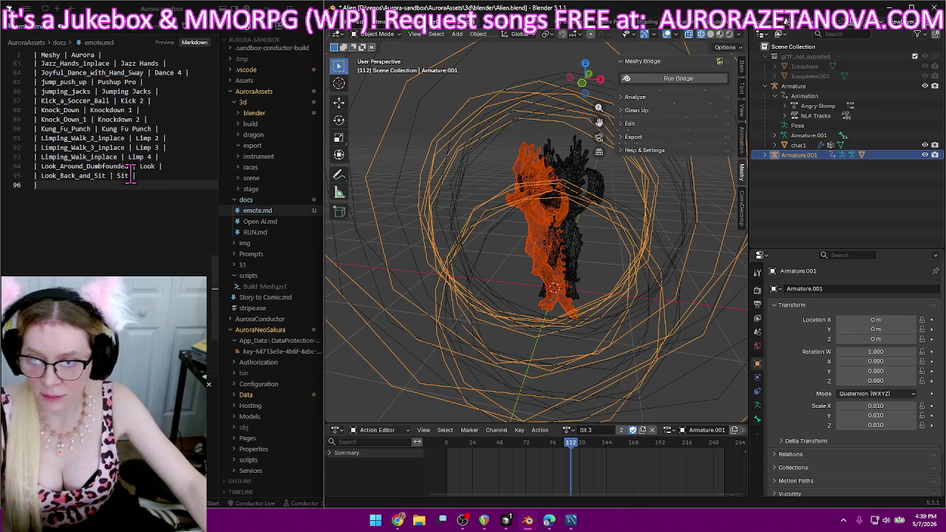
pyautogui.click(132, 175)
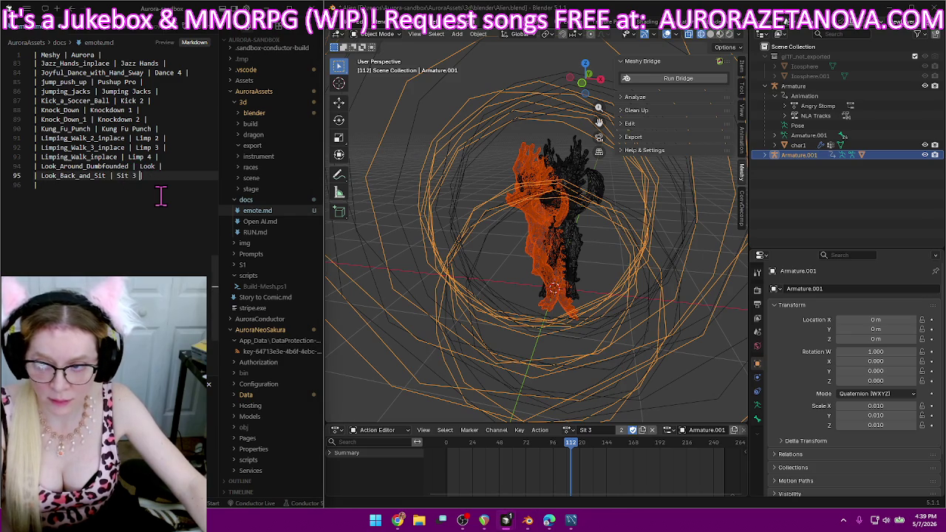
pyautogui.click(159, 186)
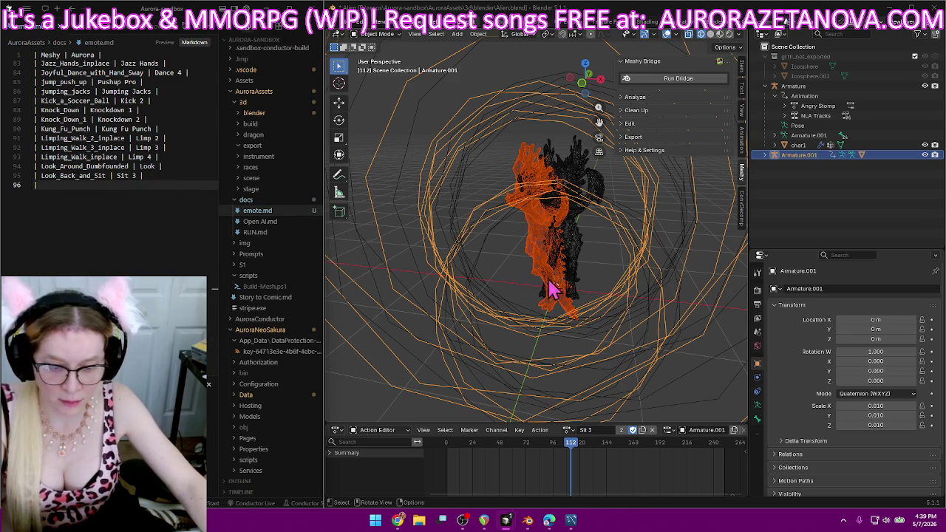
# Load the Love_You_Pop_Dance action and begin renaming it to Dance Love Pop.
pyautogui.click(568, 430)
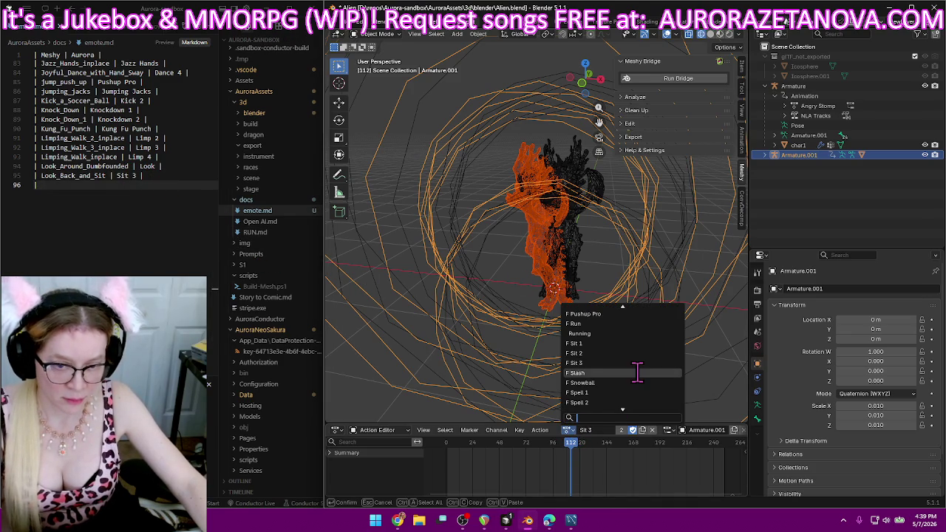
pyautogui.scroll(3, 636, 370)
pyautogui.scroll(3, 637, 367)
pyautogui.scroll(3, 635, 365)
pyautogui.scroll(3, 635, 363)
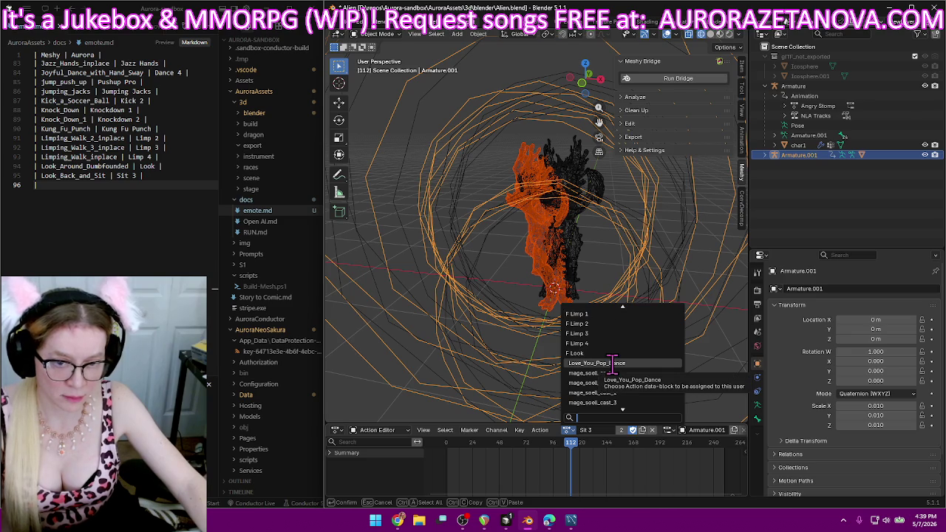
pyautogui.click(613, 362)
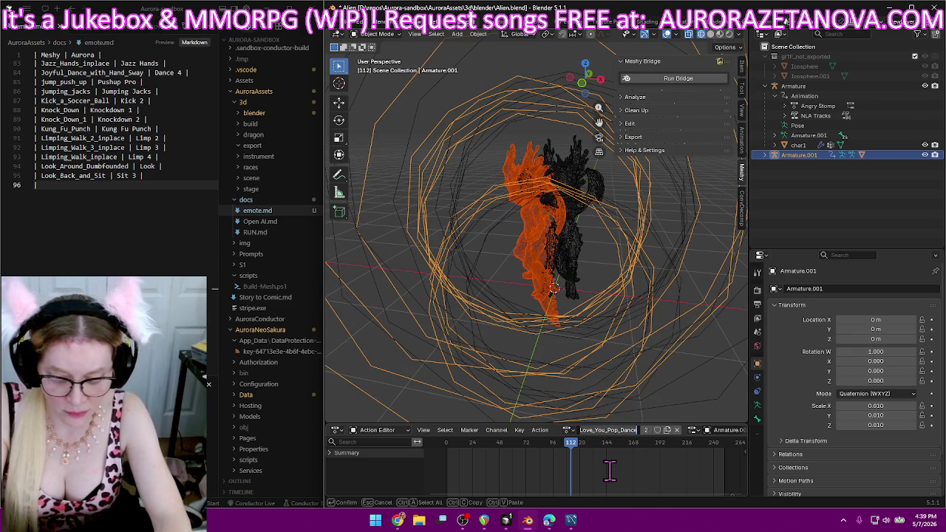
pyautogui.write('Dance Love Pop')
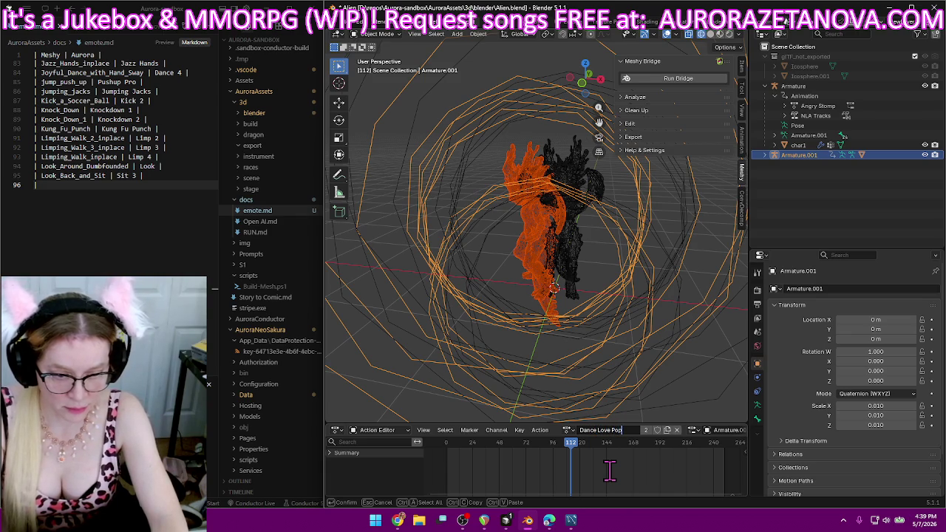
# Confirm Dance Love Pop with a fake user and log 'Love_You_Pop_Dance | Dance Love Pop' on line 96.
pyautogui.press('Return')
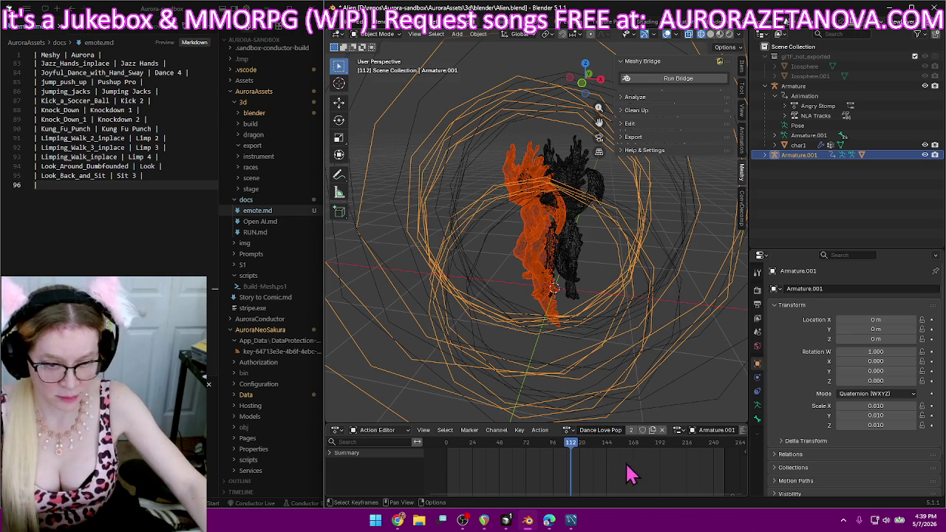
pyautogui.click(642, 430)
pyautogui.click(132, 184)
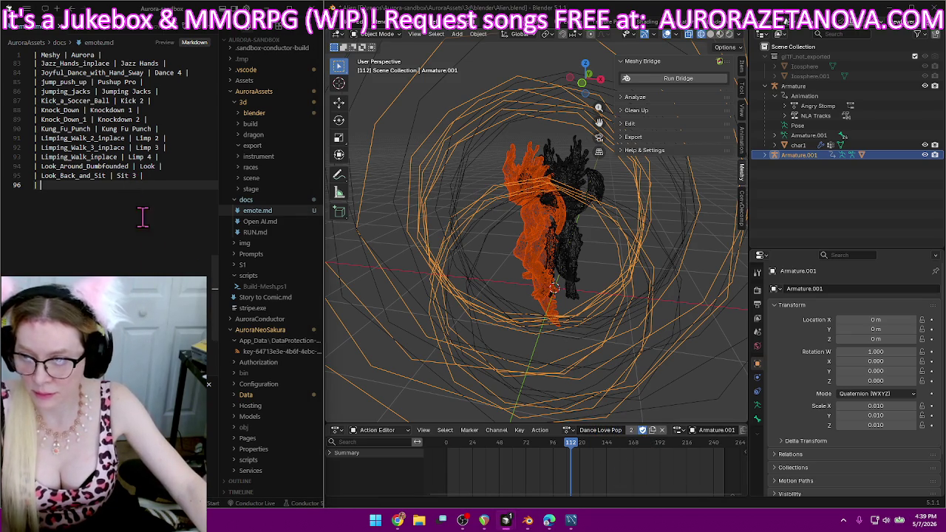
pyautogui.write('Love_You_Pop_Dance| Dance Love Pop |')
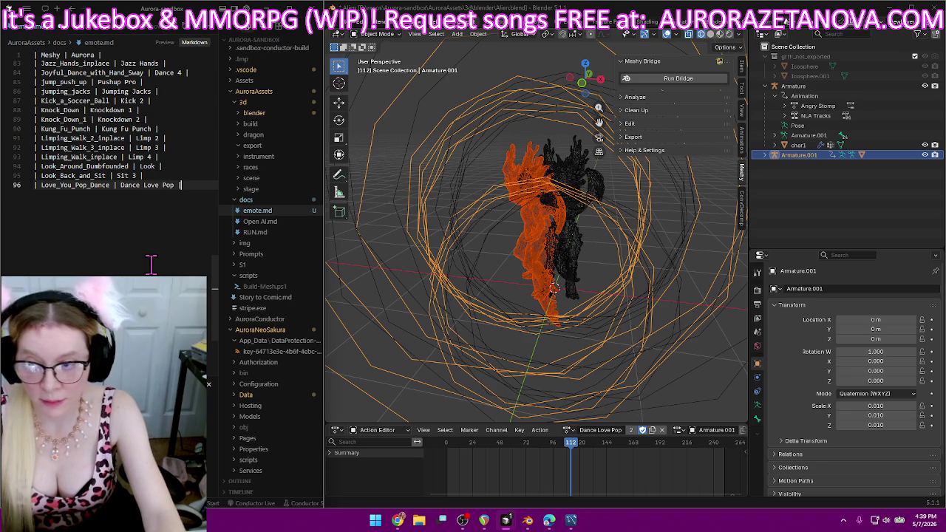
pyautogui.press('Return')
pyautogui.write('|')
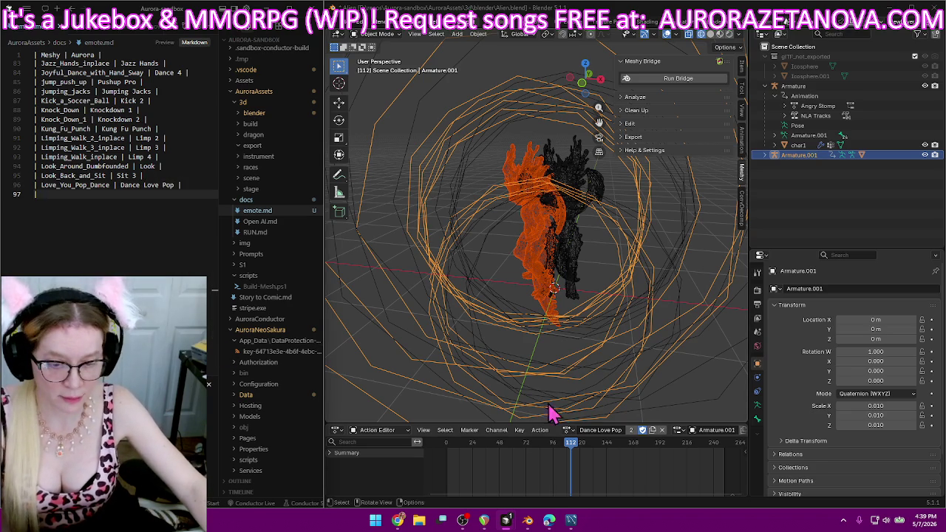
pyautogui.click(624, 430)
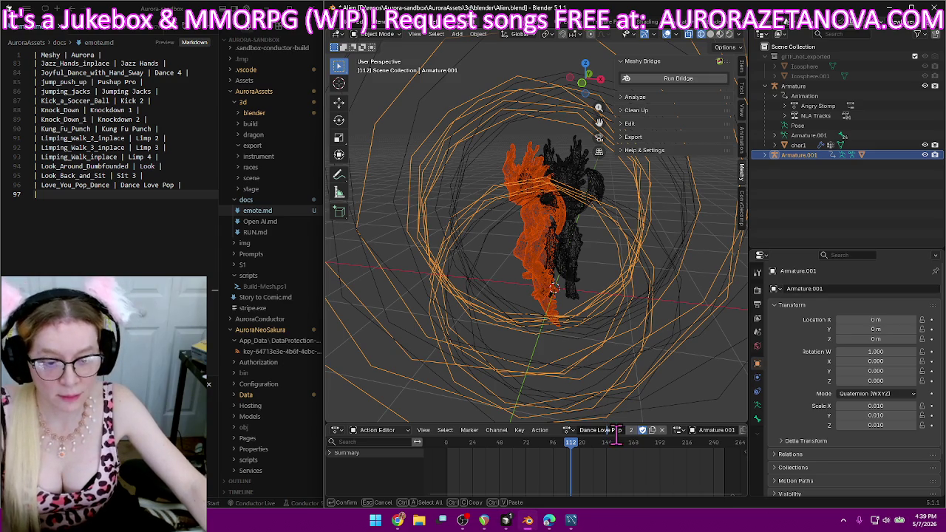
pyautogui.click(572, 442)
pyautogui.click(567, 430)
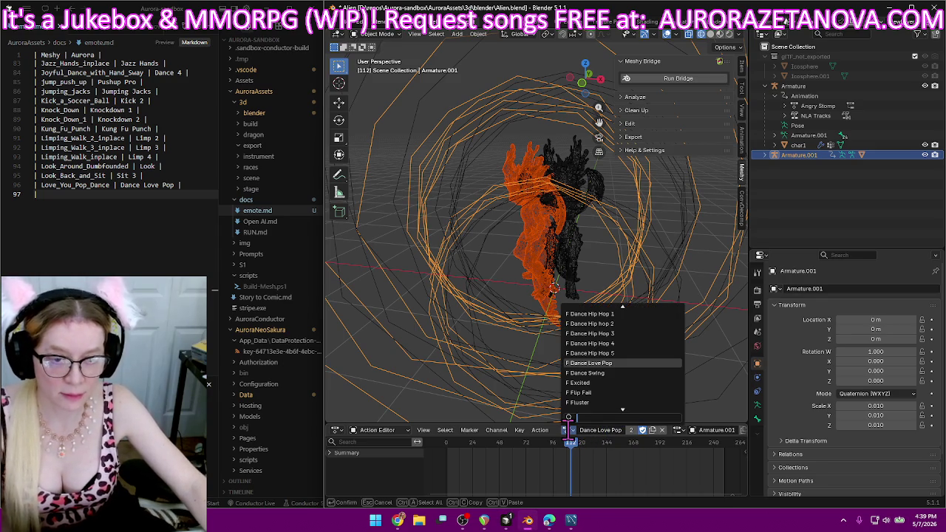
# Load the mage_soell_cast action onto the alien rig.
pyautogui.scroll(-4, 623, 391)
pyautogui.scroll(-4, 623, 392)
pyautogui.scroll(-3, 623, 393)
pyautogui.scroll(-3, 622, 397)
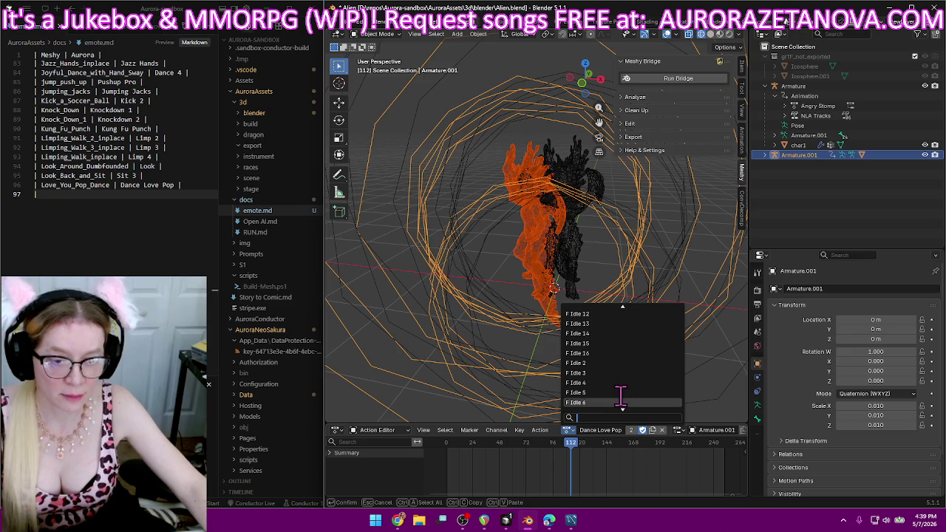
pyautogui.scroll(-3, 620, 395)
pyautogui.scroll(-4, 620, 395)
pyautogui.scroll(-3, 620, 396)
pyautogui.scroll(-3, 620, 396)
pyautogui.click(625, 382)
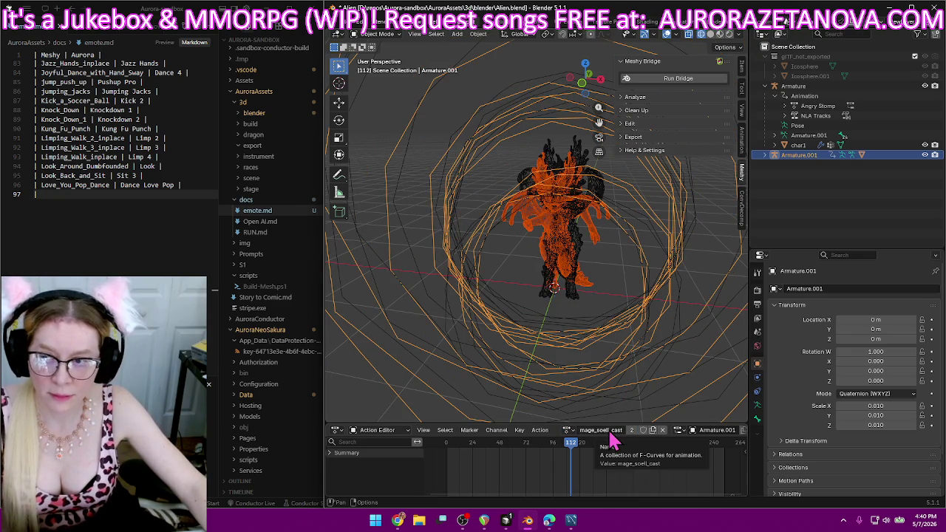
# Rename the mage_soell_cast action to Spell 3.
pyautogui.scroll(3, 188, 207)
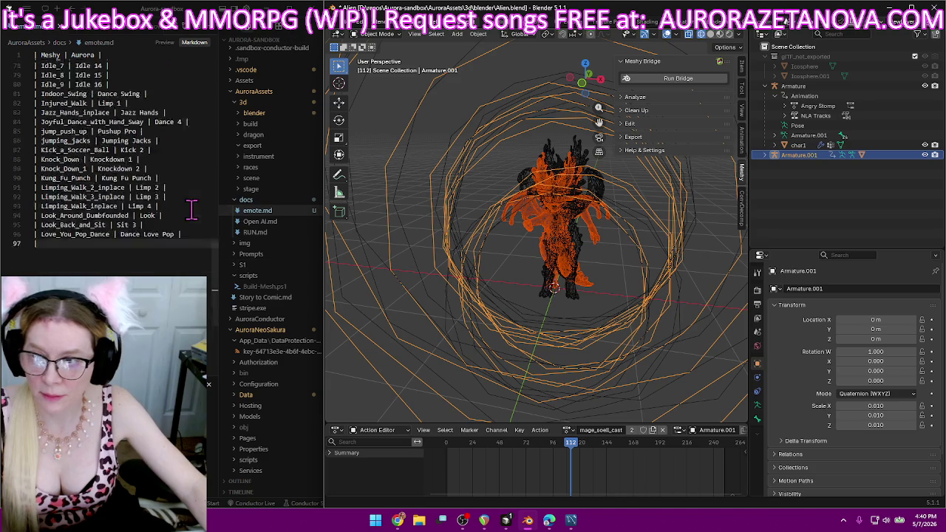
pyautogui.scroll(3, 193, 214)
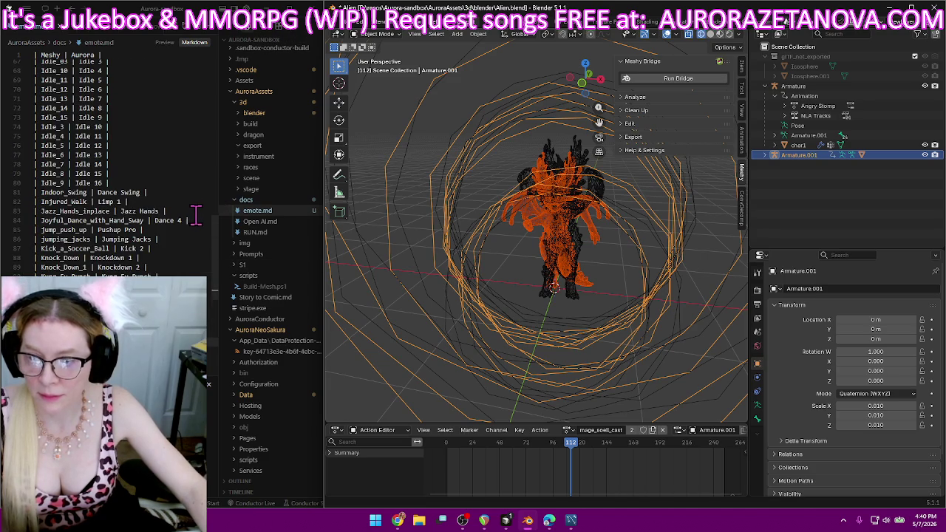
pyautogui.scroll(3, 195, 215)
pyautogui.scroll(4, 195, 214)
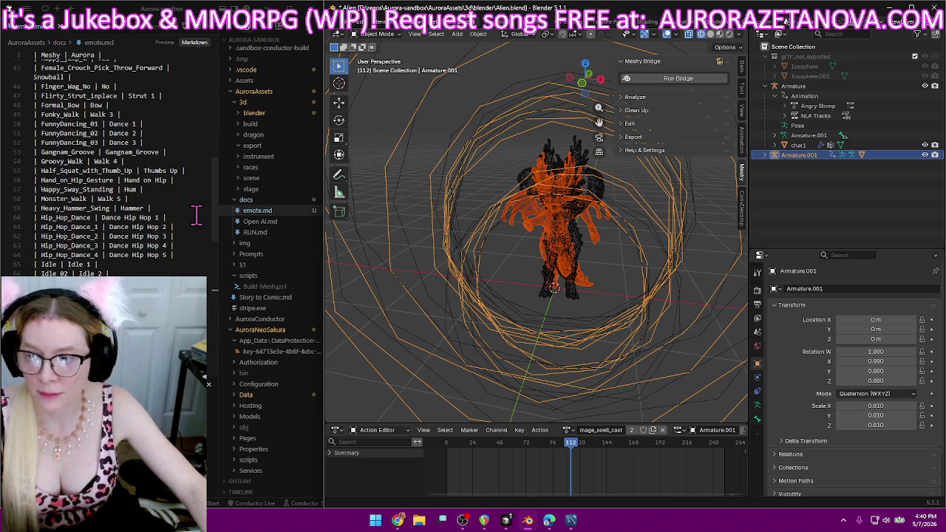
pyautogui.scroll(2, 196, 214)
pyautogui.scroll(2, 196, 215)
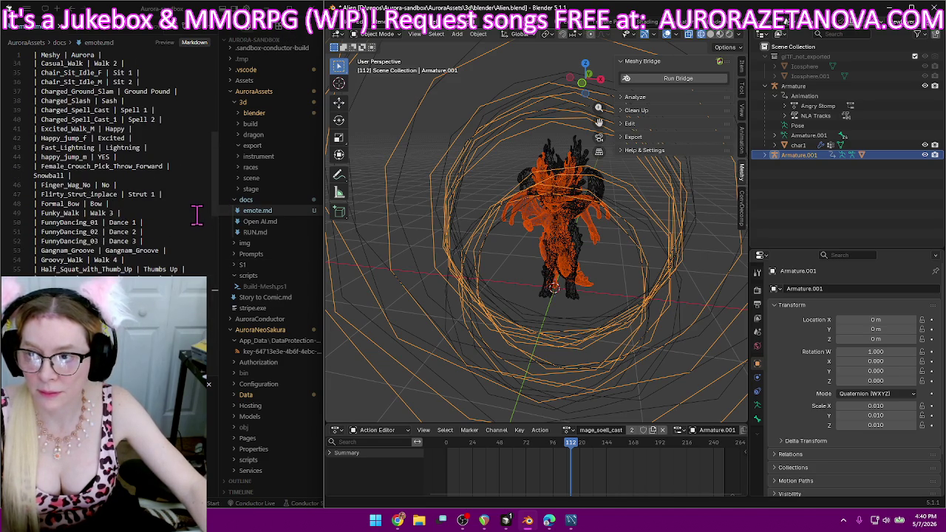
pyautogui.scroll(-7, 196, 214)
pyautogui.scroll(-7, 196, 213)
pyautogui.scroll(-6, 189, 222)
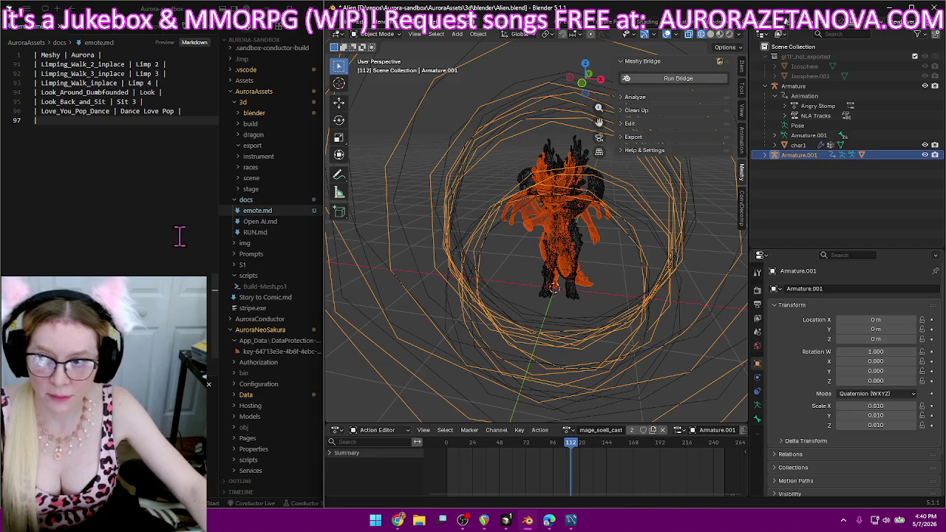
pyautogui.scroll(4, 190, 215)
pyautogui.click(614, 430)
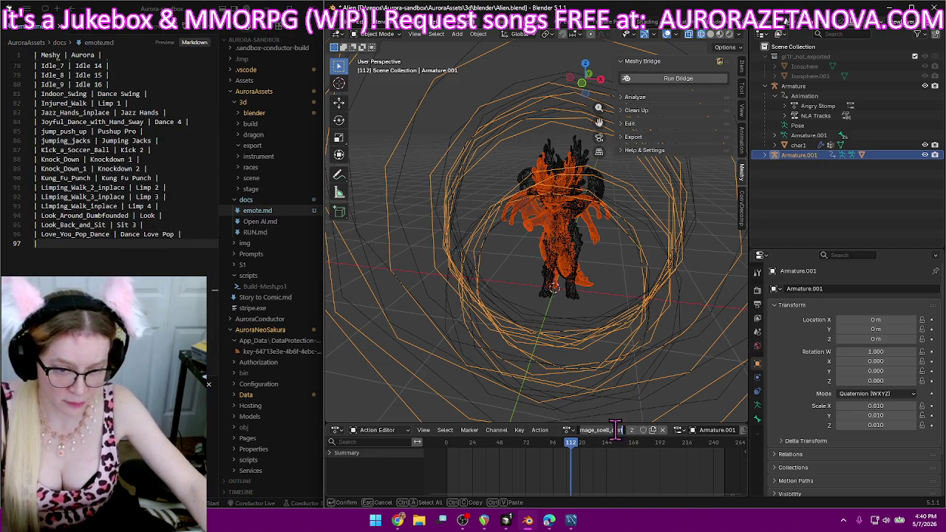
pyautogui.press('BackSpace')
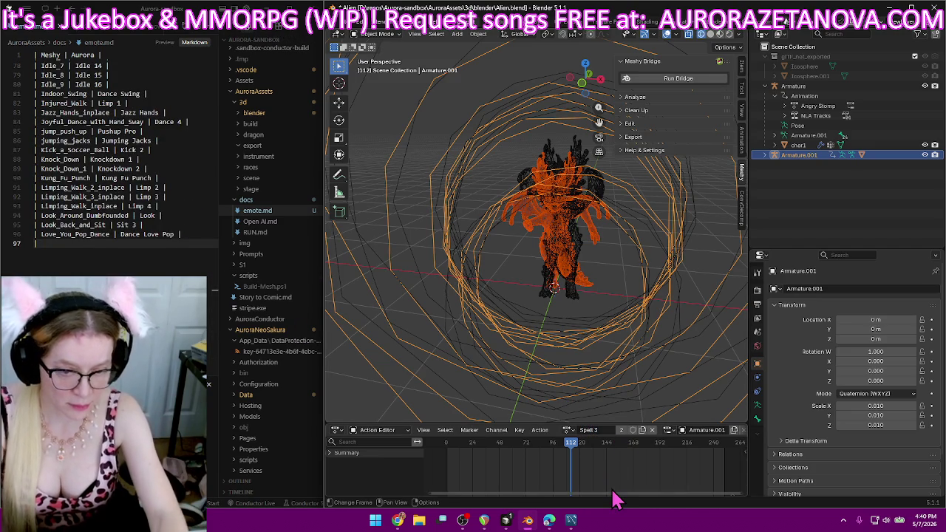
pyautogui.press('Return')
# Log 'mage_soell_cast | Spell 3 |' on line 97 of emote.md and begin a new row.
pyautogui.click(129, 244)
pyautogui.write('mage_soell_cast')
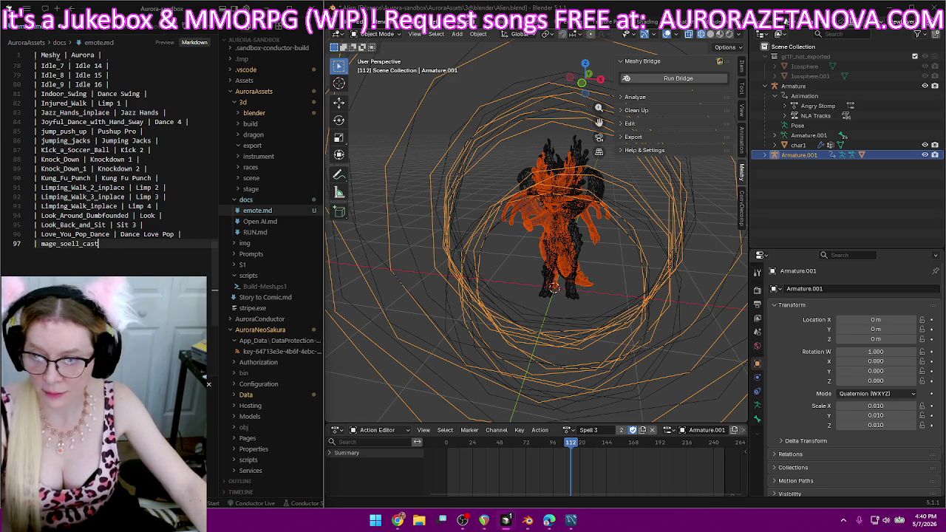
pyautogui.write(' | Spell')
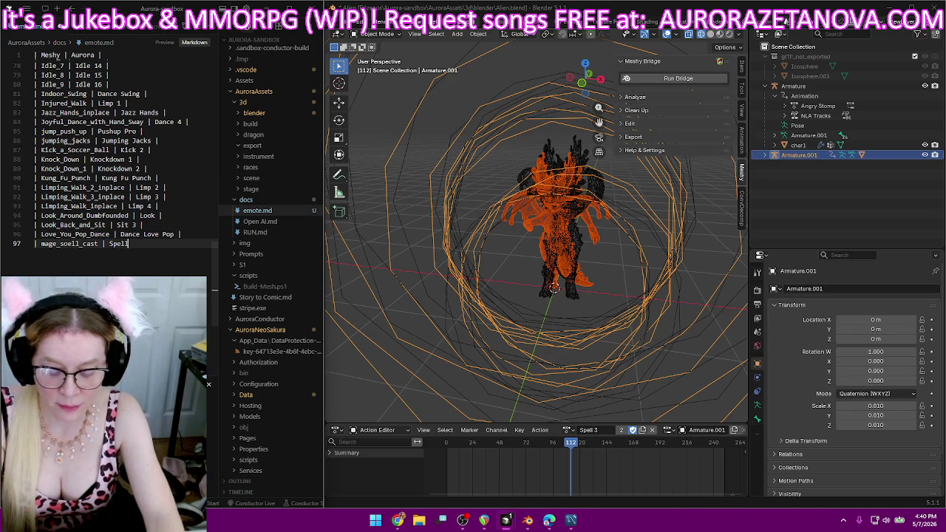
pyautogui.write(' 3 |')
pyautogui.press('Return')
pyautogui.write('|')
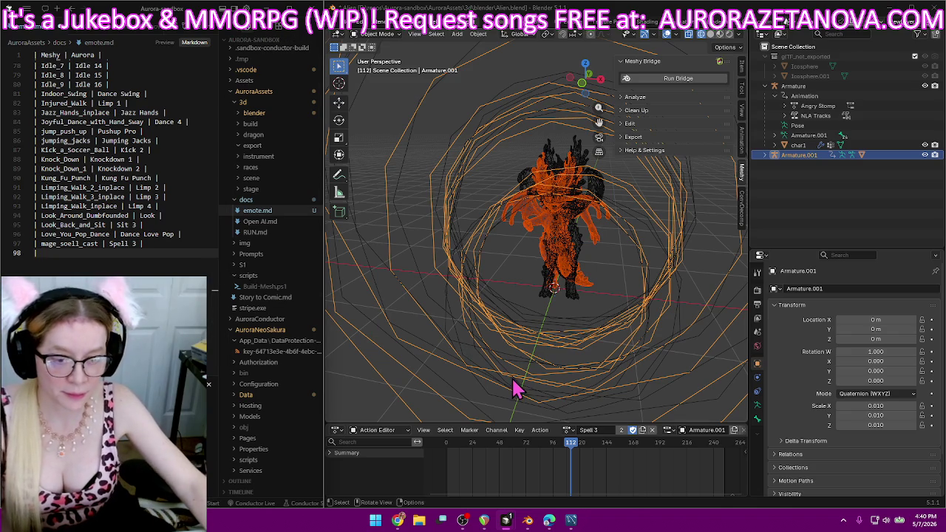
# Switch the rig to the mage_soell_cast_1 action.
pyautogui.click(570, 430)
pyautogui.scroll(-2, 626, 380)
pyautogui.scroll(-2, 625, 375)
pyautogui.scroll(-4, 624, 371)
pyautogui.scroll(-3, 624, 370)
pyautogui.scroll(-3, 624, 370)
pyautogui.scroll(-3, 625, 369)
pyautogui.scroll(-2, 625, 369)
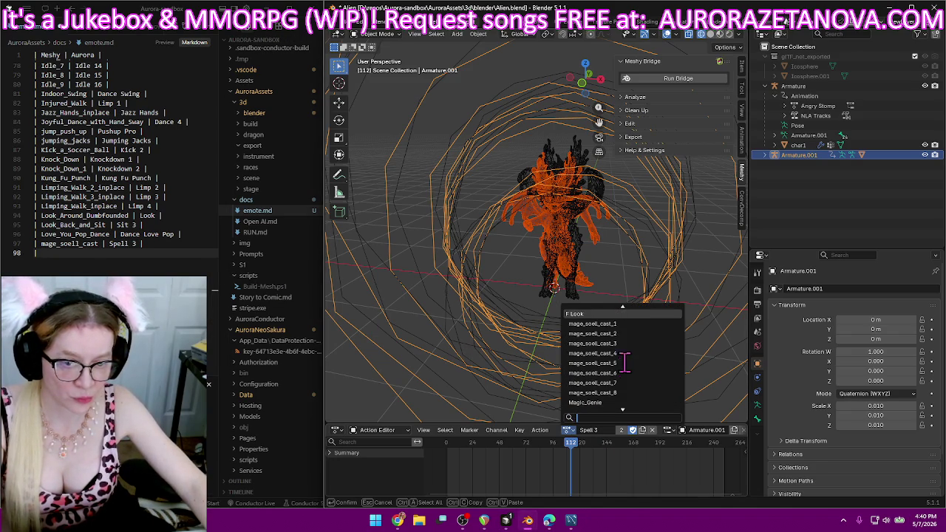
pyautogui.click(625, 323)
# Rename mage_soell_cast_1 to Spell 4 and enable its Fake User.
pyautogui.doubleClick(604, 430)
pyautogui.write('s')
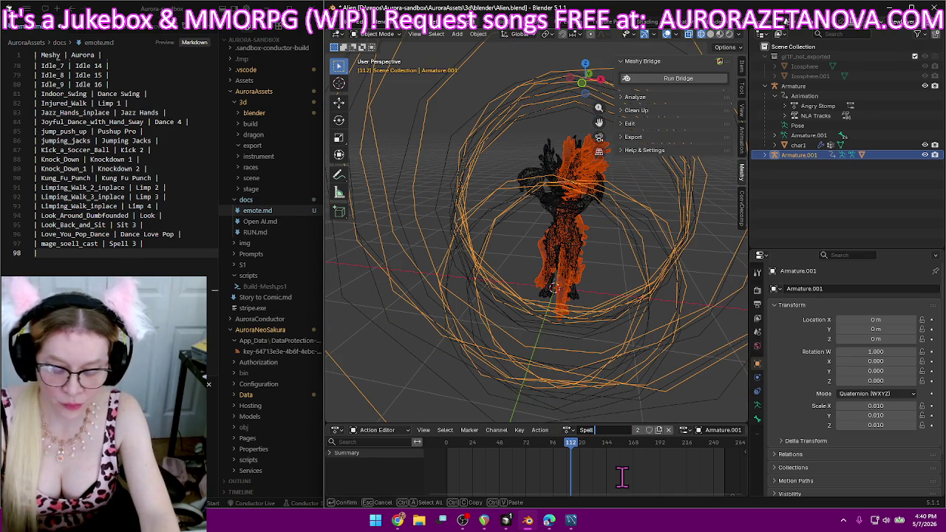
pyautogui.write(' 4')
pyautogui.press('Return')
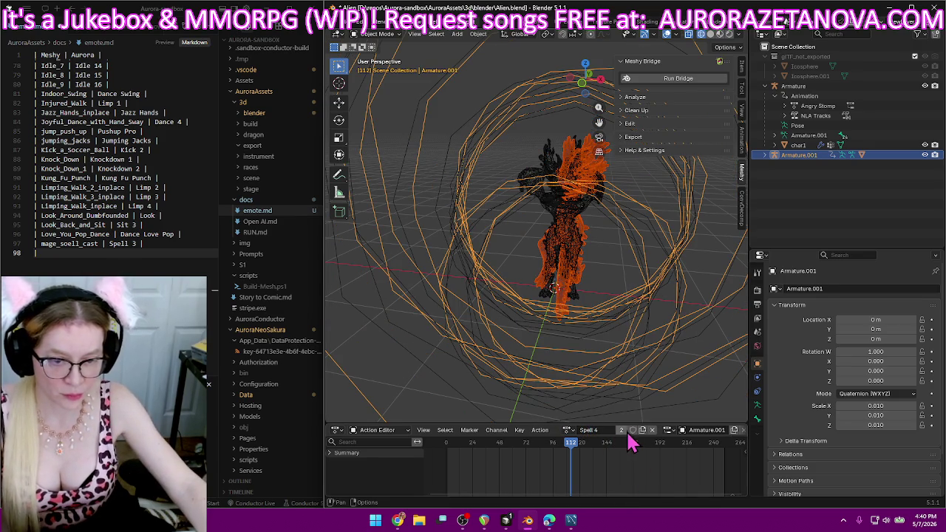
pyautogui.click(632, 430)
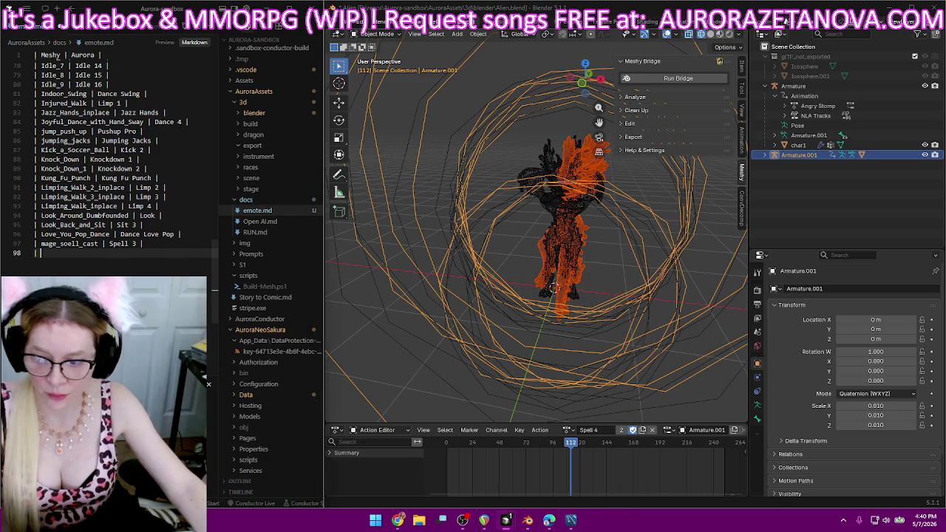
# Log 'mage_soell_cast_1 | Spell 4 |' in emote.md and begin a new row.
pyautogui.write('mage_soell_cast_1 | ')
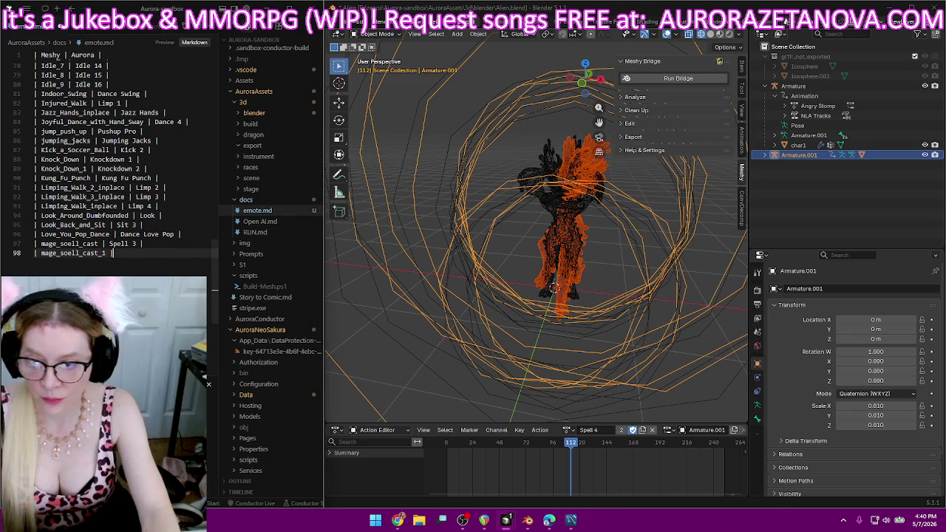
pyautogui.write('Spell')
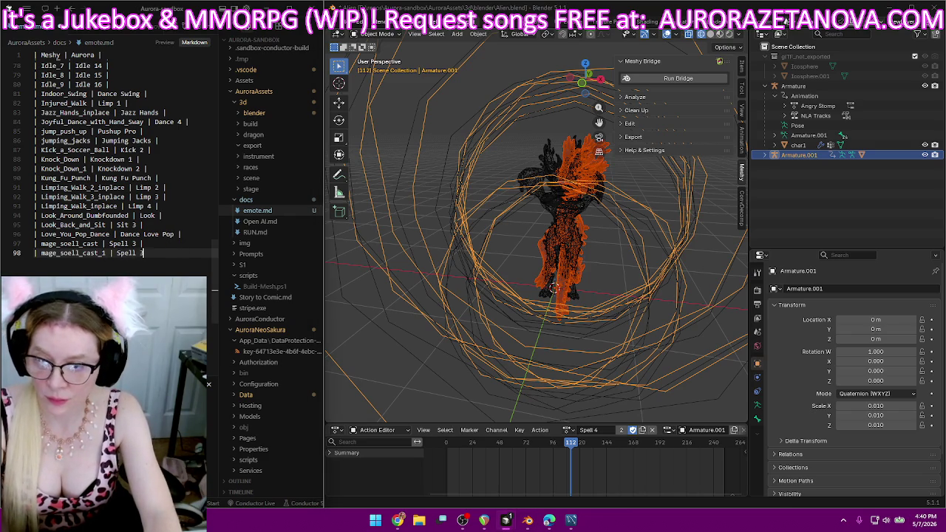
pyautogui.write(' 4 |')
pyautogui.press('Return')
pyautogui.write('|')
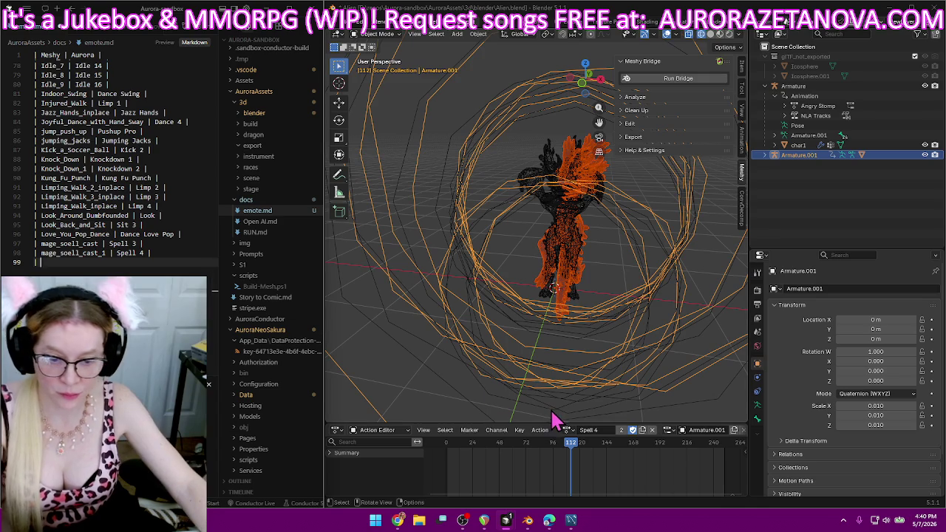
# Switch the rig to the mage_soell_cast_2 action.
pyautogui.click(568, 429)
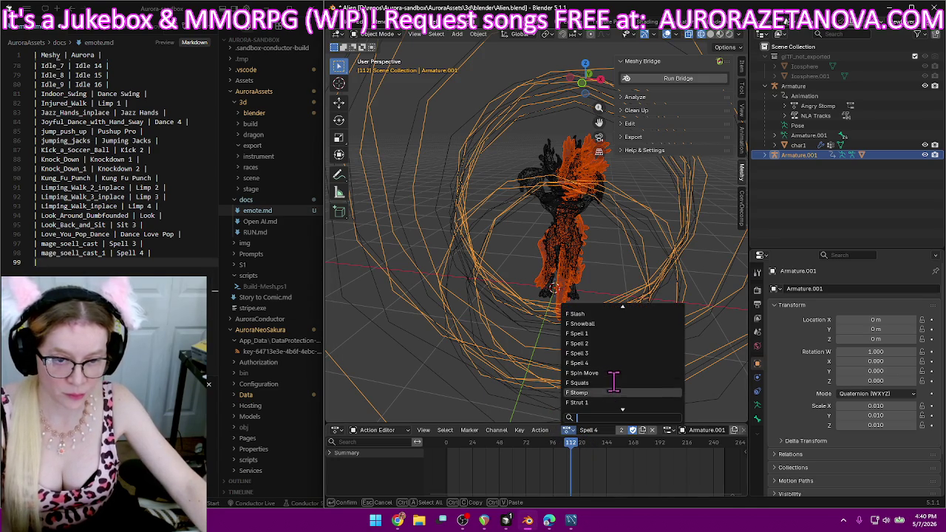
pyautogui.scroll(3, 613, 380)
pyautogui.scroll(5, 614, 381)
pyautogui.scroll(4, 609, 378)
pyautogui.scroll(2, 610, 379)
pyautogui.scroll(1, 614, 369)
pyautogui.scroll(1, 627, 344)
pyautogui.scroll(2, 640, 342)
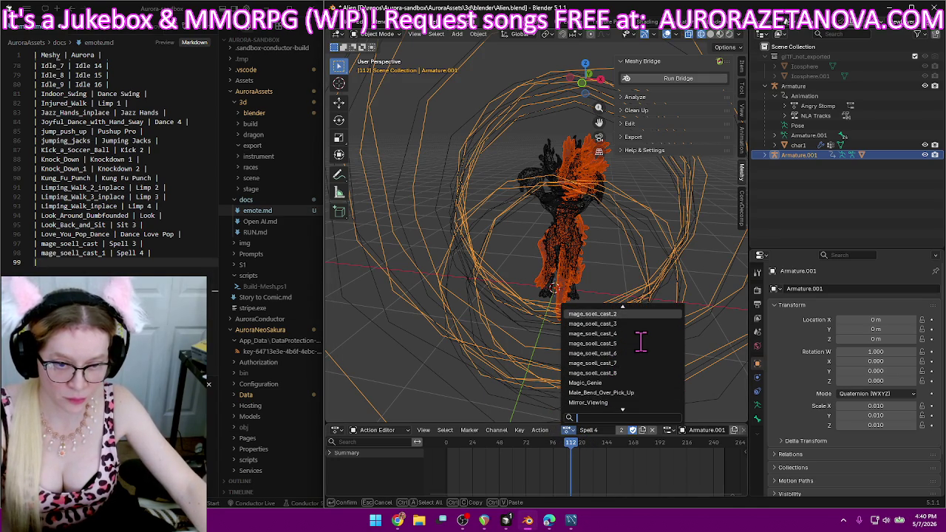
pyautogui.scroll(1, 638, 336)
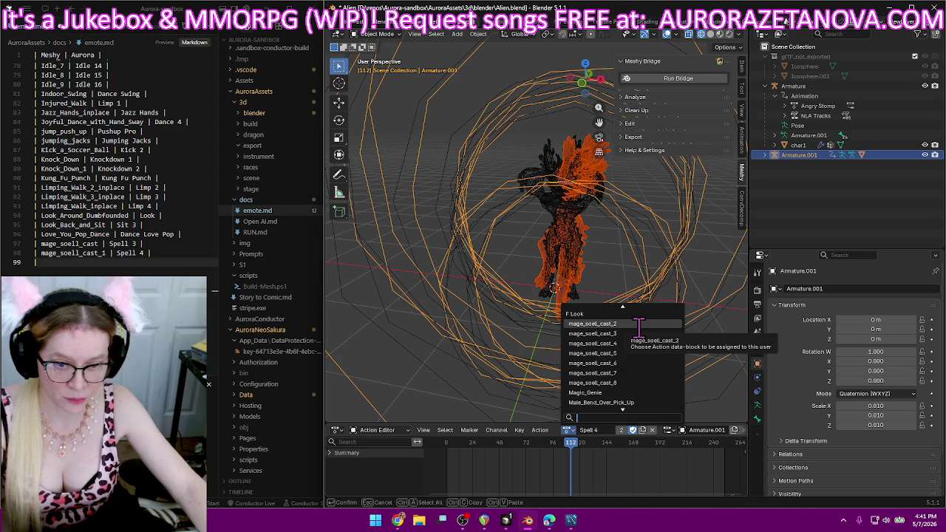
pyautogui.click(638, 324)
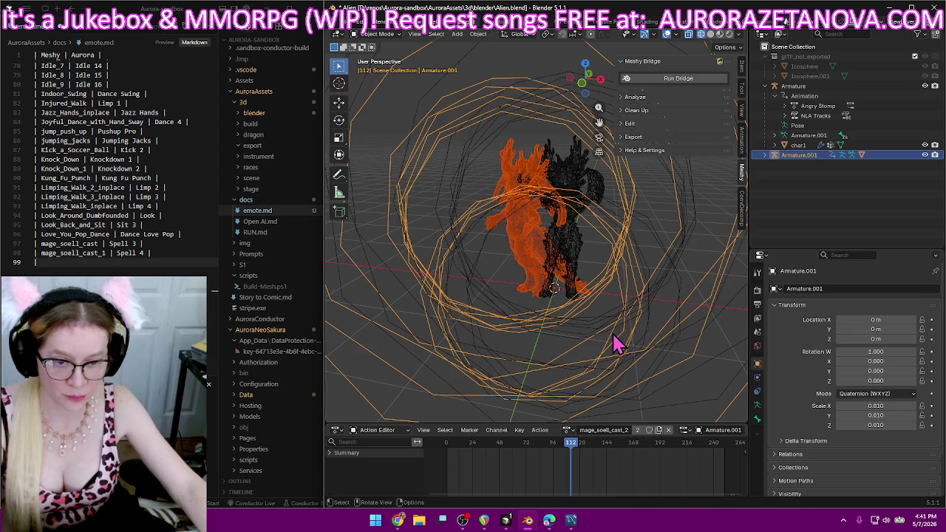
# Rename mage_soell_cast_2 to Spell 5.
pyautogui.click(604, 430)
pyautogui.write('Spe')
pyautogui.press('Return')
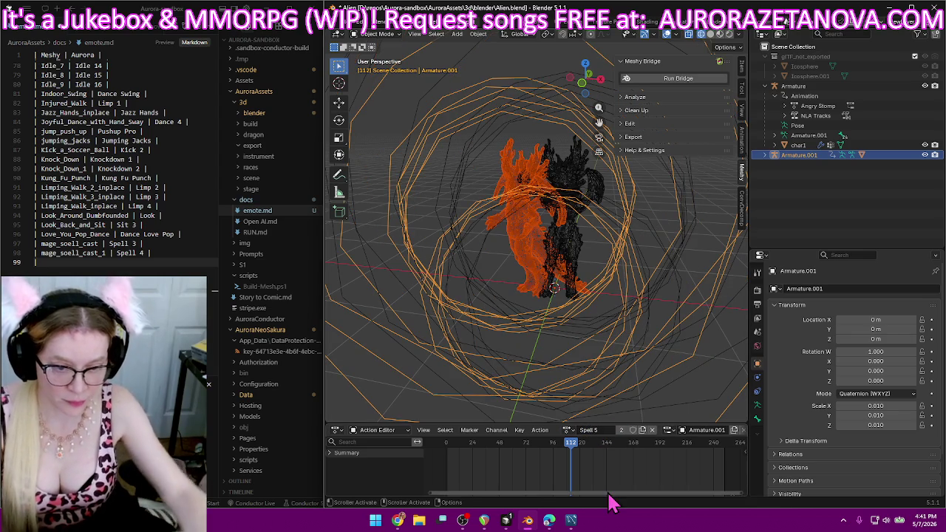
pyautogui.click(568, 431)
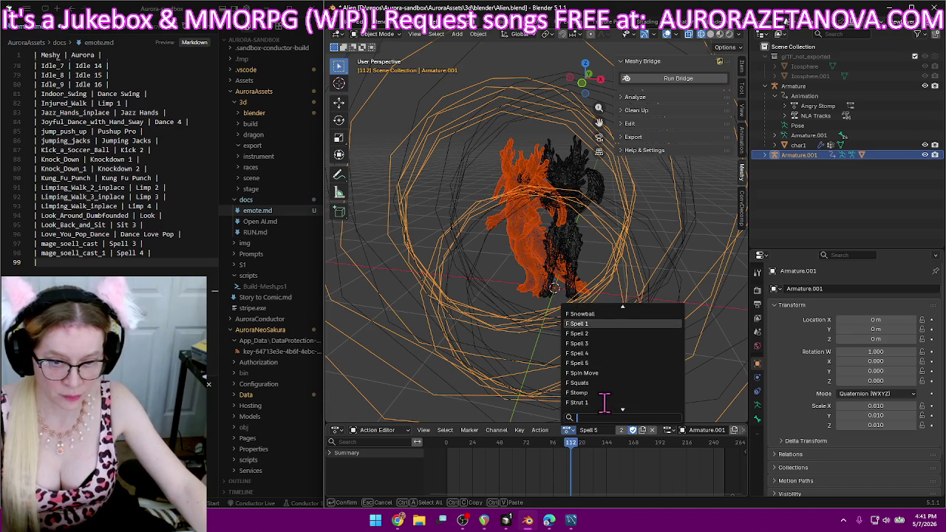
# Switch the rig to the mage_soell_cast_3 action.
pyautogui.scroll(5, 603, 399)
pyautogui.scroll(4, 609, 384)
pyautogui.scroll(3, 621, 366)
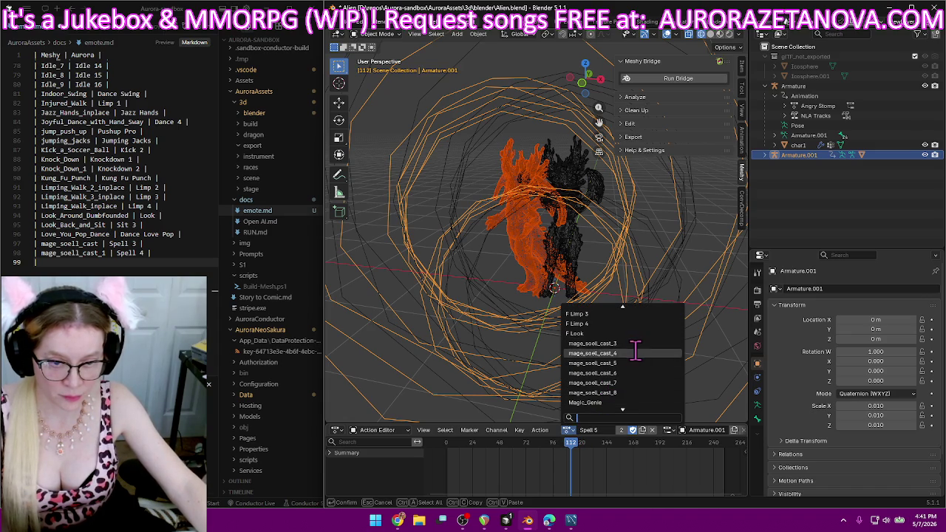
pyautogui.click(636, 344)
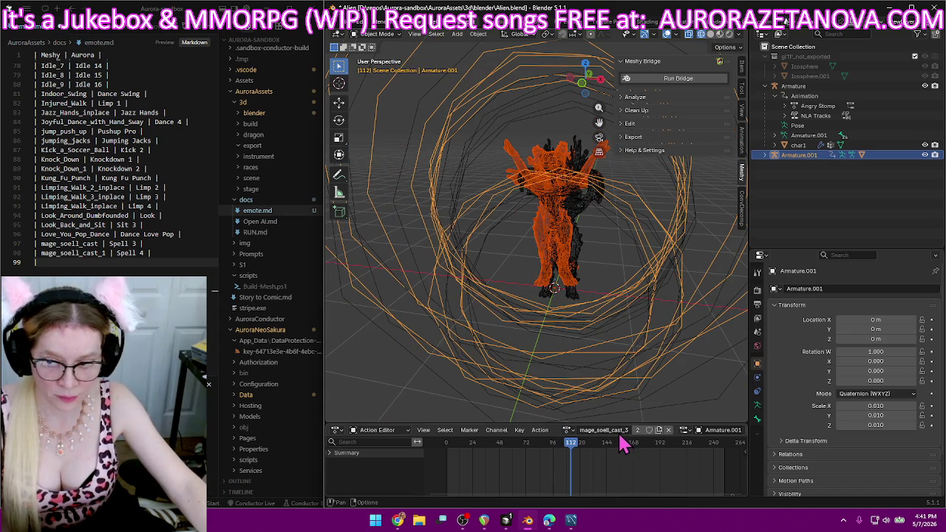
# Duplicate the Spell 4 row twice in emote.md, changing the copies to mage_soell_cast_2 and mage_soell_cast_3.
pyautogui.click(167, 246)
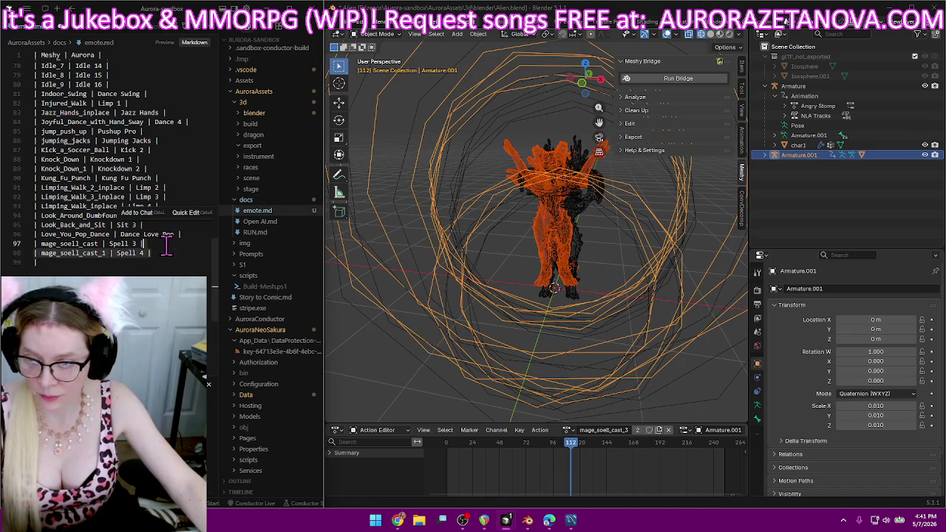
pyautogui.write('| mage_soell_cast_1 | Spell 4 |')
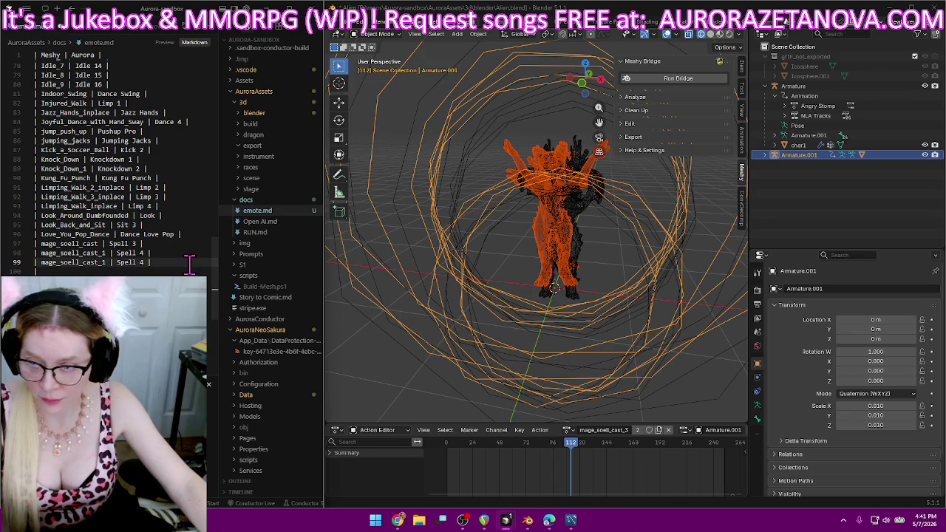
pyautogui.write('| mage_soell_cast_1 | Spell 4 |')
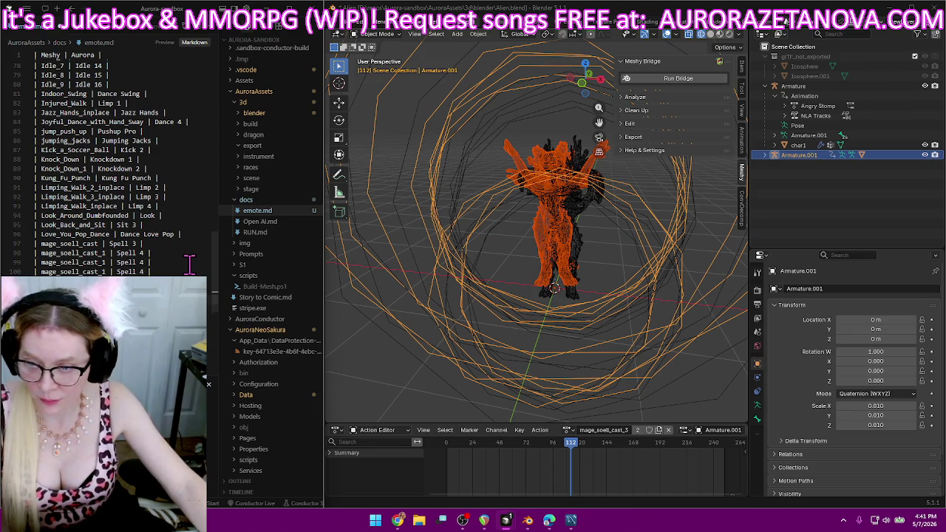
pyautogui.click(110, 260)
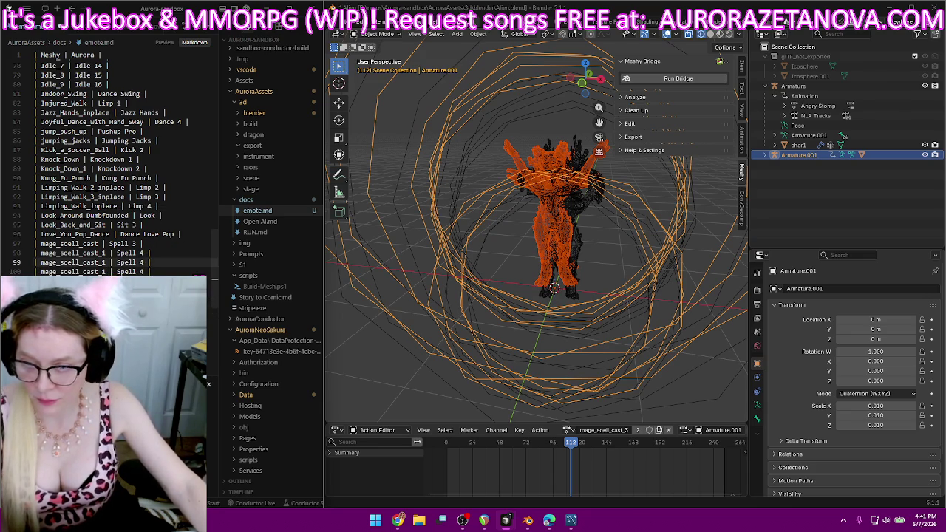
pyautogui.press('BackSpace')
pyautogui.write('2')
pyautogui.press('Down')
pyautogui.press('BackSpace')
pyautogui.write('3')
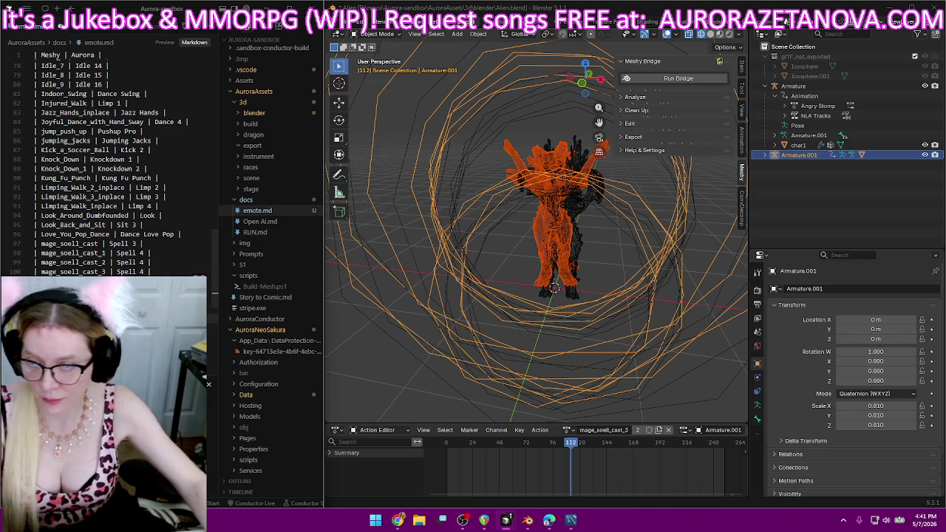
# Set the spell names on the new rows to Spell 5 and Spell 6.
pyautogui.keyDown('alt'); pyautogui.keyDown('shift'); pyautogui.moveTo(142, 253); pyautogui.dragTo(148, 271); pyautogui.keyUp('shift'); pyautogui.keyUp('alt')
pyautogui.write('4 |')
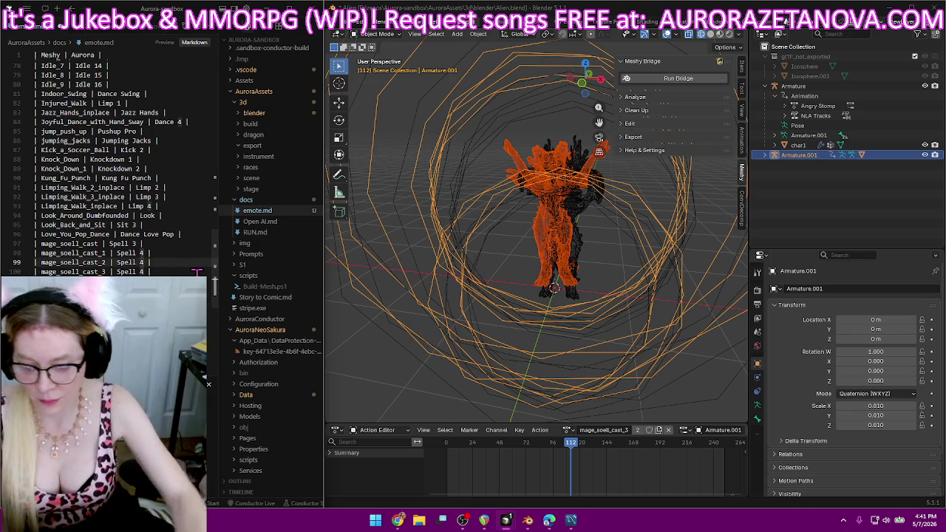
pyautogui.press('Down')
pyautogui.press('BackSpace')
pyautogui.write('6')
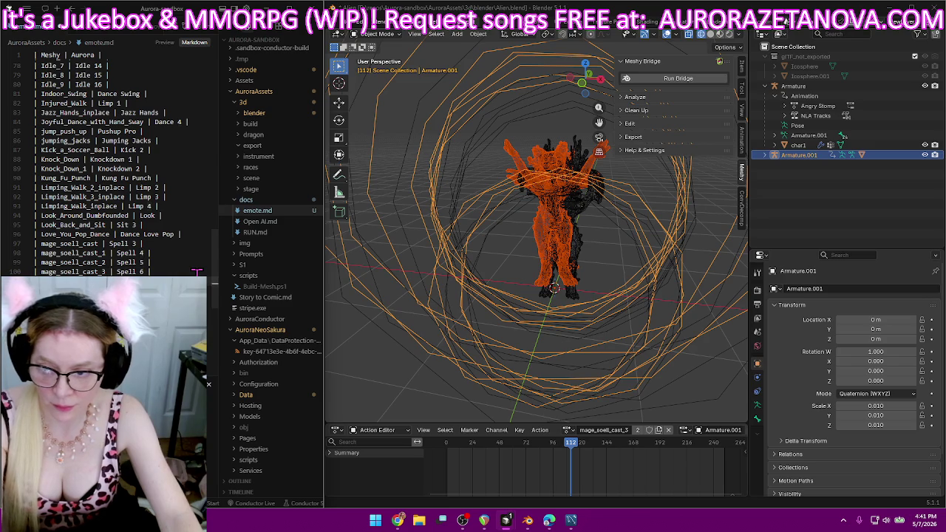
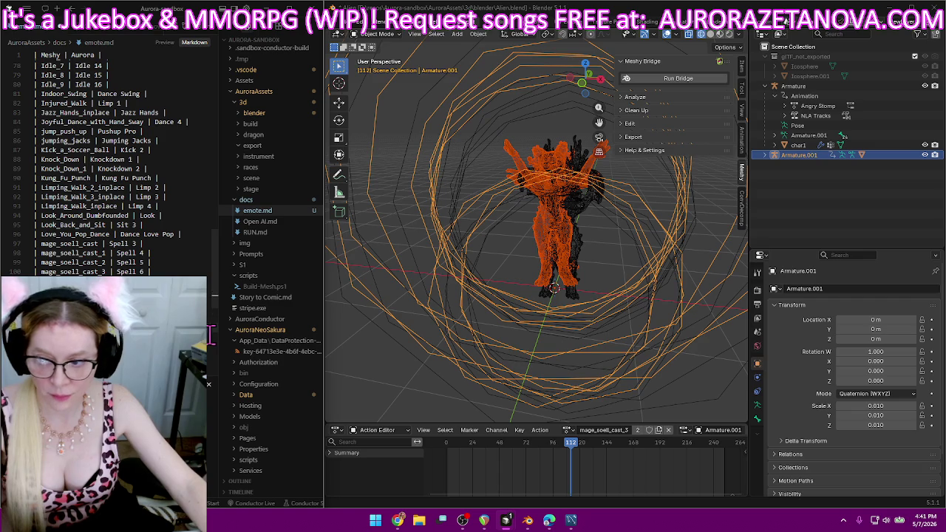
# Find and replace every mage_soell_cast in emote.md with mage_spell_cast.
pyautogui.doubleClick(67, 243)
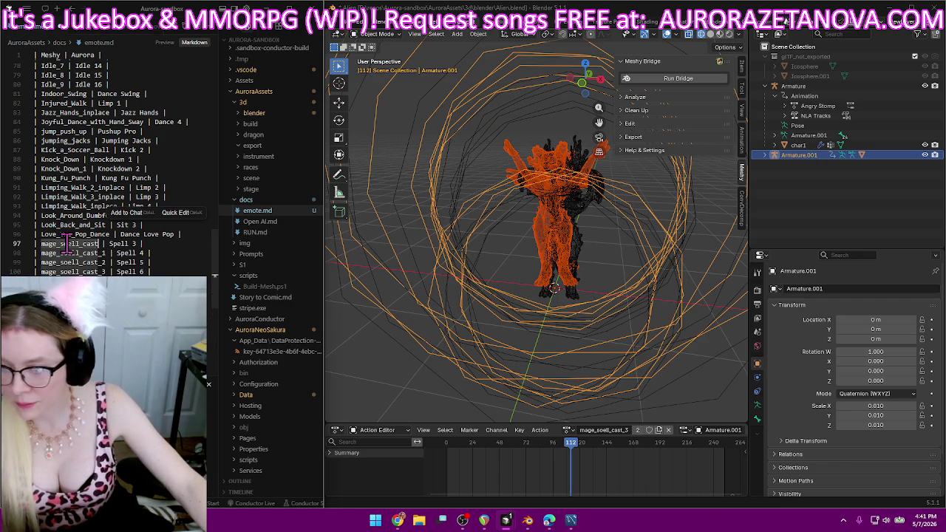
pyautogui.hotkey('ctrl', 'f')
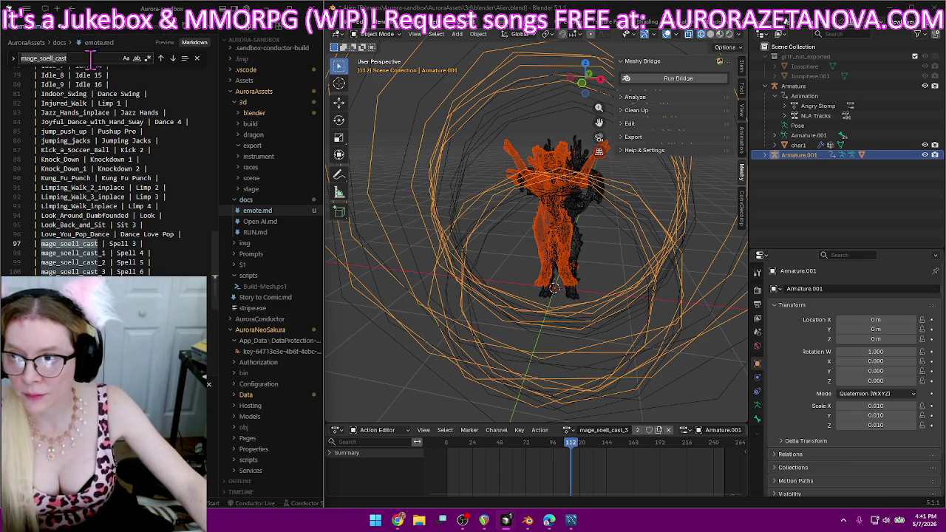
pyautogui.click(15, 61)
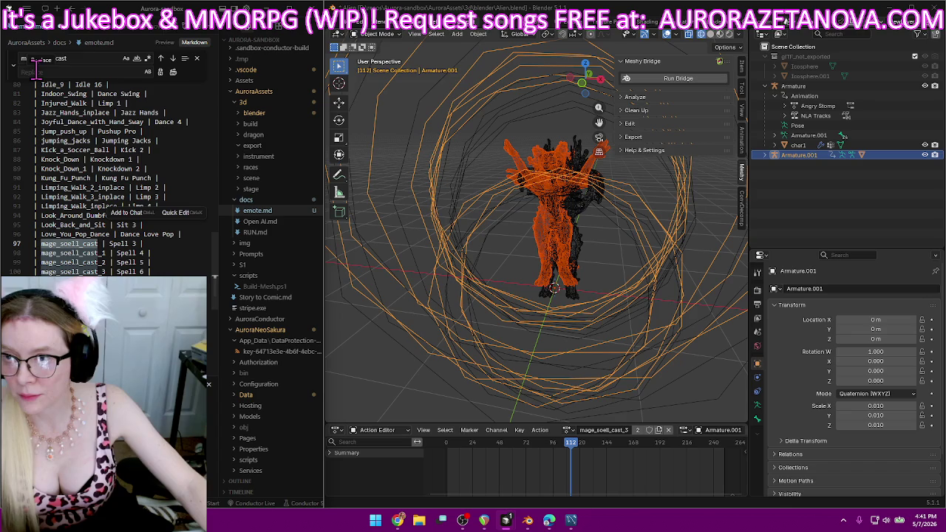
pyautogui.click(69, 70)
pyautogui.write('| mage_soell_cast_1 | Spell 4 |')
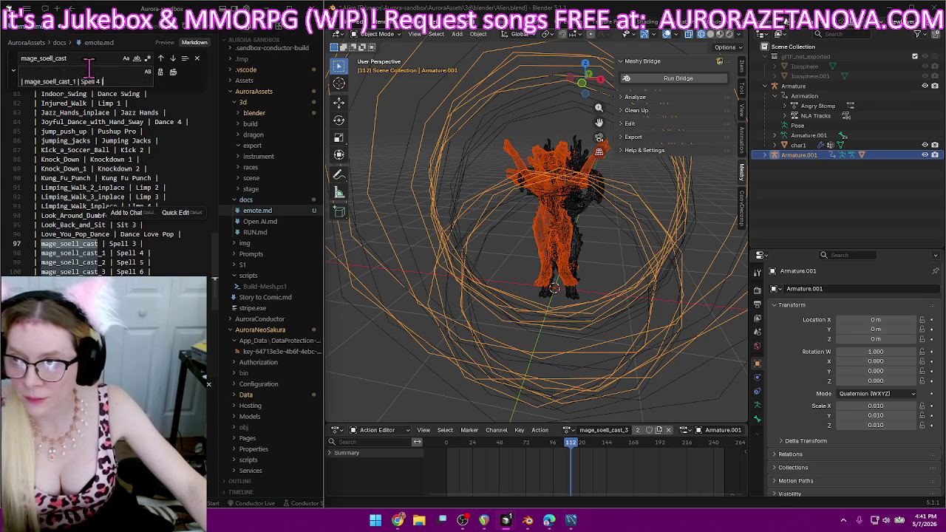
pyautogui.moveTo(108, 80); pyautogui.dragTo(86, 82)
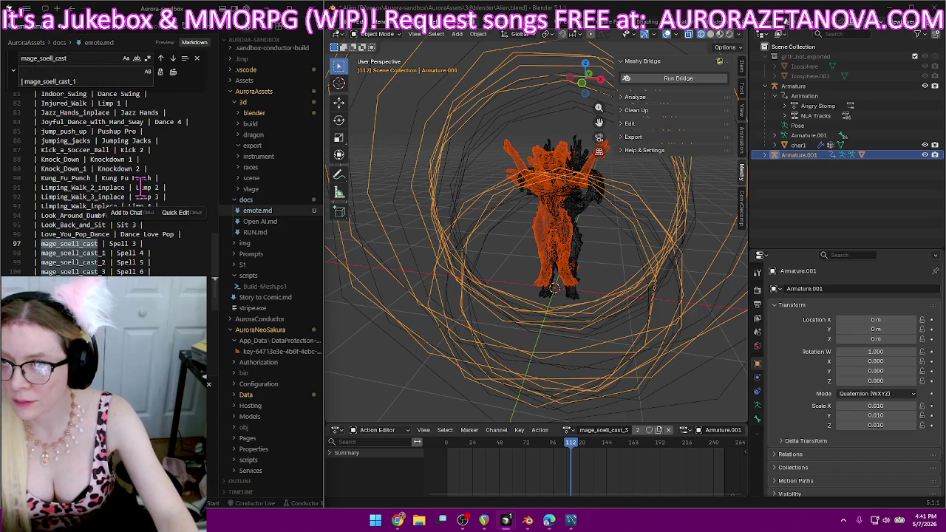
pyautogui.press('BackSpace')
pyautogui.press('BackSpace')
pyautogui.press('BackSpace')
pyautogui.write('ge_s')
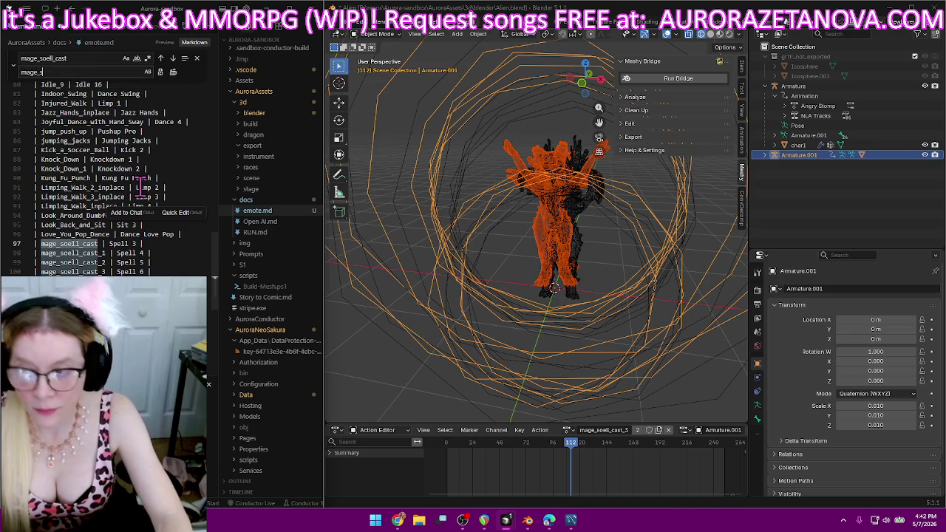
pyautogui.write('pell_cast')
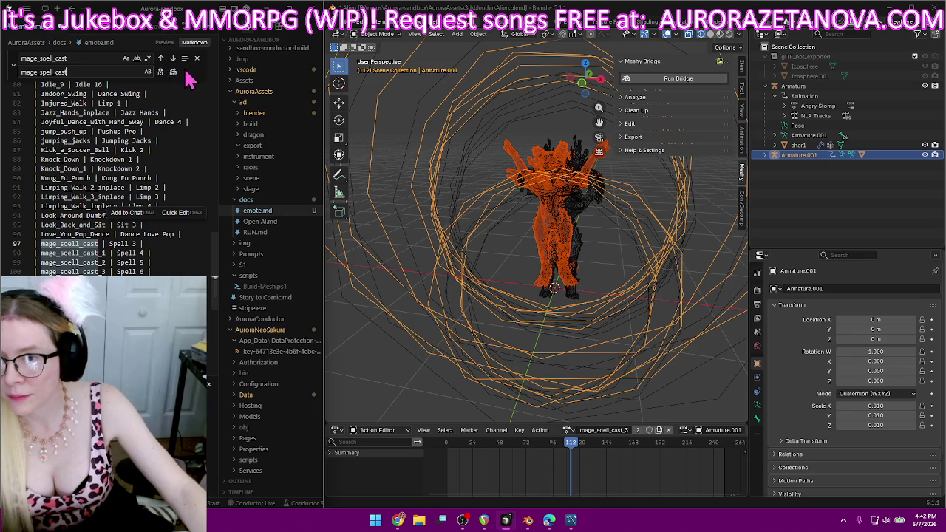
pyautogui.click(160, 75)
pyautogui.click(160, 75)
pyautogui.click(161, 74)
pyautogui.click(161, 75)
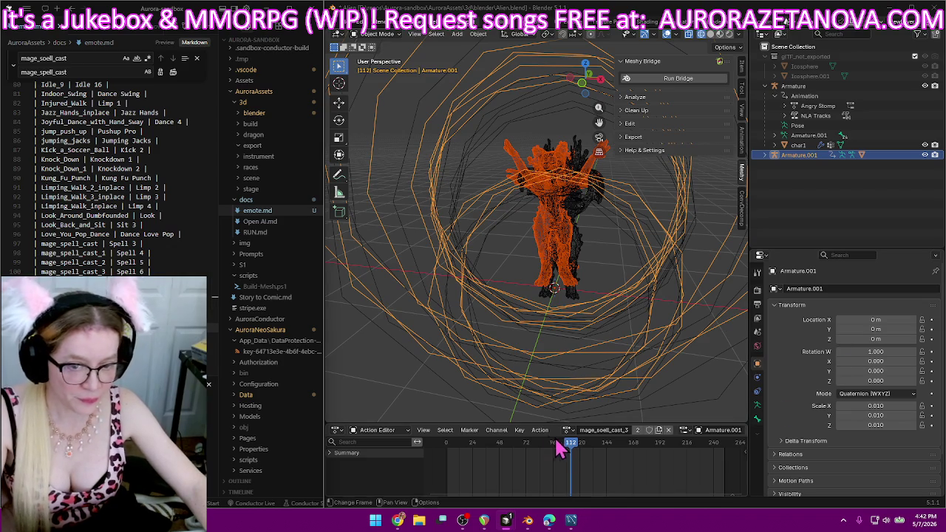
# Rename mage_soell_cast_3 to Spell 6 and mage_soell_cast_4 to Spell 7.
pyautogui.click(600, 429)
pyautogui.write('Spell 6')
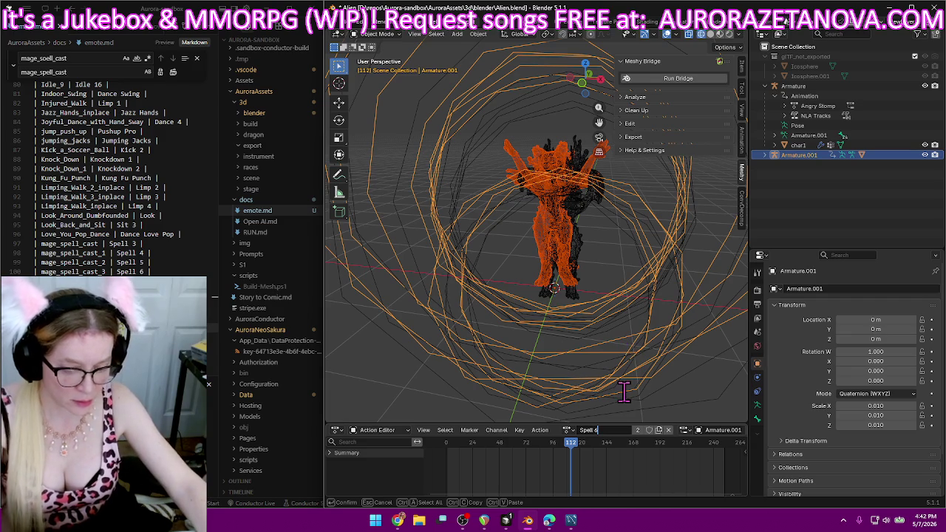
pyautogui.press('Return')
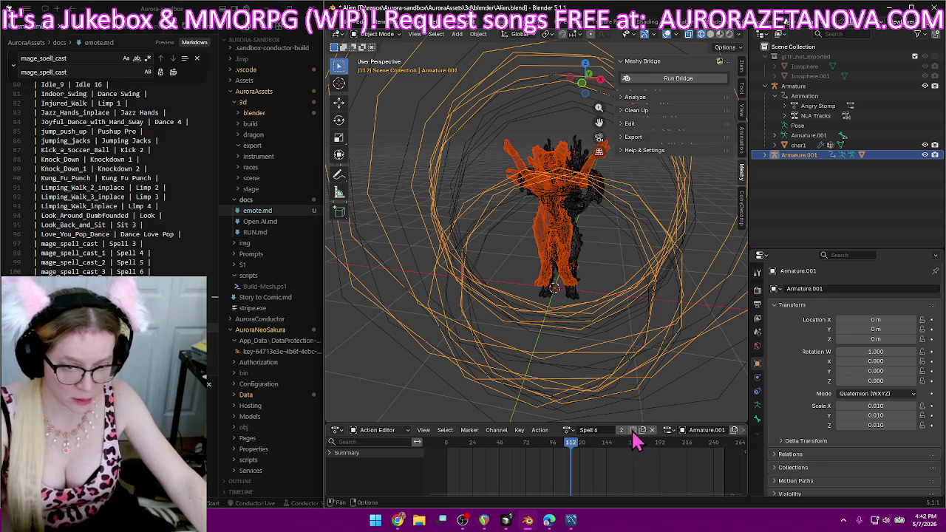
pyautogui.click(568, 429)
pyautogui.scroll(3, 605, 395)
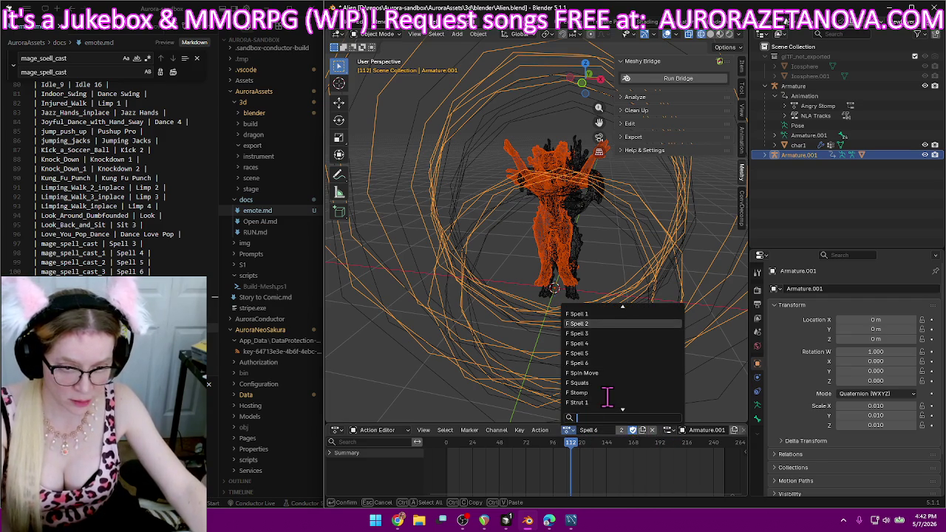
pyautogui.scroll(3, 605, 394)
pyautogui.scroll(3, 606, 395)
pyautogui.scroll(3, 612, 393)
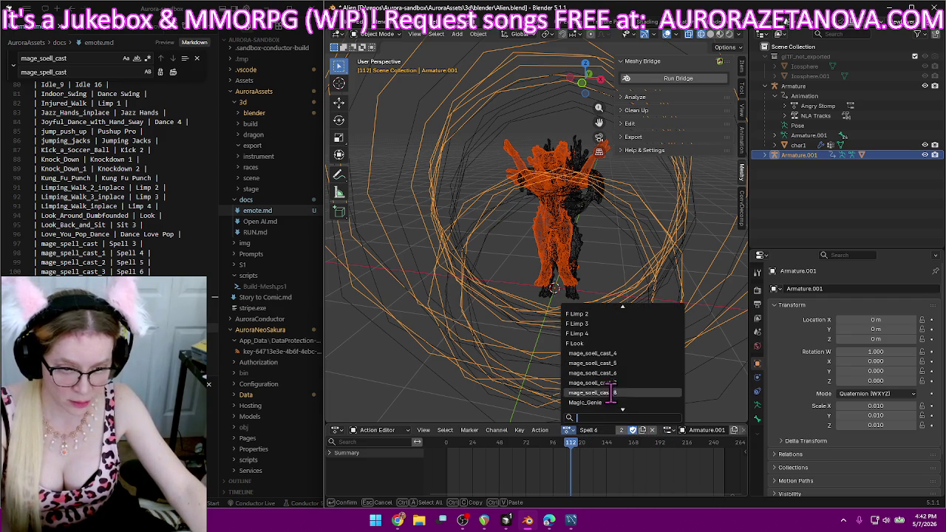
pyautogui.click(631, 353)
pyautogui.doubleClick(629, 430)
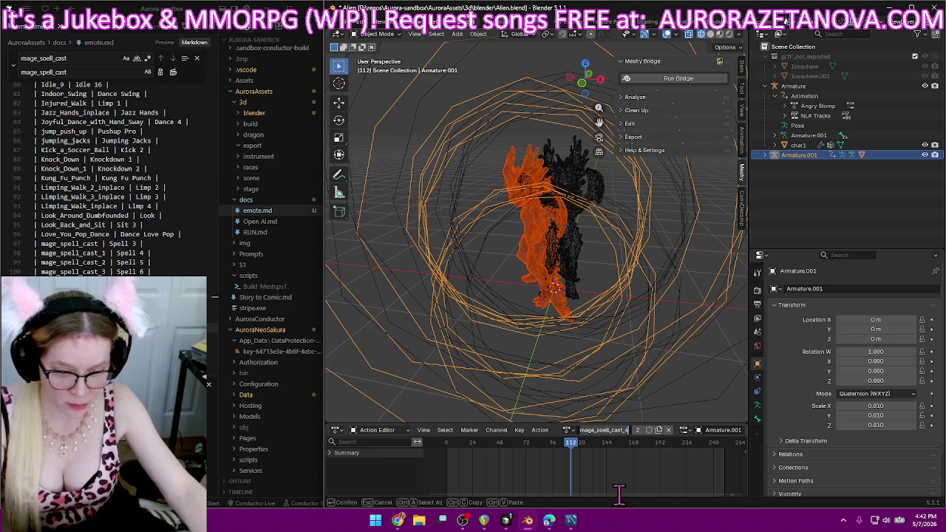
pyautogui.write('Spell 7')
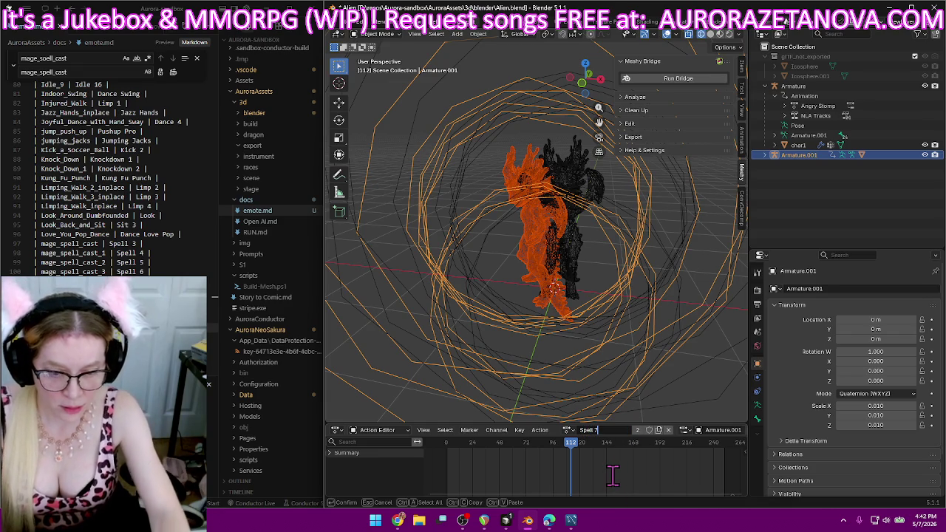
pyautogui.press('Return')
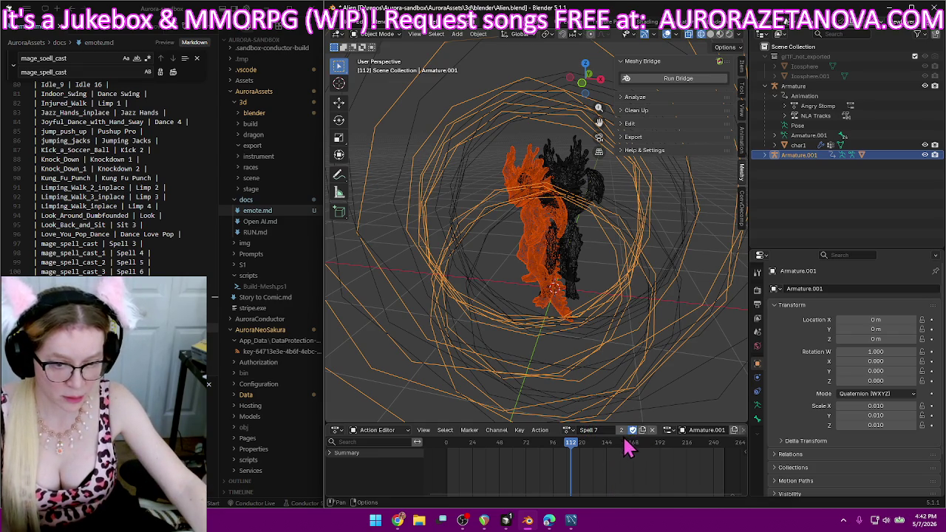
# Switch to the next mage_soell_cast action and rename it Spell 8.
pyautogui.click(567, 430)
pyautogui.scroll(5, 588, 415)
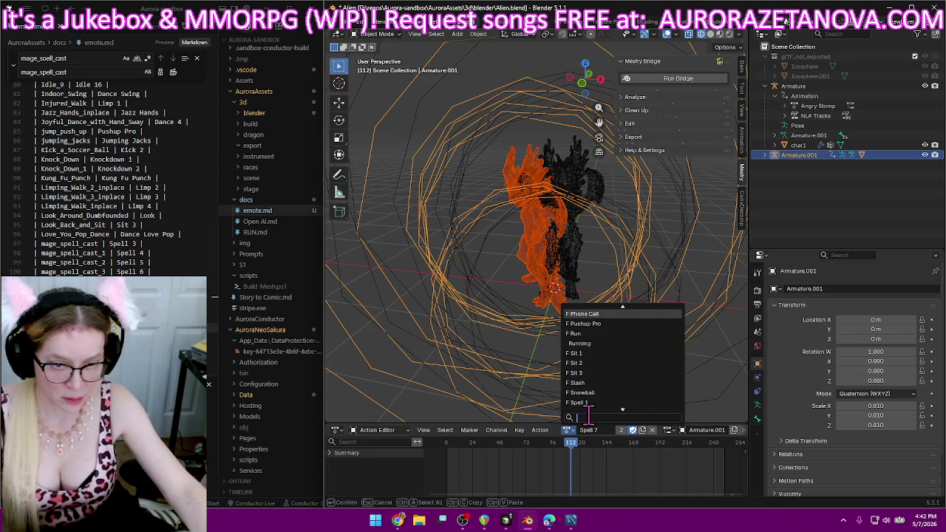
pyautogui.scroll(-5, 587, 415)
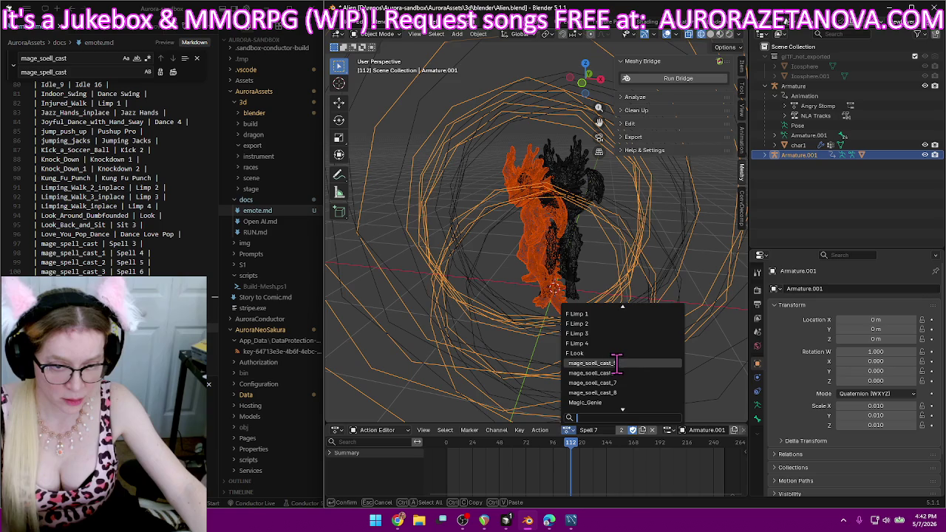
pyautogui.click(616, 358)
pyautogui.doubleClick(613, 428)
pyautogui.write('S')
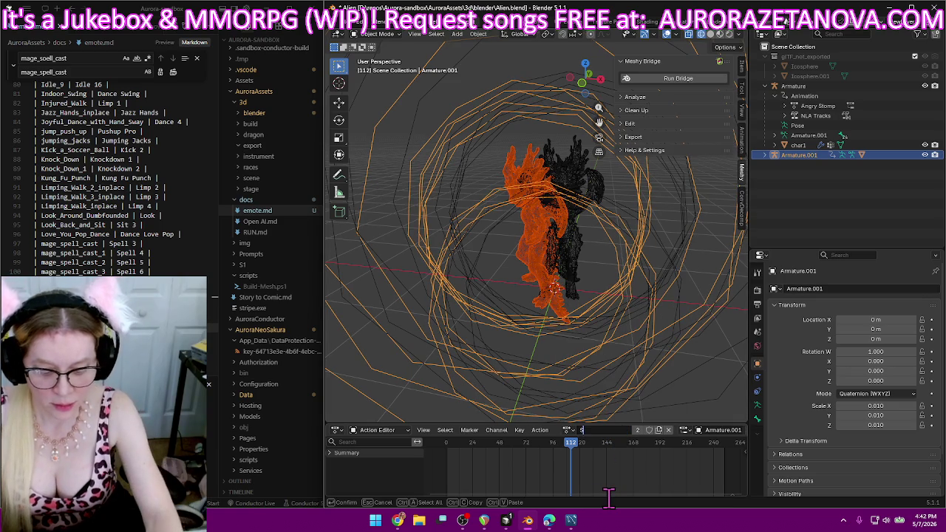
pyautogui.write('pell 8')
pyautogui.press('Return')
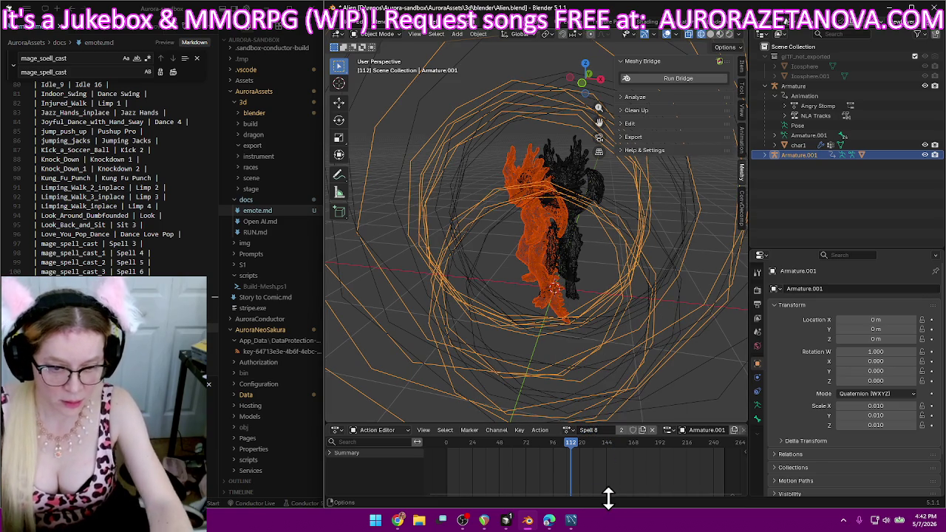
# Select the next mage_soell_cast action and begin renaming it Spell 9.
pyautogui.click(568, 430)
pyautogui.scroll(3, 610, 362)
pyautogui.scroll(3, 612, 365)
pyautogui.scroll(3, 613, 373)
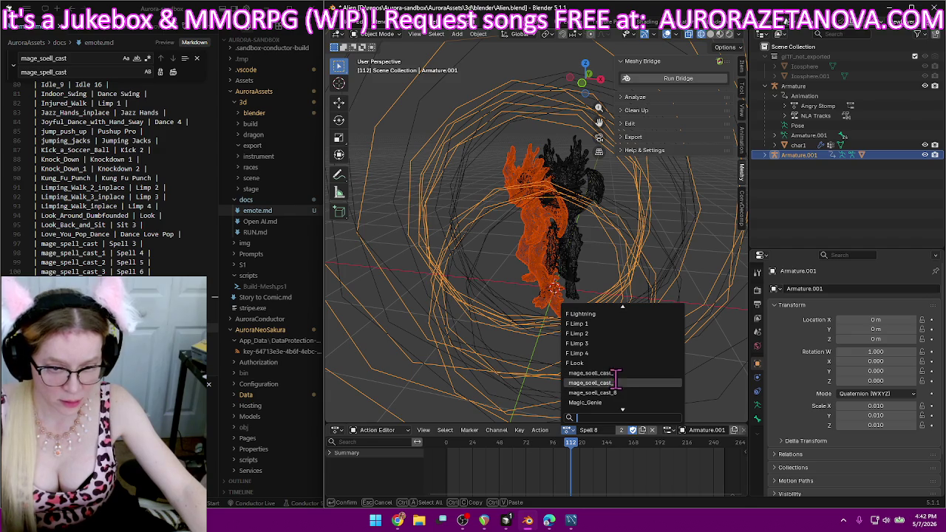
pyautogui.click(627, 388)
pyautogui.click(596, 430)
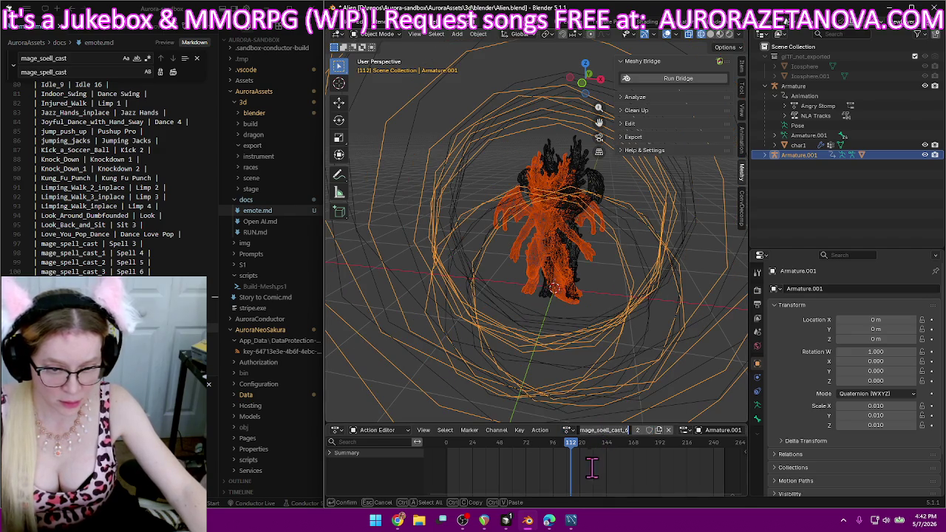
pyautogui.write('Spell 9')
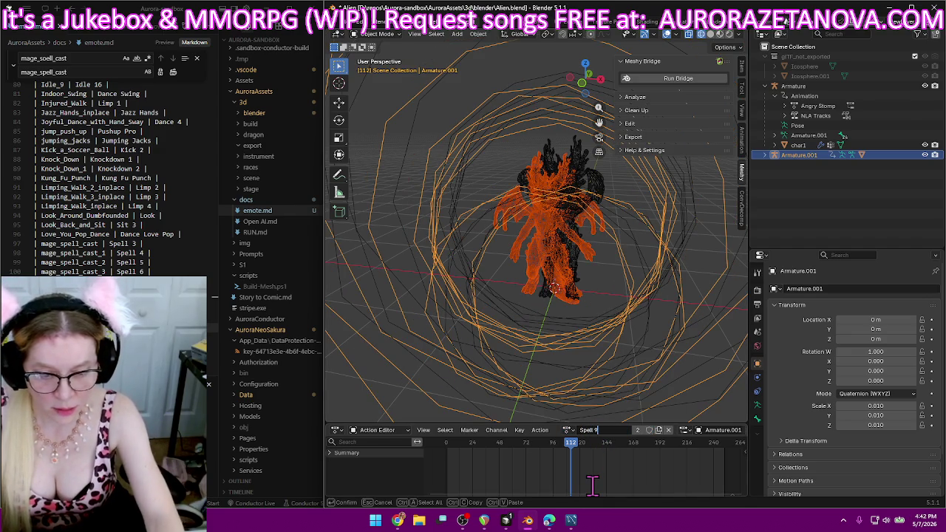
# Confirm Spell 9 with Fake User enabled, then rename mage_soell_cast_7 to Spell 10.
pyautogui.press('Return')
pyautogui.click(632, 430)
pyautogui.click(569, 429)
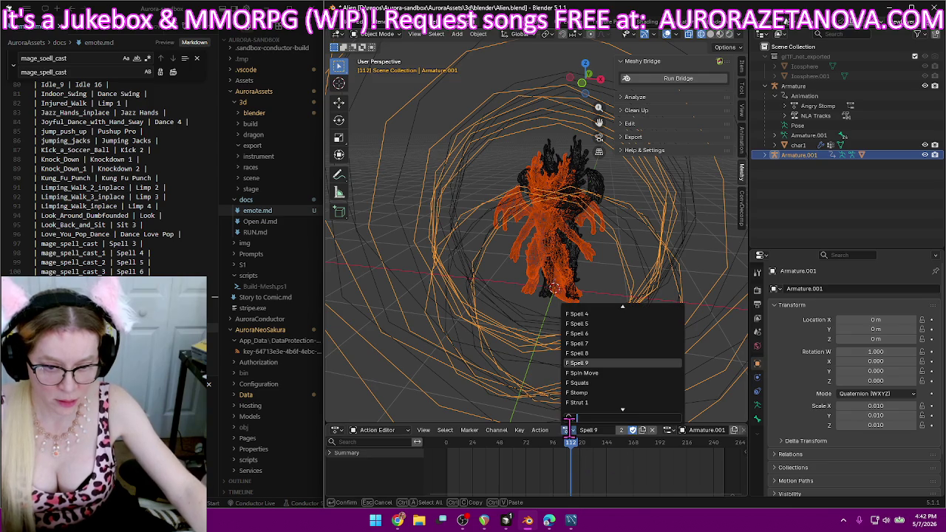
pyautogui.scroll(2, 582, 391)
pyautogui.scroll(3, 581, 390)
pyautogui.scroll(3, 582, 390)
pyautogui.scroll(2, 581, 384)
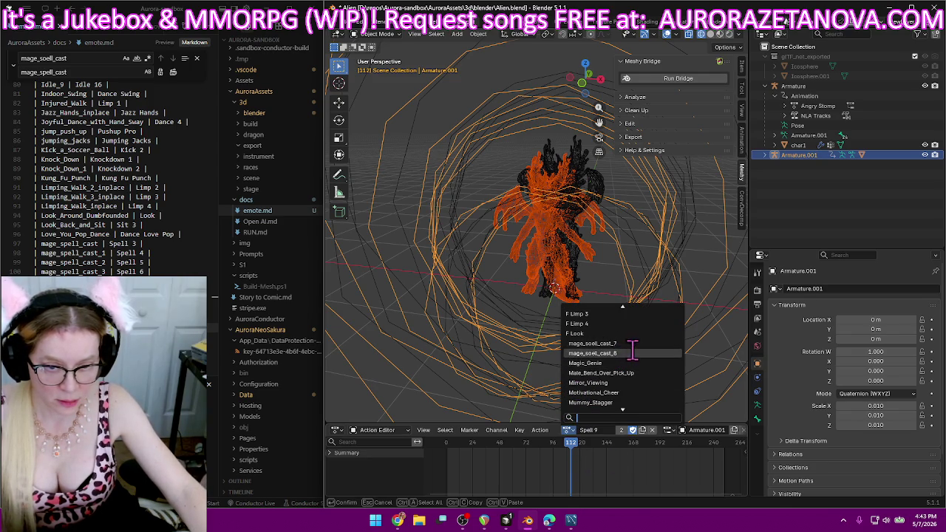
pyautogui.click(633, 340)
pyautogui.doubleClick(604, 429)
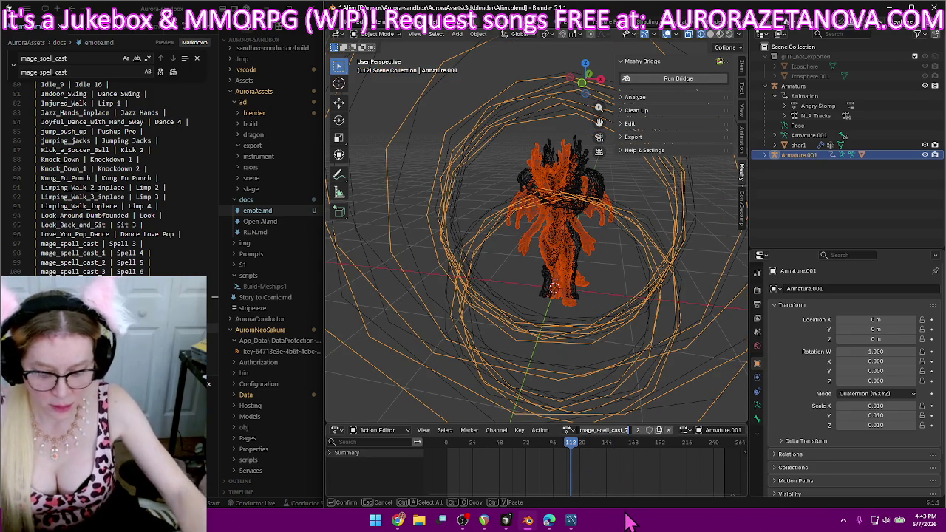
pyautogui.write('Spell')
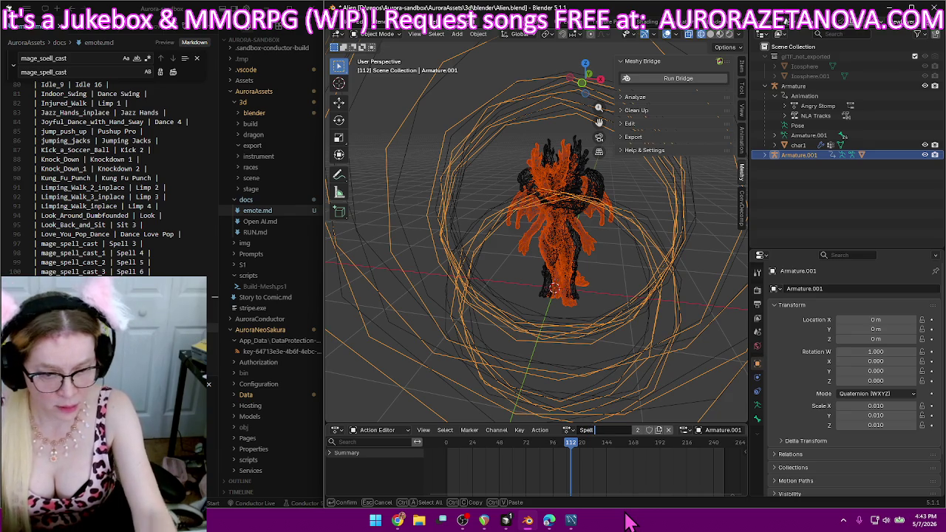
pyautogui.press('Escape')
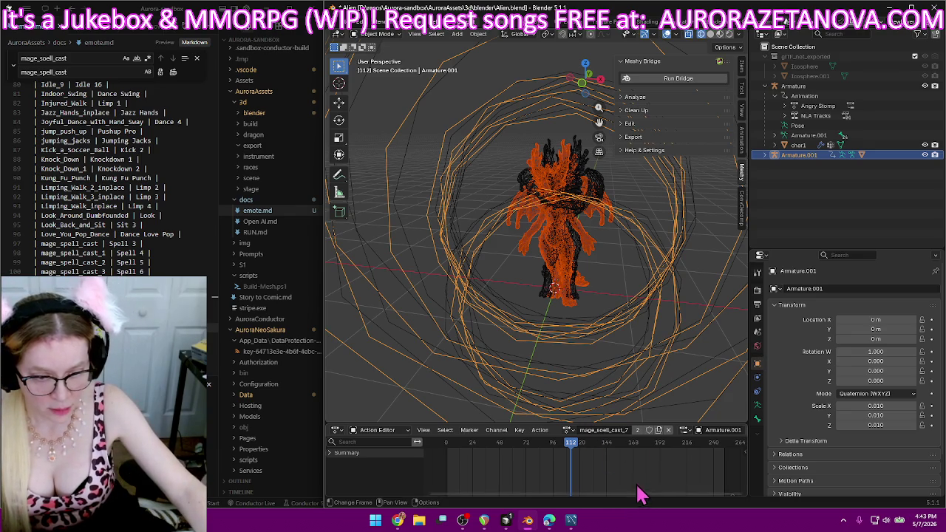
pyautogui.click(622, 435)
pyautogui.write('Spell 1')
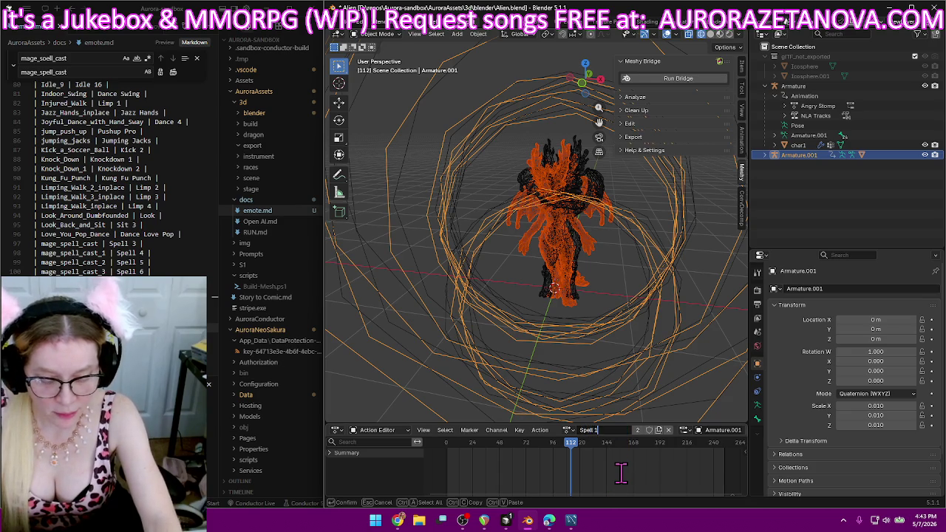
pyautogui.write('0')
pyautogui.press('Return')
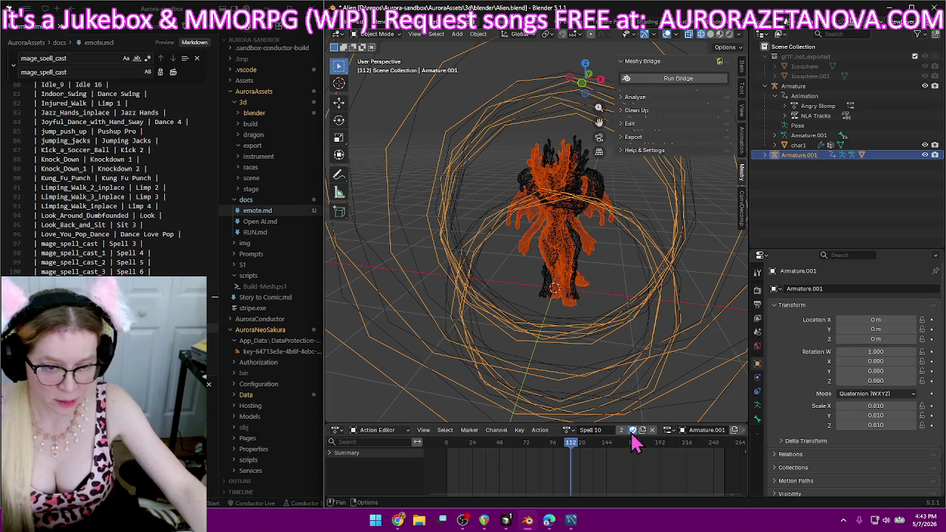
# Switch to mage_soell_cast_8 and rename it Spell 11.
pyautogui.click(566, 430)
pyautogui.scroll(3, 604, 380)
pyautogui.scroll(2, 605, 381)
pyautogui.scroll(2, 604, 381)
pyautogui.click(622, 383)
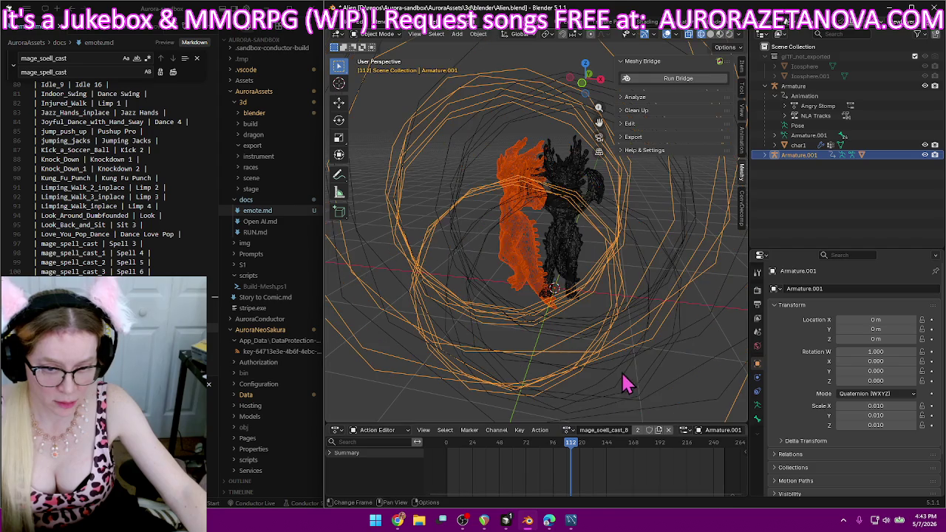
pyautogui.doubleClick(602, 429)
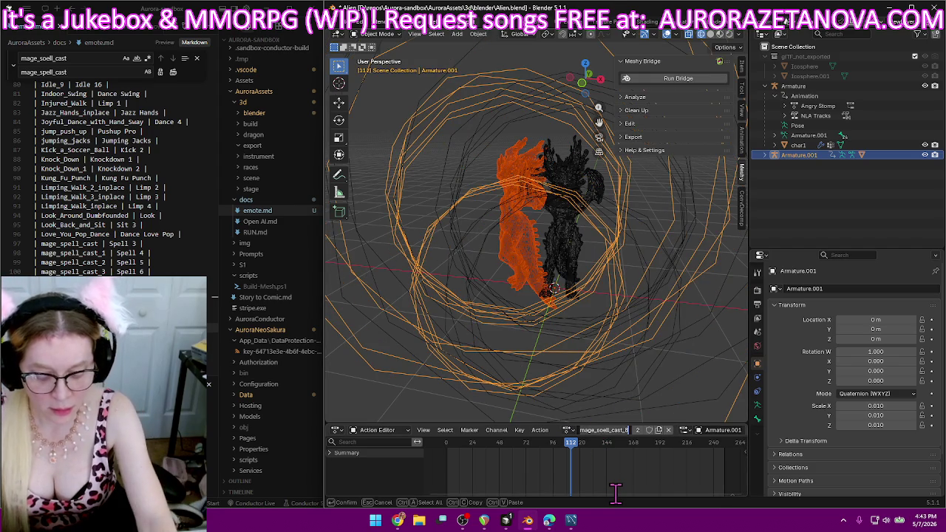
pyautogui.write('Spell 1')
pyautogui.press('Return')
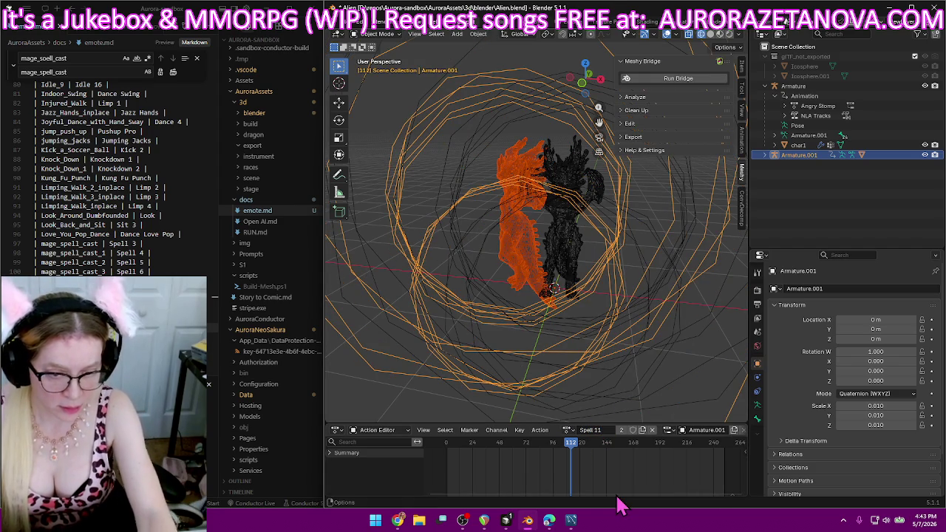
# Switch to Magic_Genie and rename it Dance Magic Genie.
pyautogui.click(566, 430)
pyautogui.scroll(5, 591, 384)
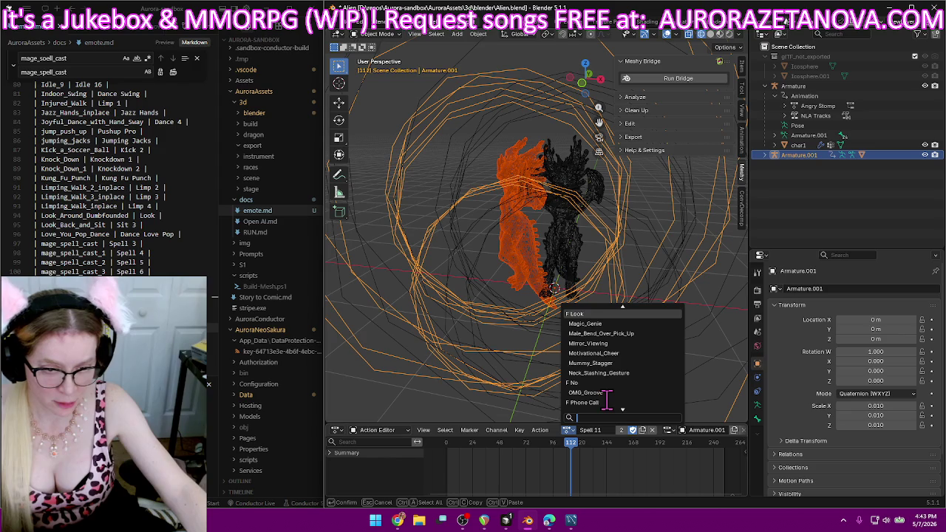
pyautogui.scroll(7, 605, 399)
pyautogui.click(602, 391)
pyautogui.doubleClick(597, 430)
pyautogui.write('Dar')
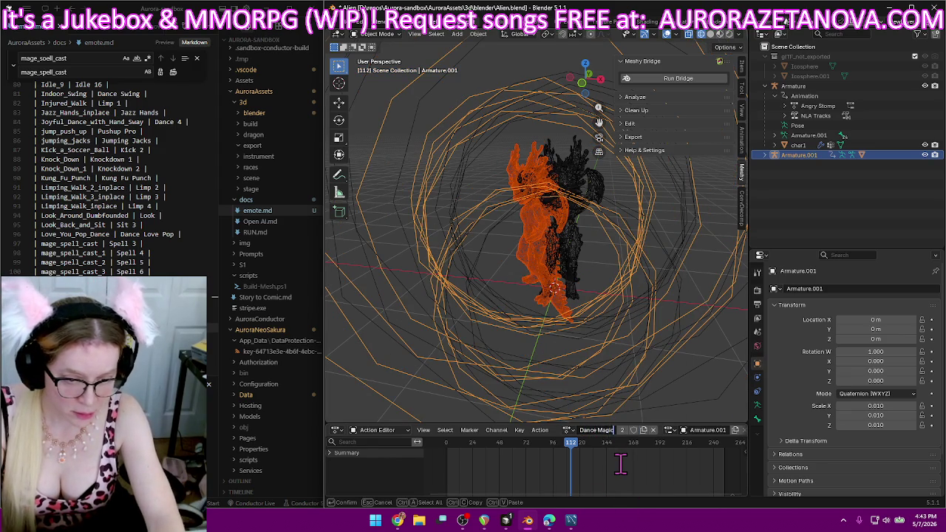
pyautogui.write('Genie')
pyautogui.press('Return')
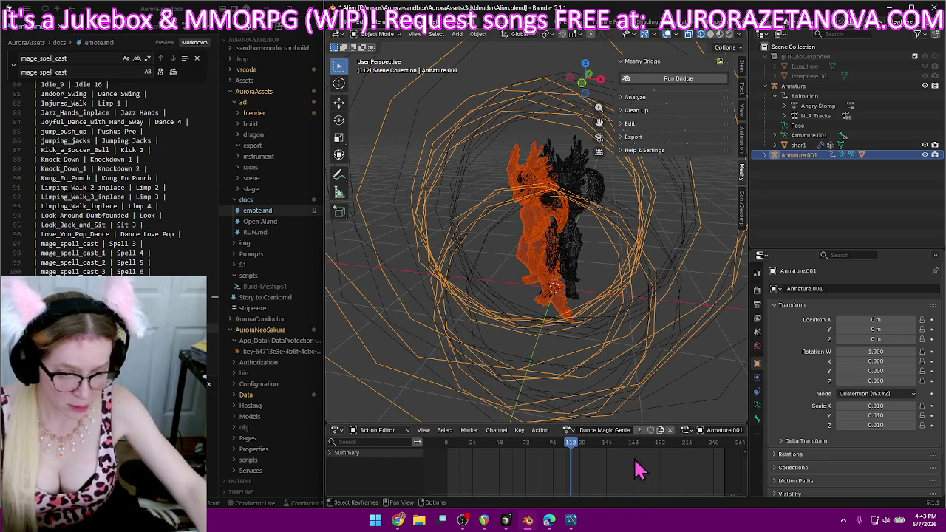
# Add the row 'Magic_Genie | Dance Magic Genie |' at the end of emote.md.
pyautogui.scroll(-5, 84, 210)
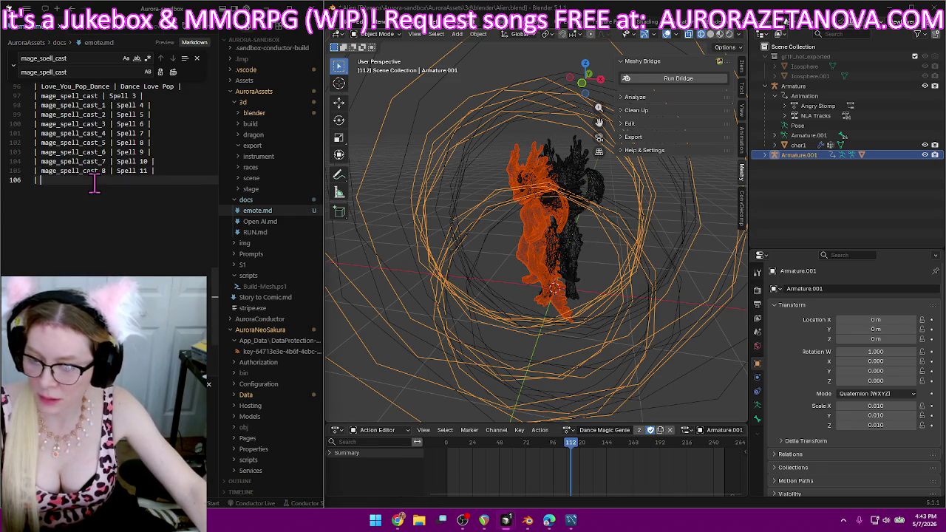
pyautogui.scroll(-1, 106, 213)
pyautogui.scroll(-1, 106, 213)
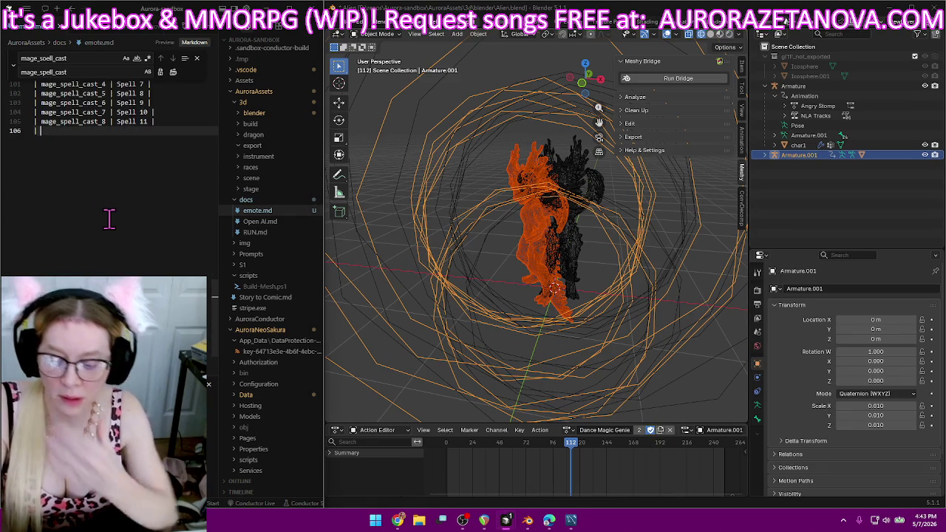
pyautogui.write('Magic_Genie | ')
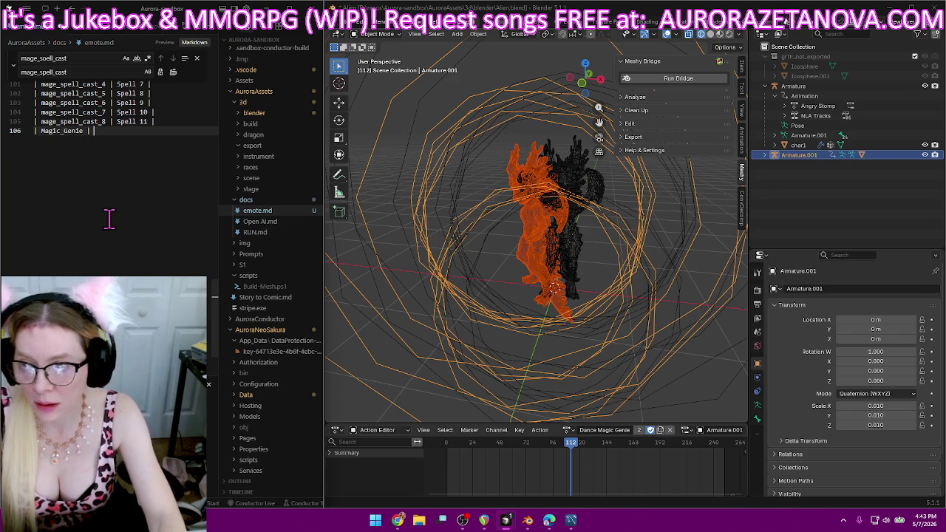
pyautogui.write('Dance Magic Genie')
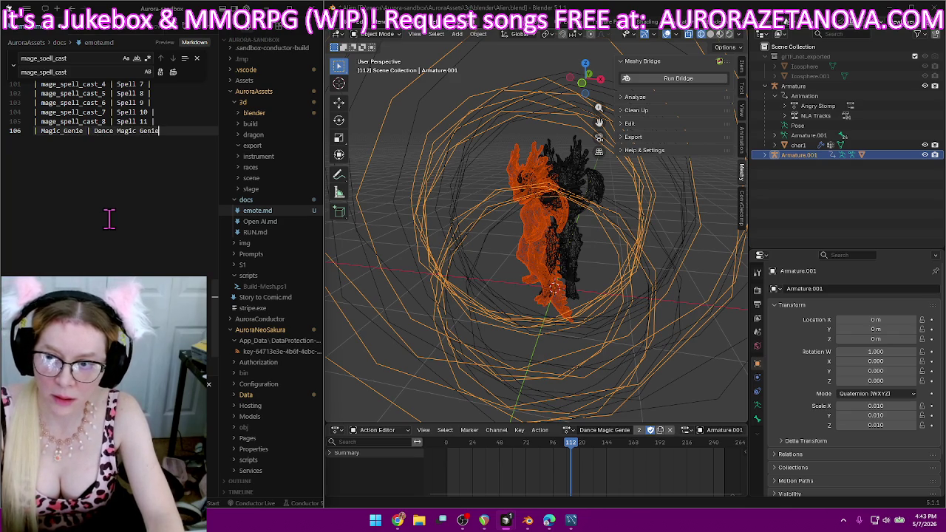
pyautogui.write(' |')
pyautogui.press('Return')
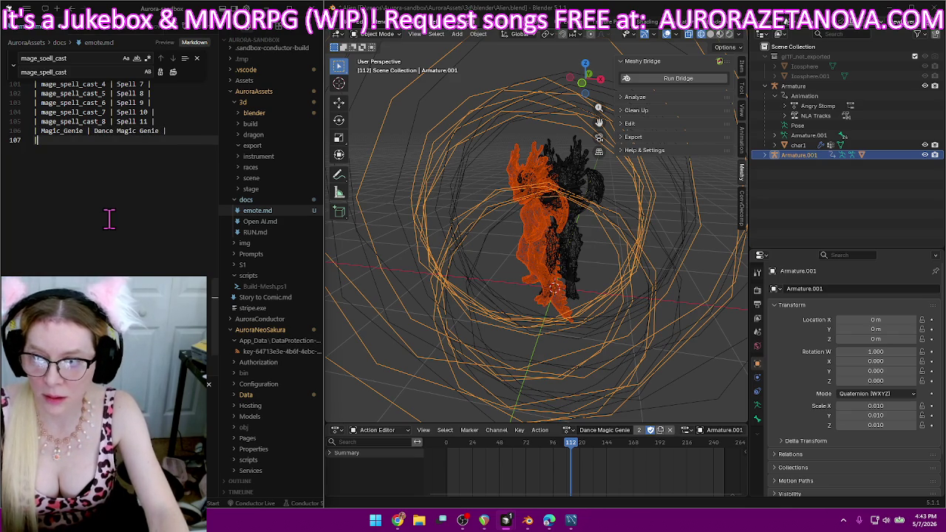
# Switch to the Male_Bend_Over_Pick_Up action and rename it Pick Up.
pyautogui.click(567, 431)
pyautogui.scroll(9, 640, 365)
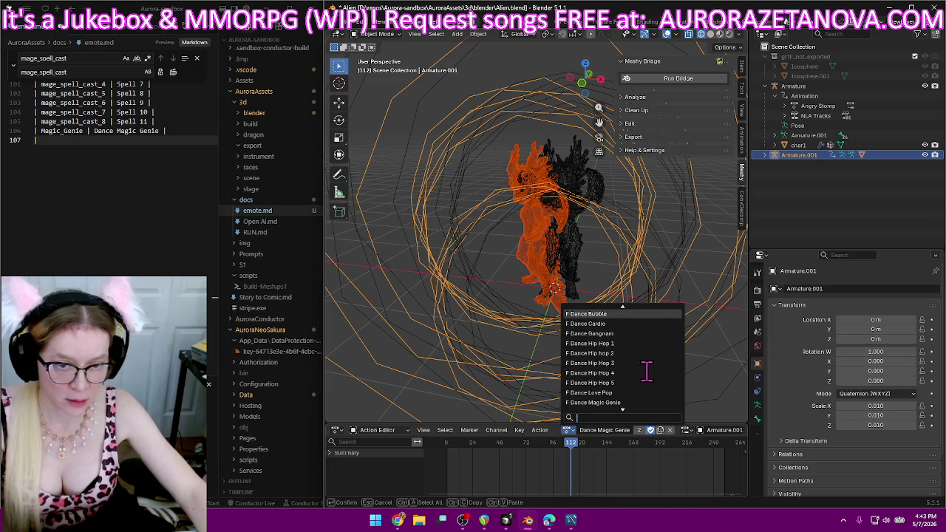
pyautogui.scroll(-4, 646, 371)
pyautogui.scroll(-4, 646, 371)
pyautogui.scroll(-4, 647, 370)
pyautogui.scroll(-2, 649, 369)
pyautogui.scroll(-3, 648, 369)
pyautogui.scroll(-3, 648, 370)
pyautogui.scroll(-3, 648, 370)
pyautogui.scroll(-3, 643, 355)
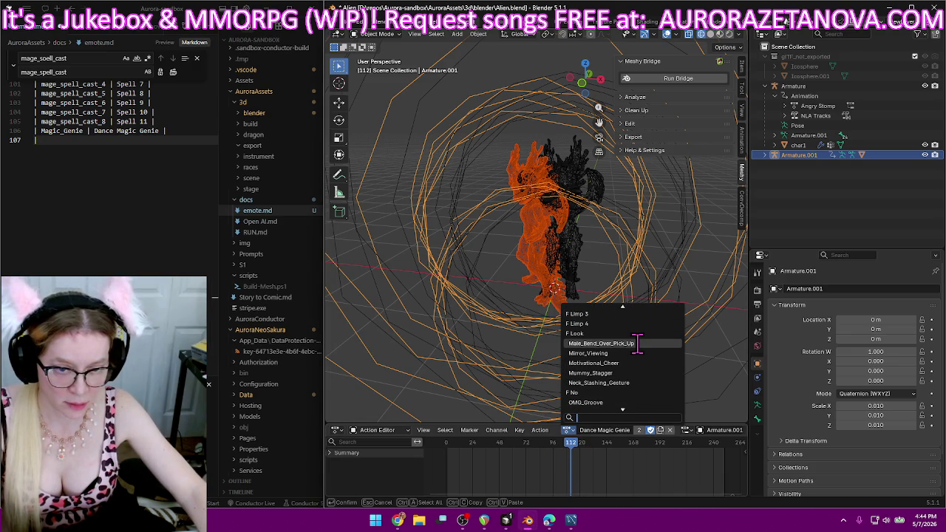
pyautogui.click(637, 344)
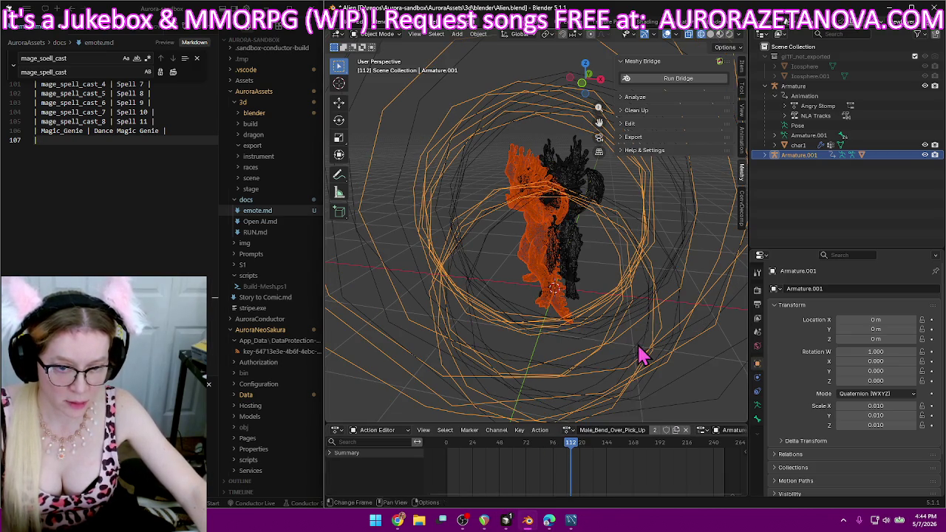
pyautogui.doubleClick(628, 431)
pyautogui.hotkey('ctrl', 'c')
pyautogui.press('BackSpace')
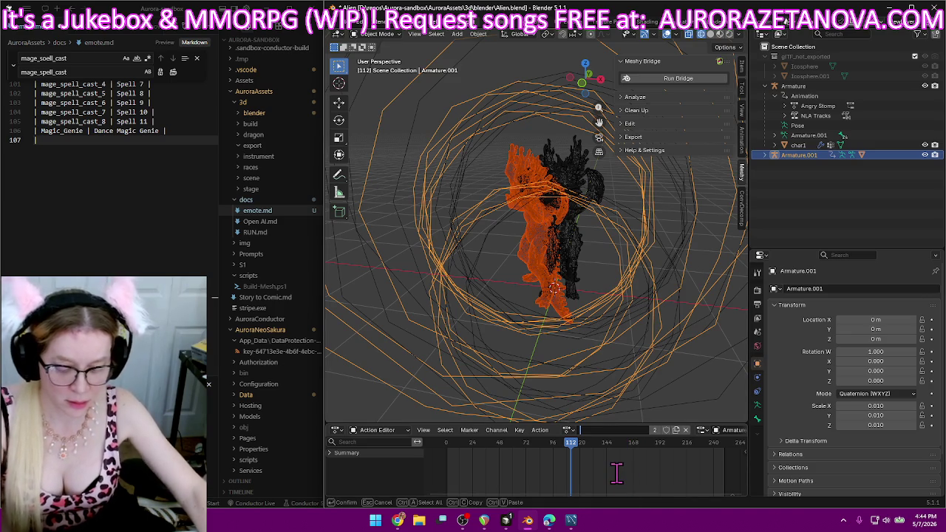
pyautogui.write('Pick U')
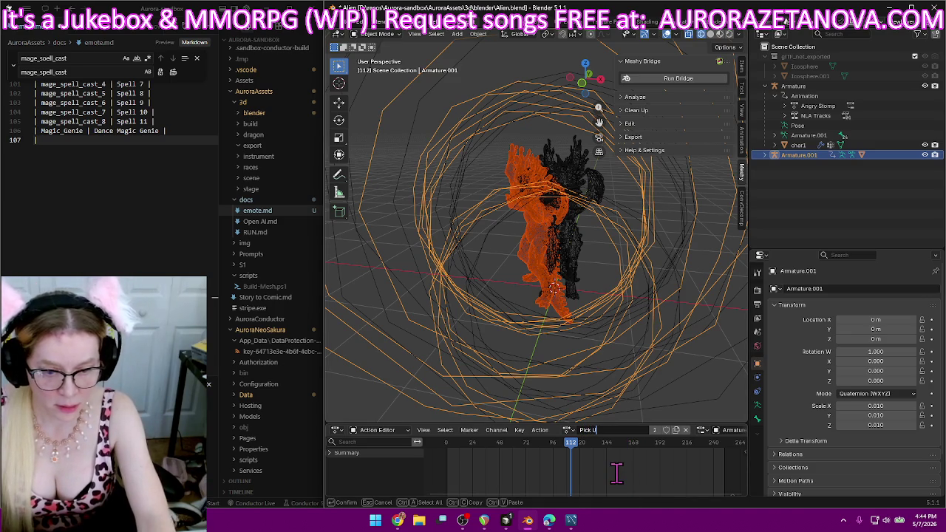
pyautogui.write('p')
pyautogui.press('Return')
# Log the row Male_Bend_Over_Pick_Up | Pick Up in emote.md.
pyautogui.click(70, 247)
pyautogui.hotkey('ctrl', 'v')
pyautogui.write('| Pick Up')
pyautogui.press('BackSpace')
pyautogui.press('BackSpace')
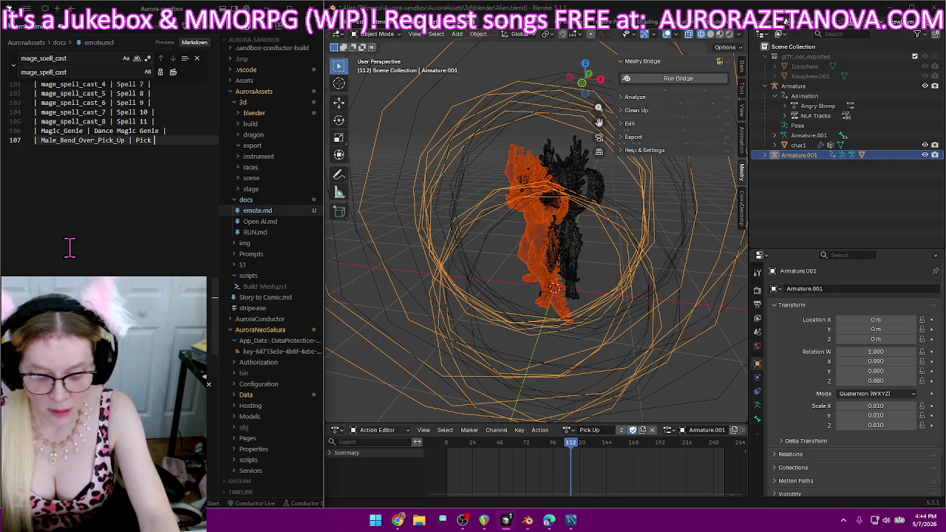
pyautogui.write('Up')
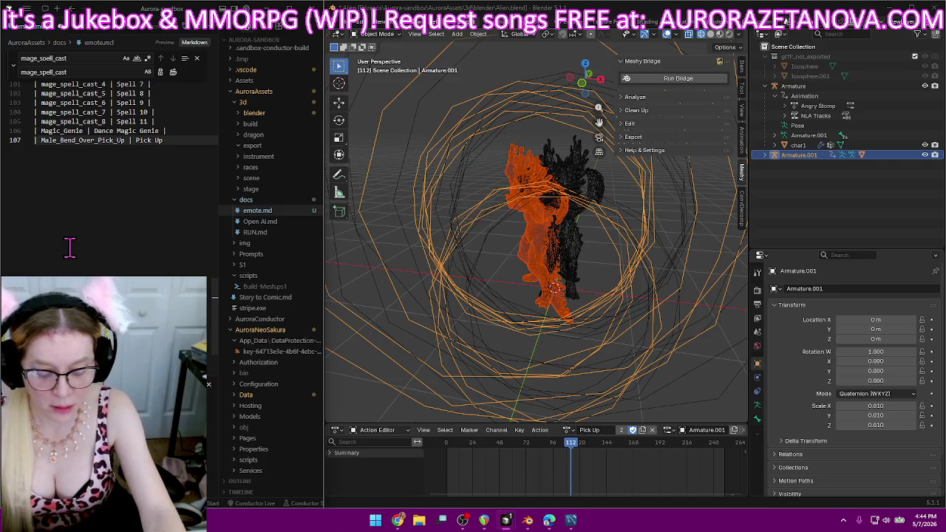
pyautogui.press('Return')
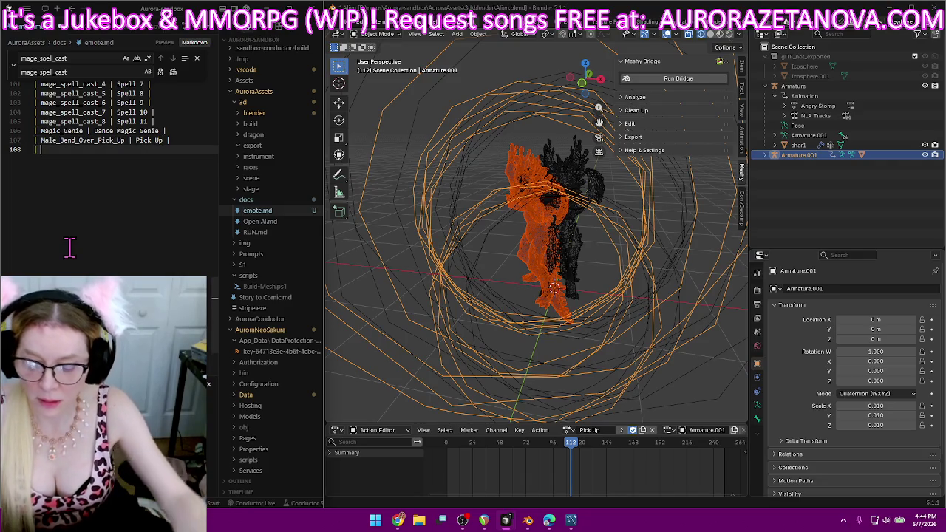
pyautogui.click(567, 430)
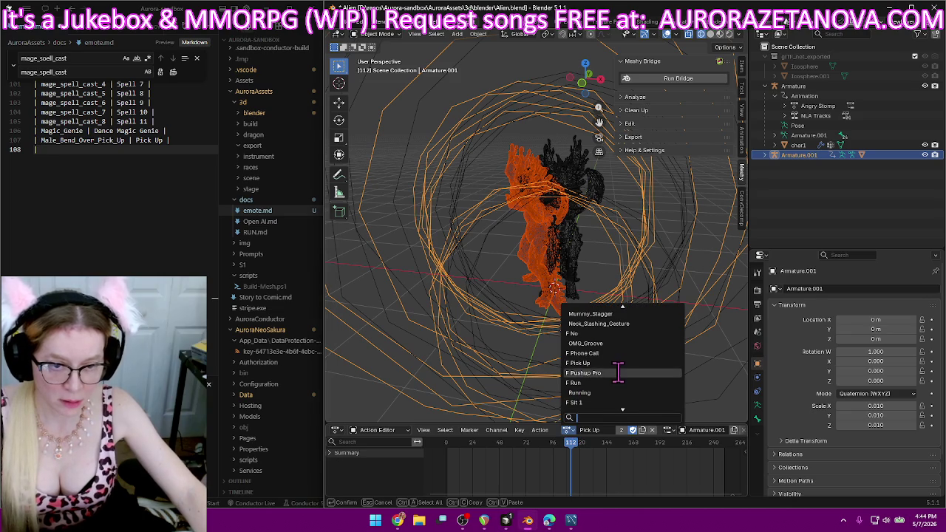
# Switch to Mirror_Viewing and rename it Check Me Out, discarding the draft name Admire.
pyautogui.scroll(1, 613, 372)
pyautogui.scroll(2, 623, 372)
pyautogui.scroll(3, 623, 371)
pyautogui.scroll(2, 624, 372)
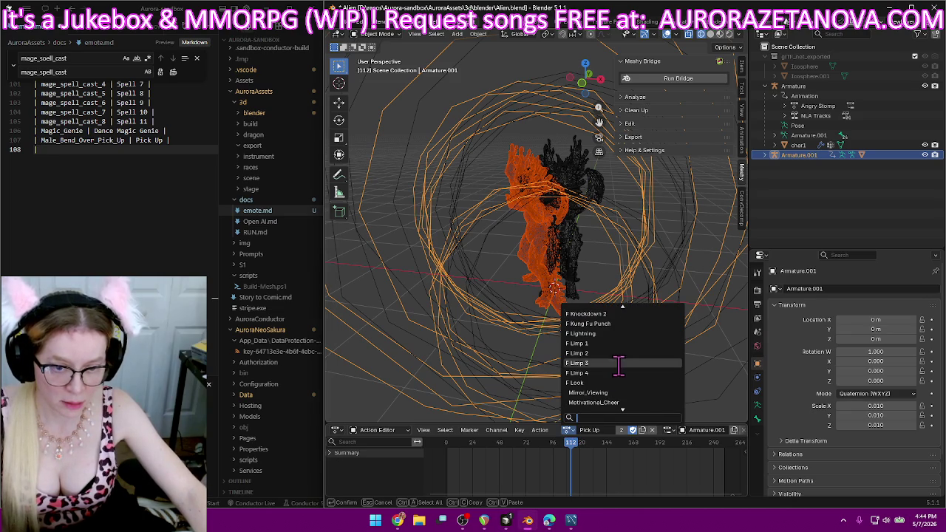
pyautogui.scroll(2, 613, 381)
pyautogui.click(593, 392)
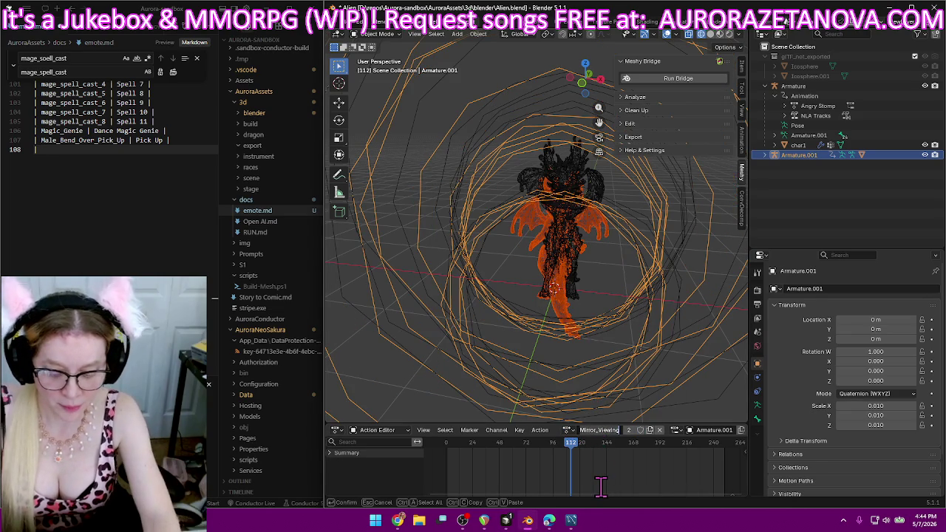
pyautogui.write('Admire')
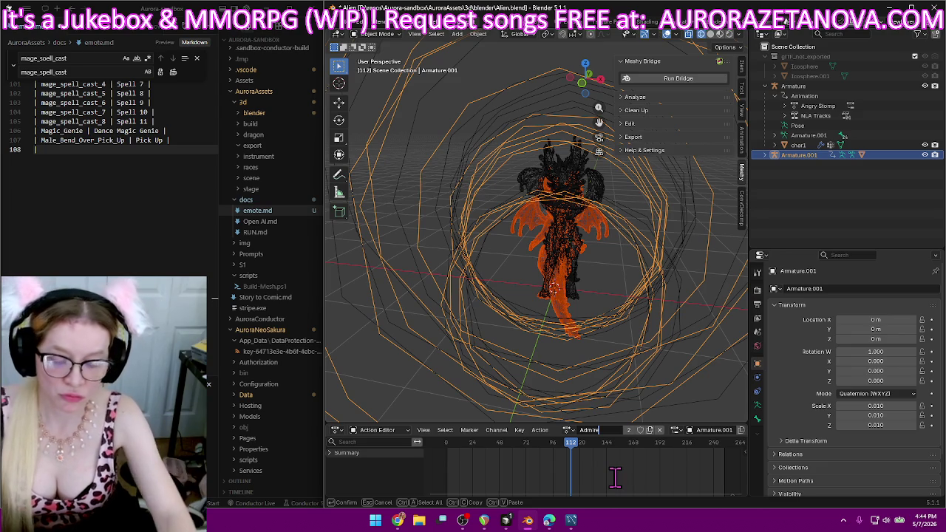
pyautogui.press('BackSpace')
pyautogui.press('BackSpace')
pyautogui.press('BackSpace')
pyautogui.press('BackSpace')
pyautogui.write('Check Me Out')
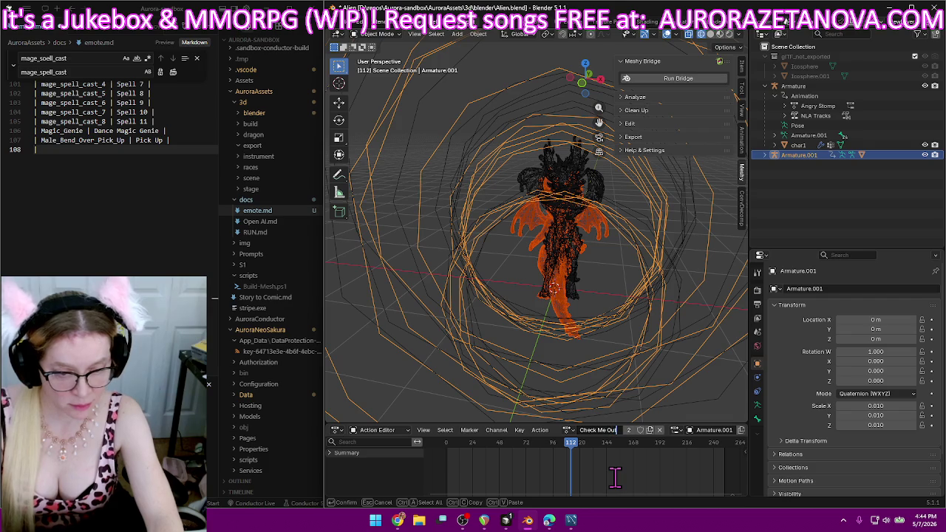
pyautogui.press('Return')
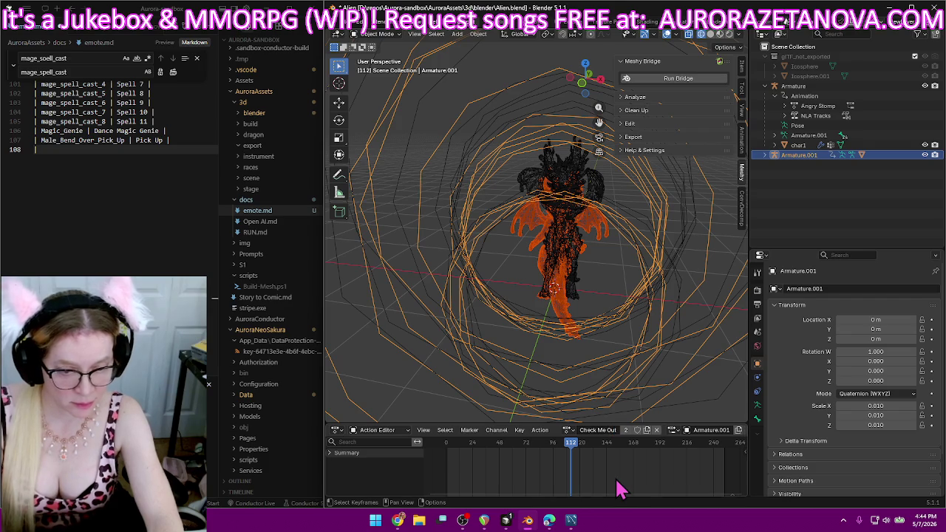
pyautogui.click(594, 434)
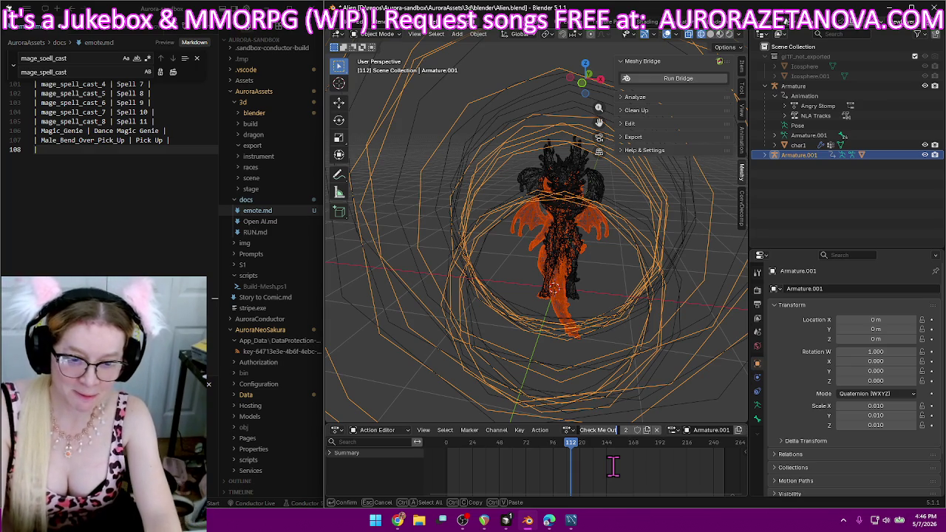
# Name the action Primp and add a Mirror_Viewing row to emote.md.
pyautogui.write('Primp')
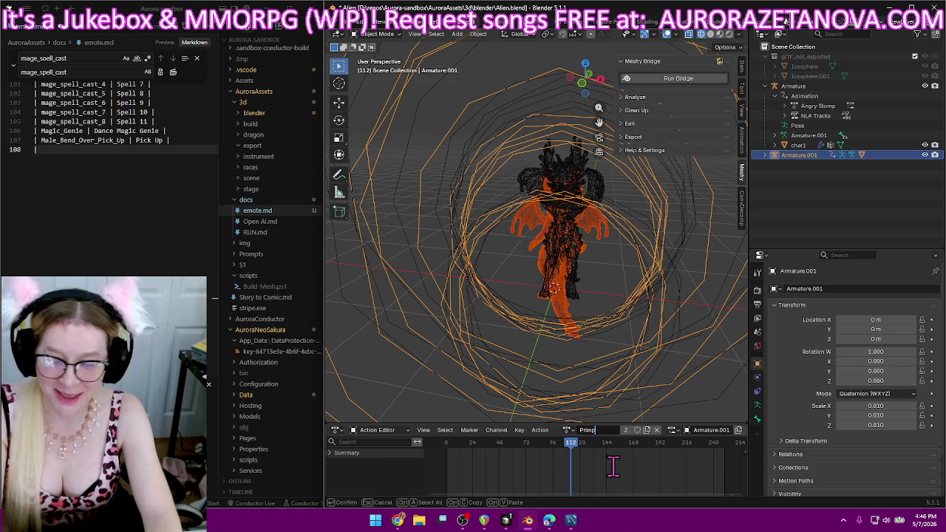
pyautogui.press('Return')
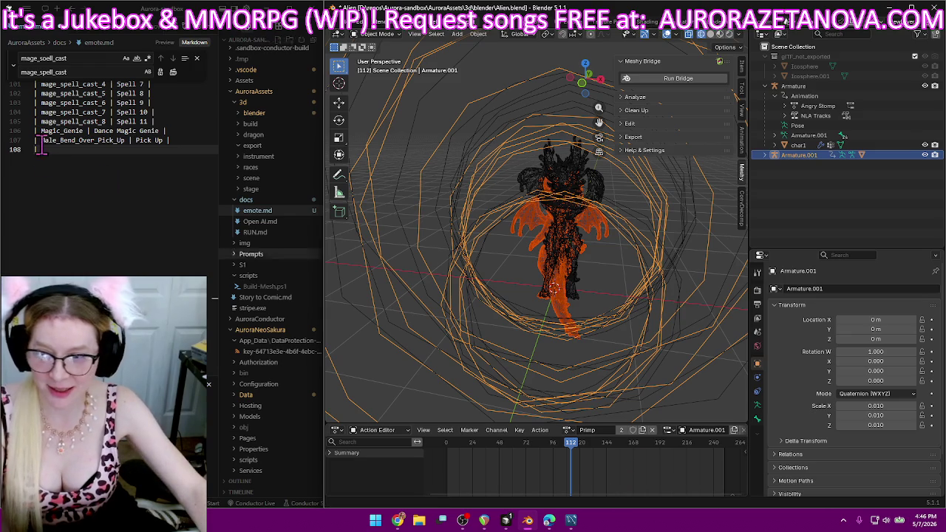
pyautogui.write('Mirror_Viewing | Primp |')
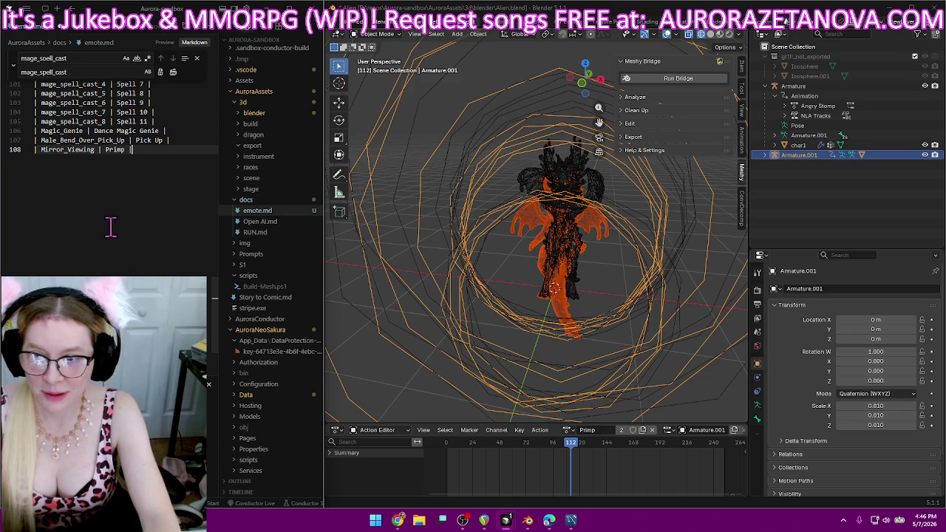
pyautogui.press('Return')
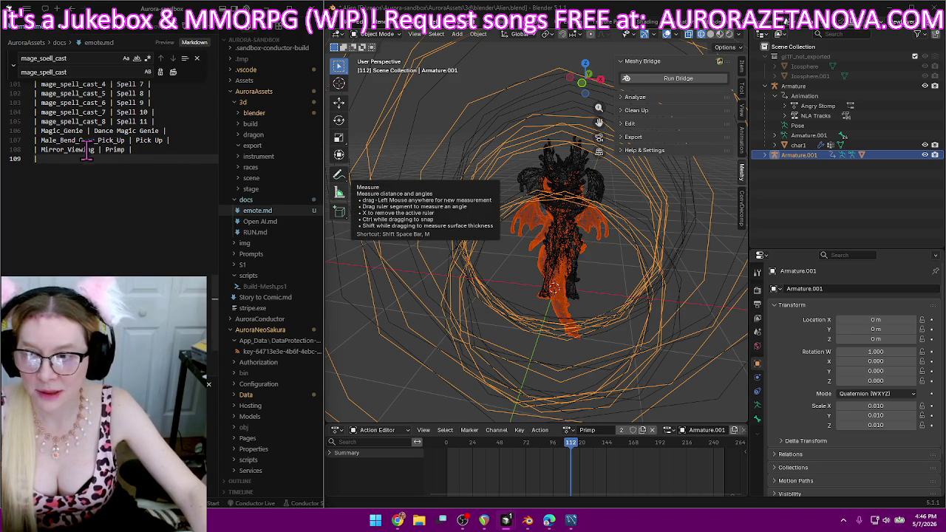
# Change line 108 to Examine Self and paste that name onto the Primp action.
pyautogui.doubleClick(114, 150)
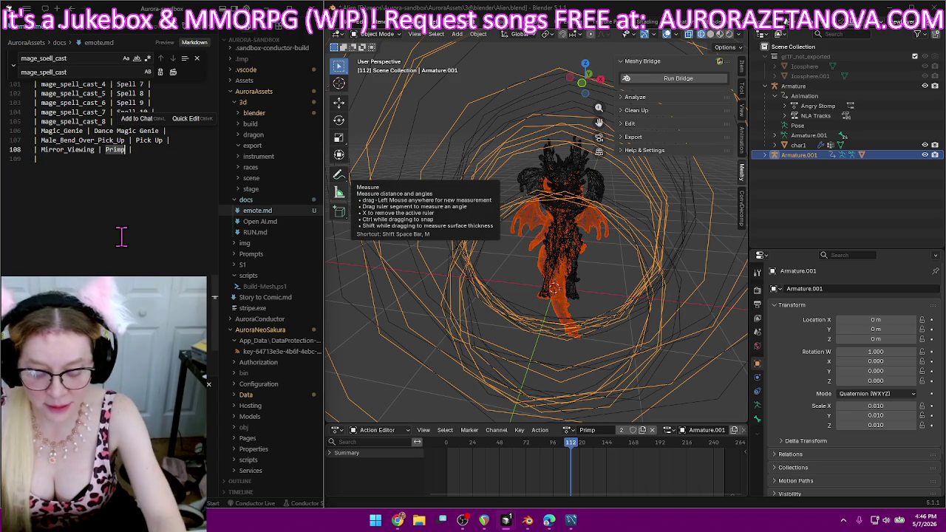
pyautogui.write('Mi')
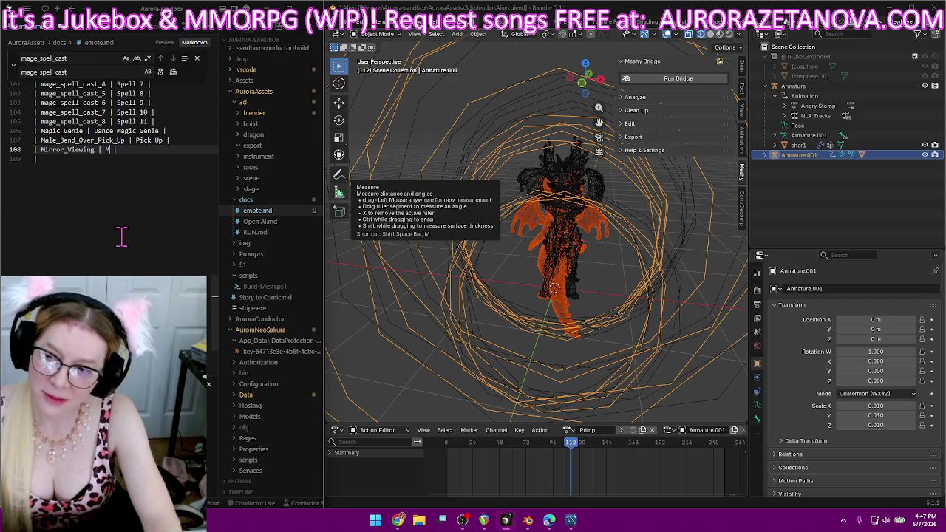
pyautogui.write('xamine Self')
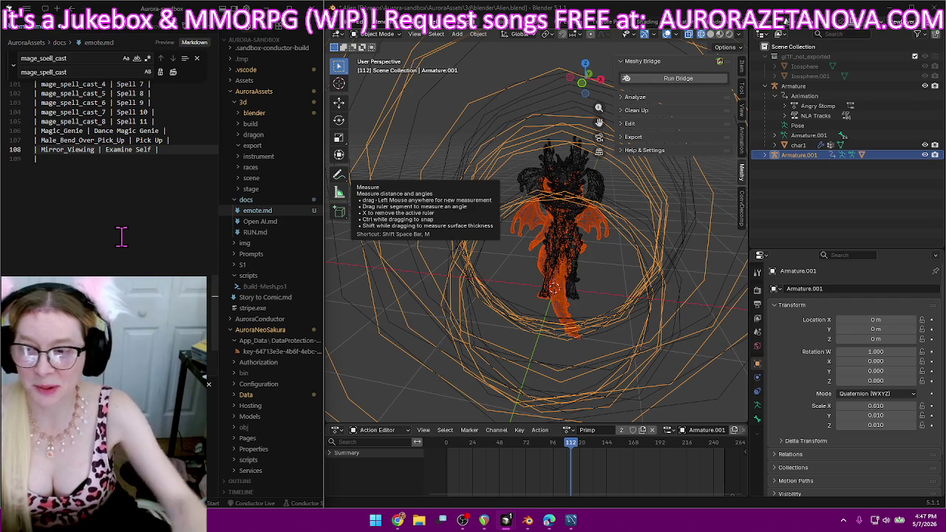
pyautogui.moveTo(106, 149); pyautogui.dragTo(152, 150)
pyautogui.hotkey('ctrl', 'c')
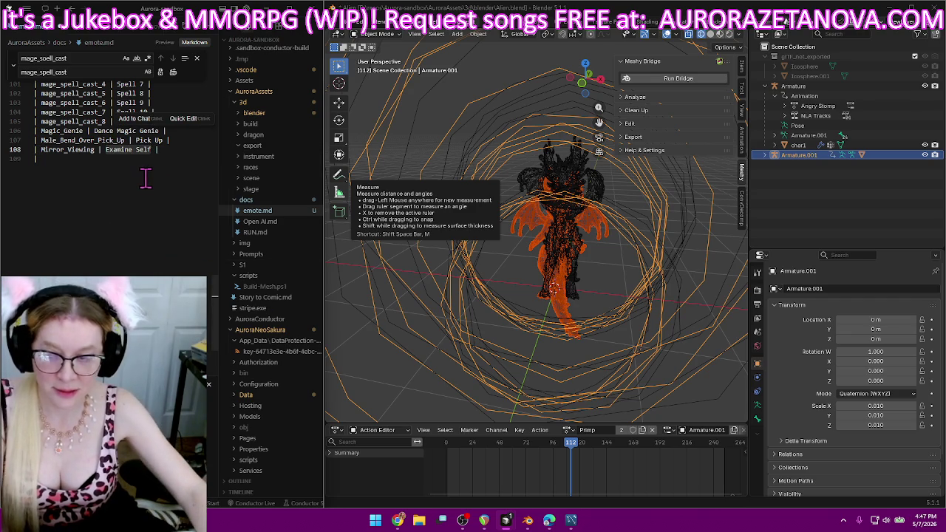
pyautogui.click(589, 431)
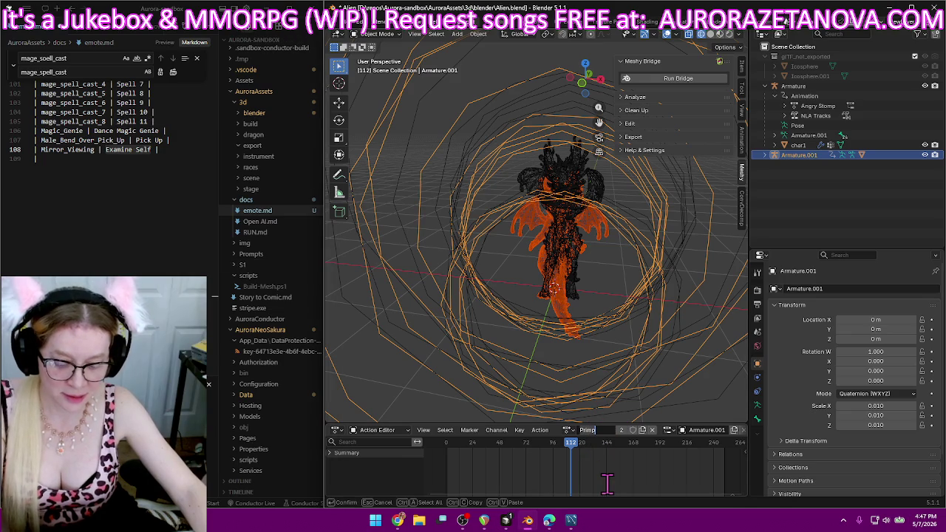
pyautogui.hotkey('ctrl', 'v')
pyautogui.press('Return')
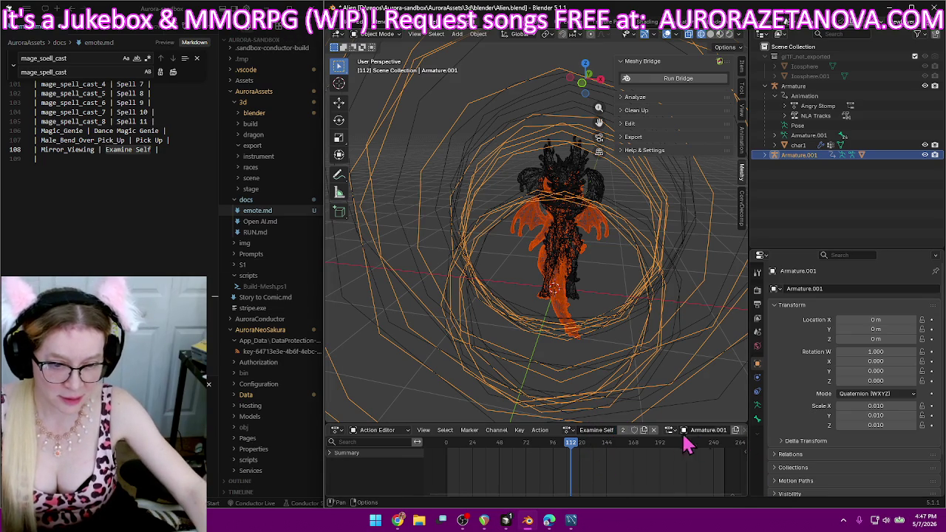
pyautogui.click(569, 430)
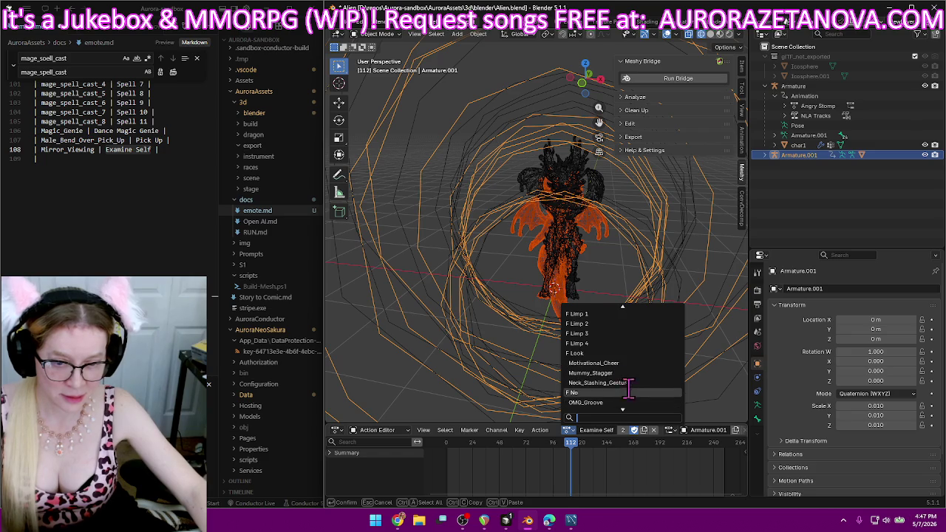
# Switch to Motivational_Cheer, rename it Cheer 1, and enable Fake User.
pyautogui.click(634, 363)
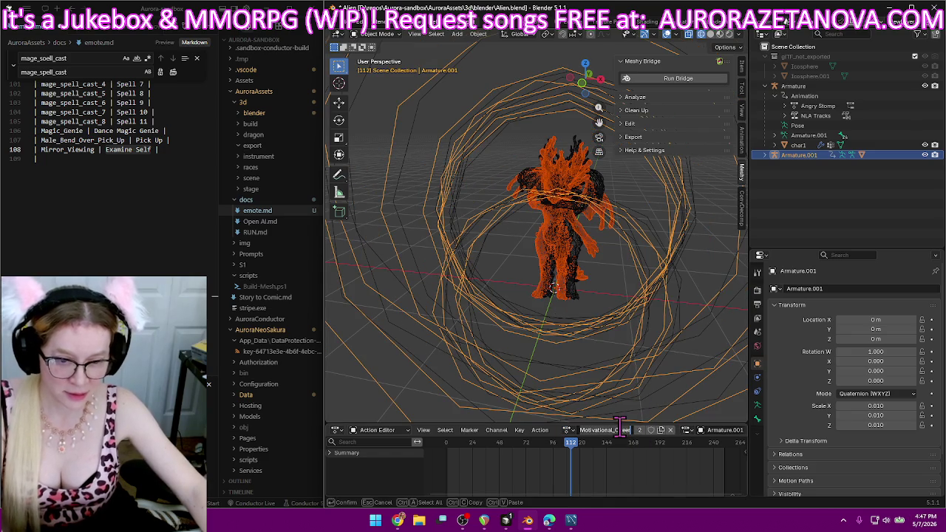
pyautogui.press('BackSpace')
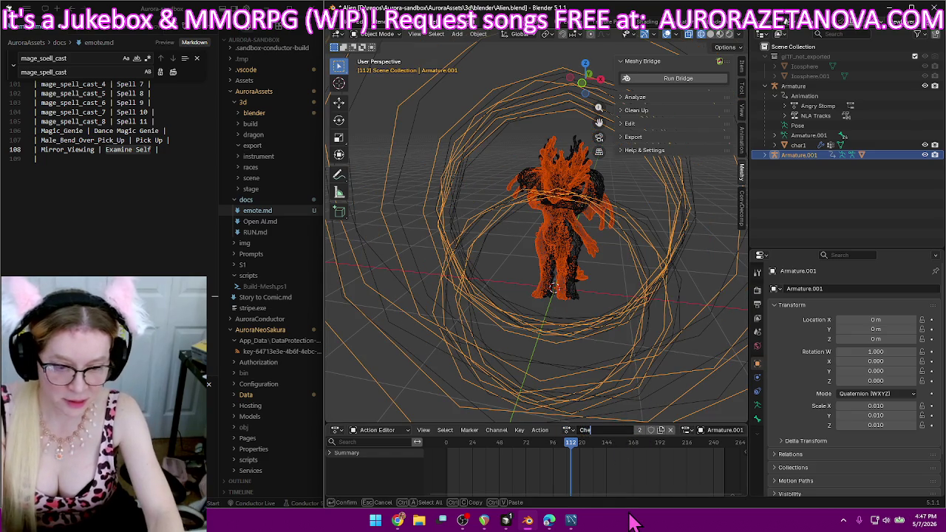
pyautogui.write('er')
pyautogui.press('Return')
pyautogui.click(633, 431)
# Log Motivational_Cheer | Cheer 1 in emote.md and rename the action Cheer 1.
pyautogui.click(160, 158)
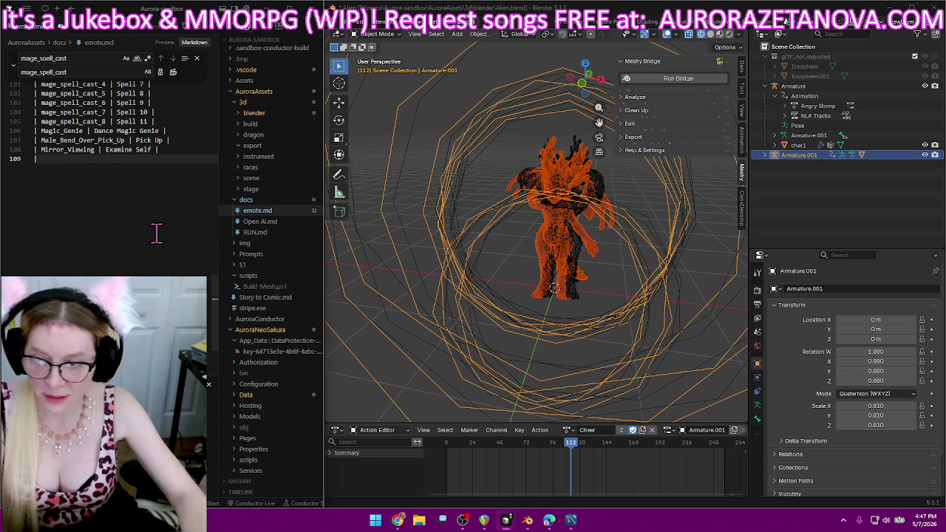
pyautogui.write('Motivational_Cheer | Ch')
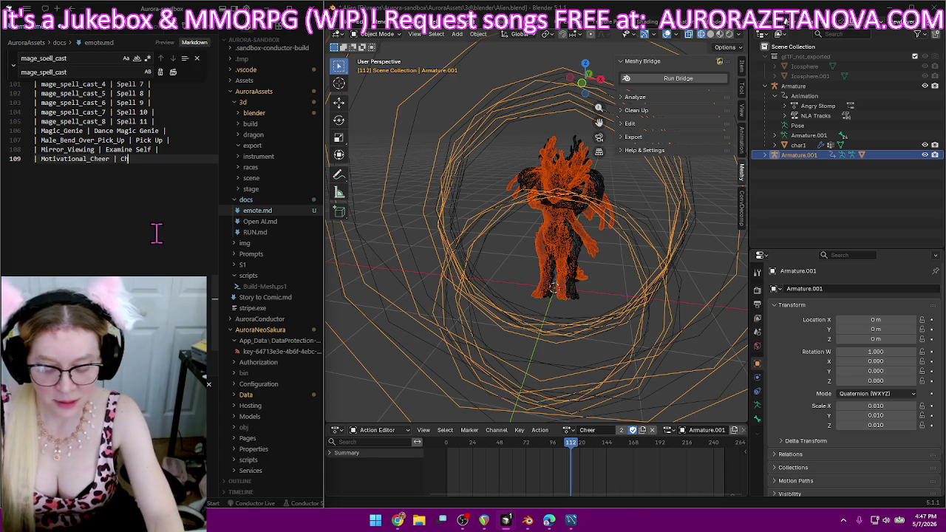
pyautogui.write('eer 1 |')
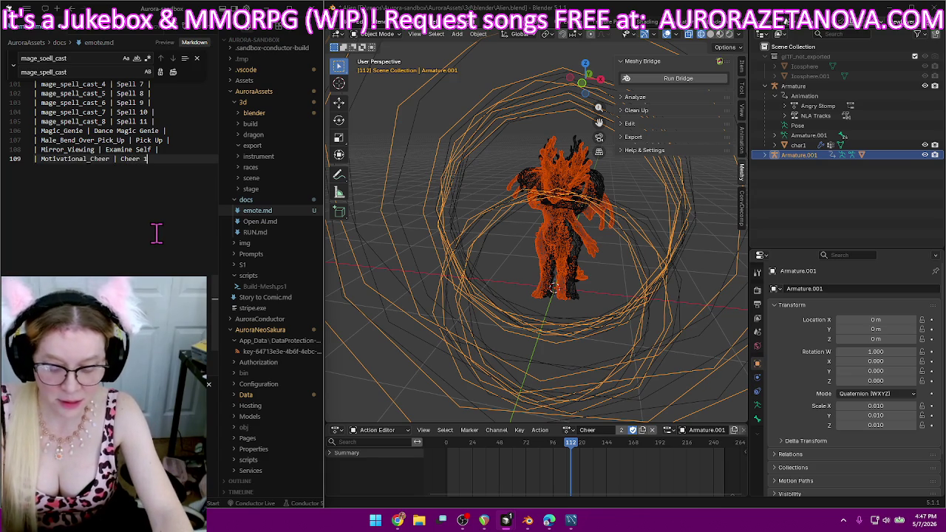
pyautogui.press('Return')
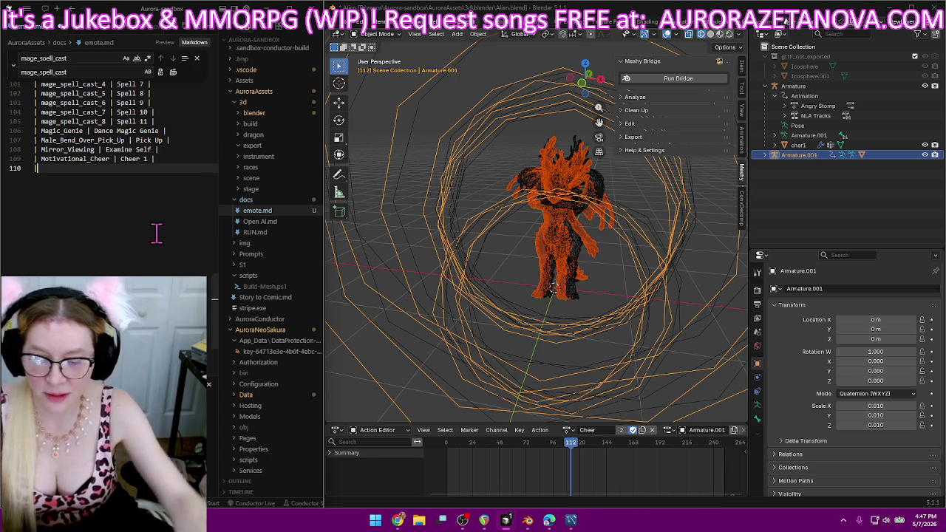
pyautogui.click(602, 429)
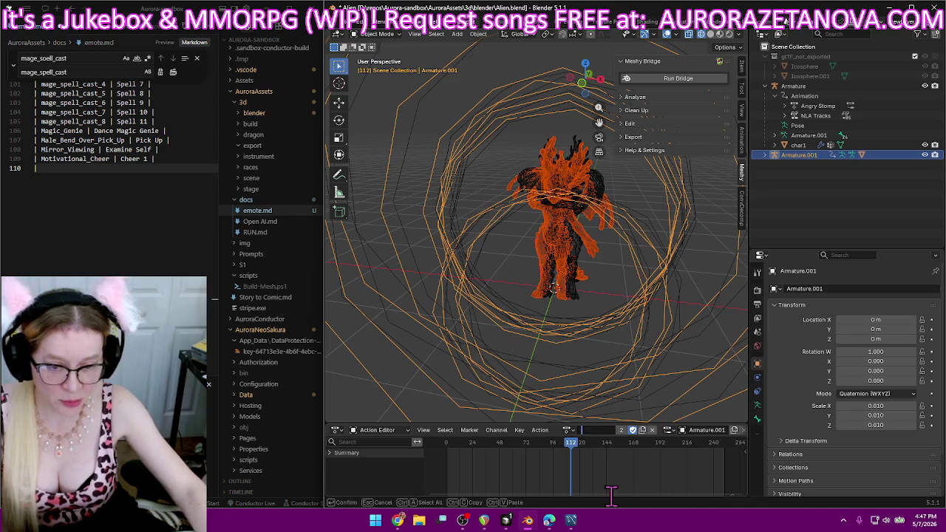
pyautogui.write('Cheer 1')
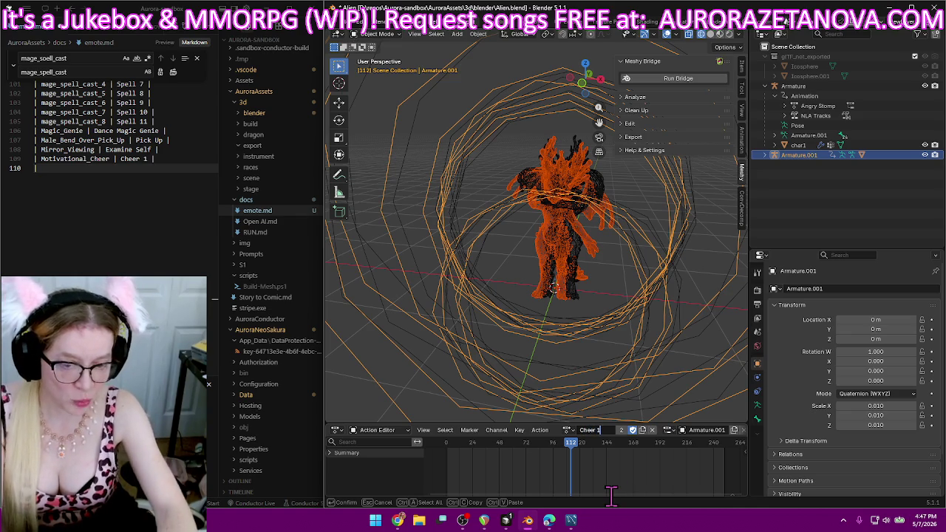
pyautogui.press('Return')
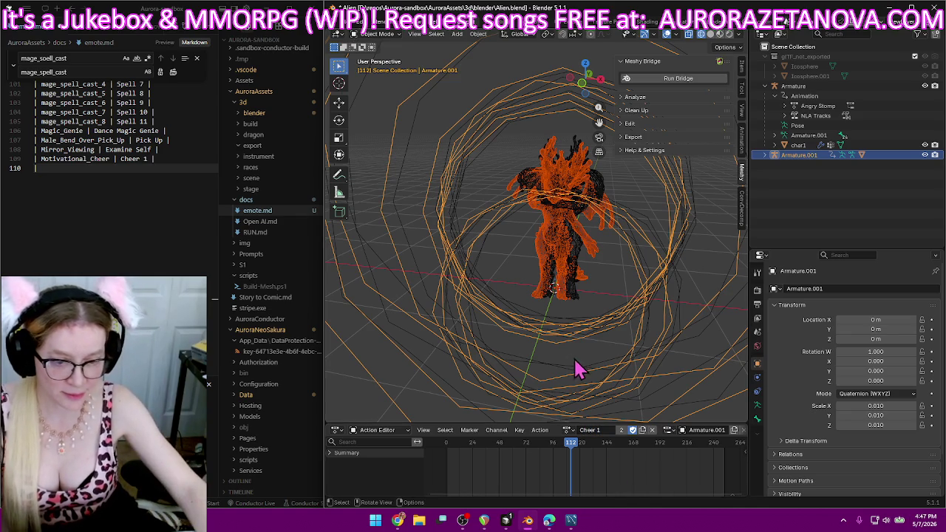
pyautogui.click(567, 429)
# Load the Mummy_Stagger action onto the armature from the action list.
pyautogui.scroll(-5, 606, 380)
pyautogui.scroll(-5, 606, 380)
pyautogui.scroll(-5, 609, 382)
pyautogui.scroll(-5, 612, 381)
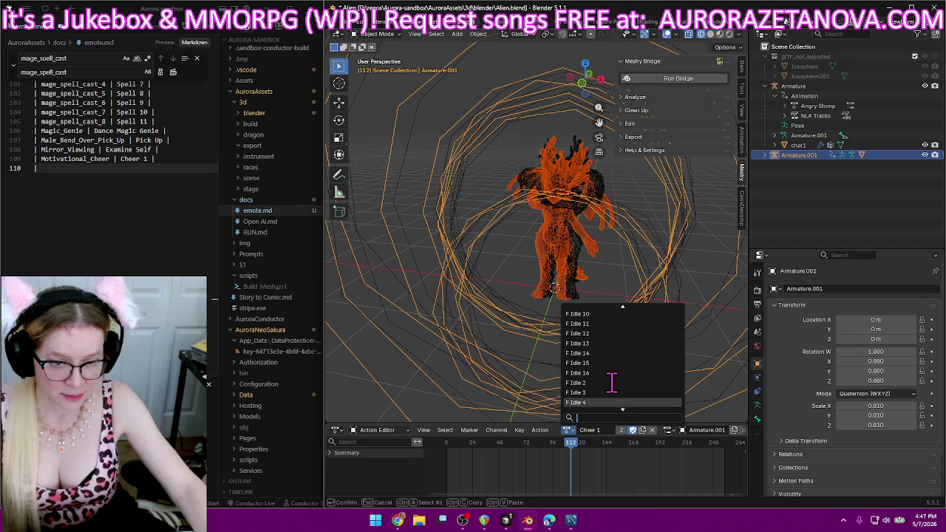
pyautogui.scroll(-4, 612, 382)
pyautogui.scroll(-4, 611, 381)
pyautogui.scroll(-4, 613, 377)
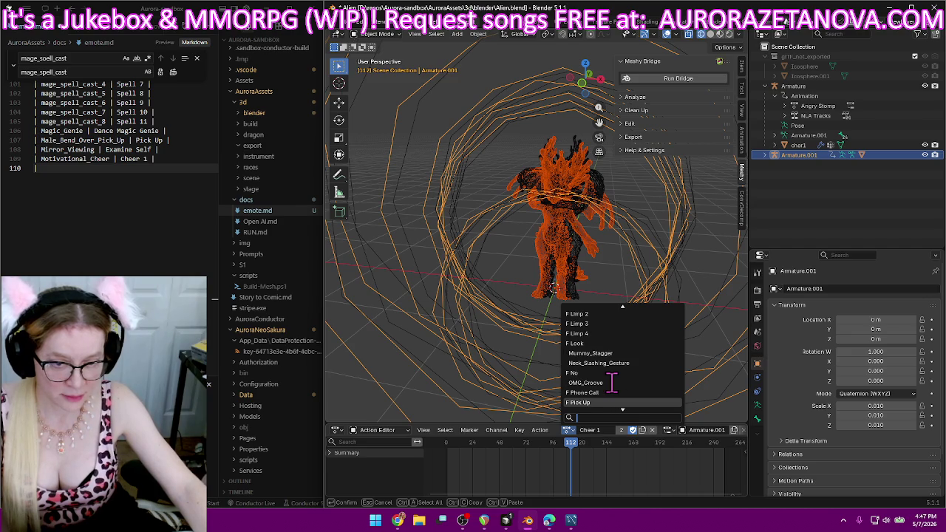
pyautogui.click(625, 353)
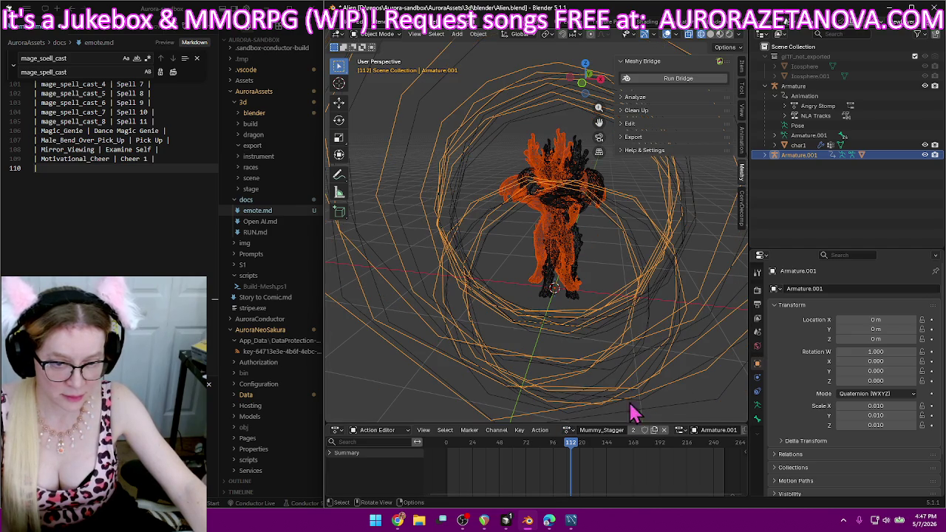
# Rename the Mummy_Stagger action to Walk 6.
pyautogui.doubleClick(602, 439)
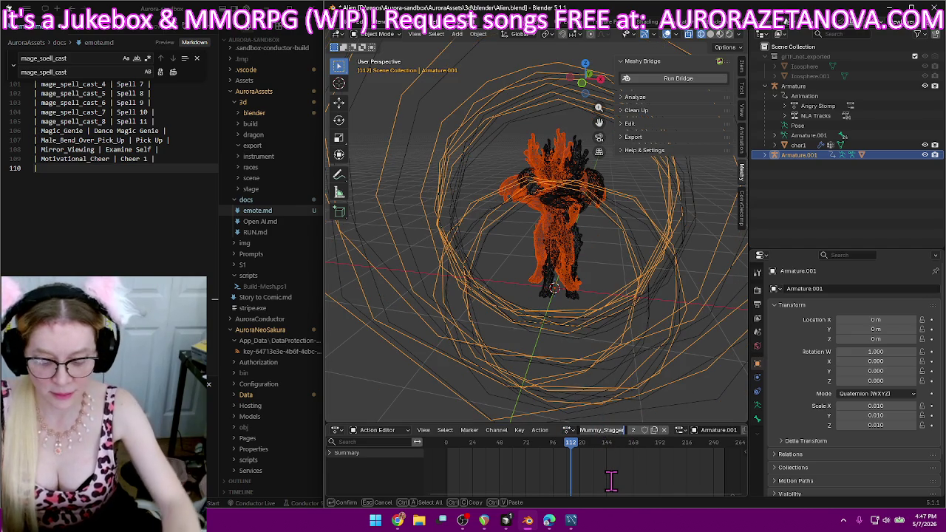
pyautogui.press('BackSpace')
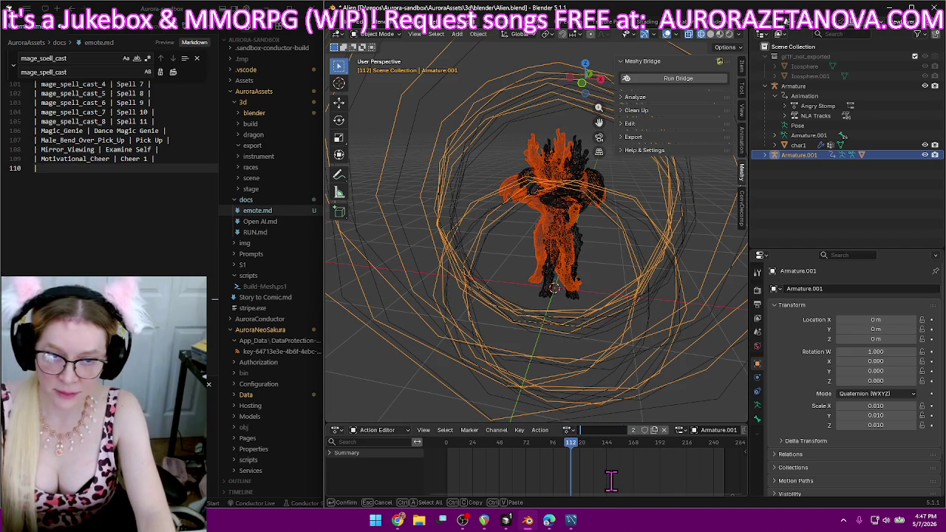
pyautogui.write('Wal')
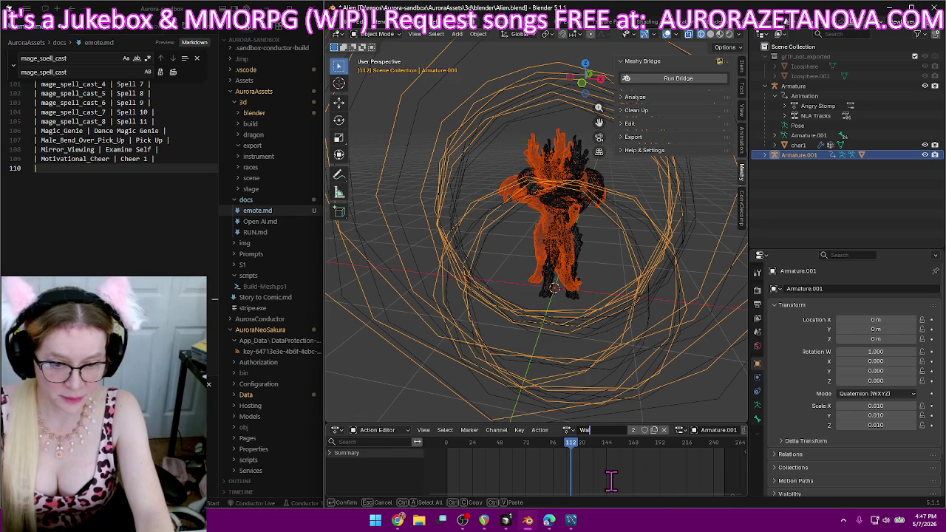
pyautogui.write('k c')
pyautogui.scroll(1, 226, 312)
pyautogui.scroll(3, 111, 184)
pyautogui.scroll(3, 111, 184)
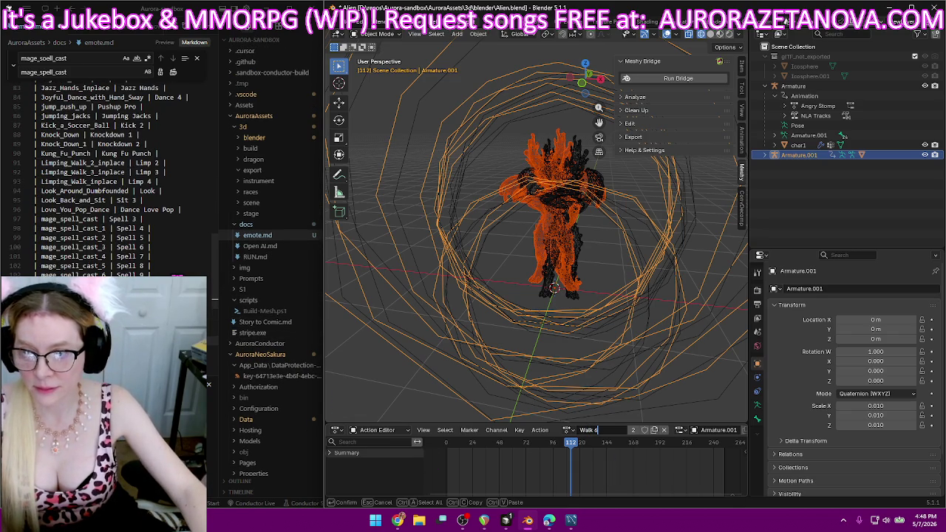
pyautogui.scroll(1, 111, 177)
pyautogui.scroll(1, 111, 177)
pyautogui.scroll(3, 111, 177)
pyautogui.scroll(3, 111, 177)
pyautogui.scroll(3, 111, 178)
pyautogui.scroll(2, 103, 177)
pyautogui.scroll(-7, 111, 178)
pyautogui.scroll(-10, 111, 178)
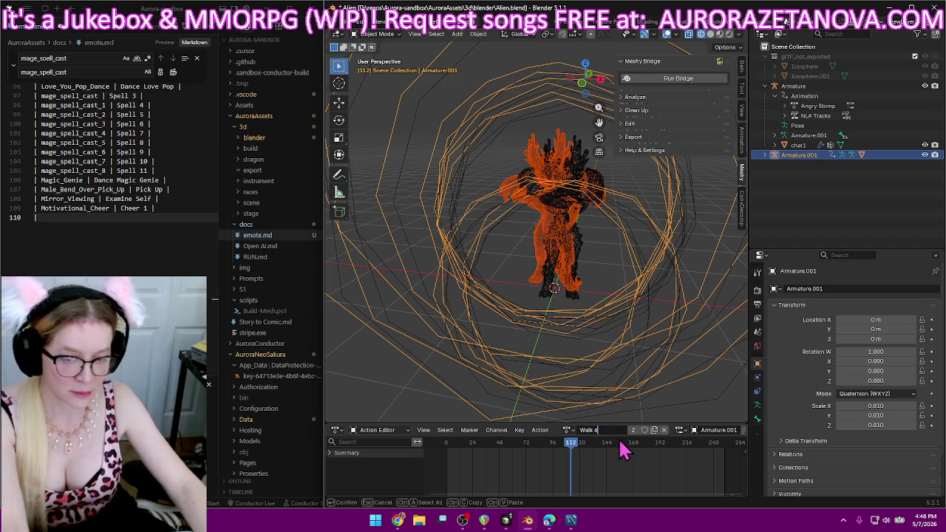
pyautogui.press('Return')
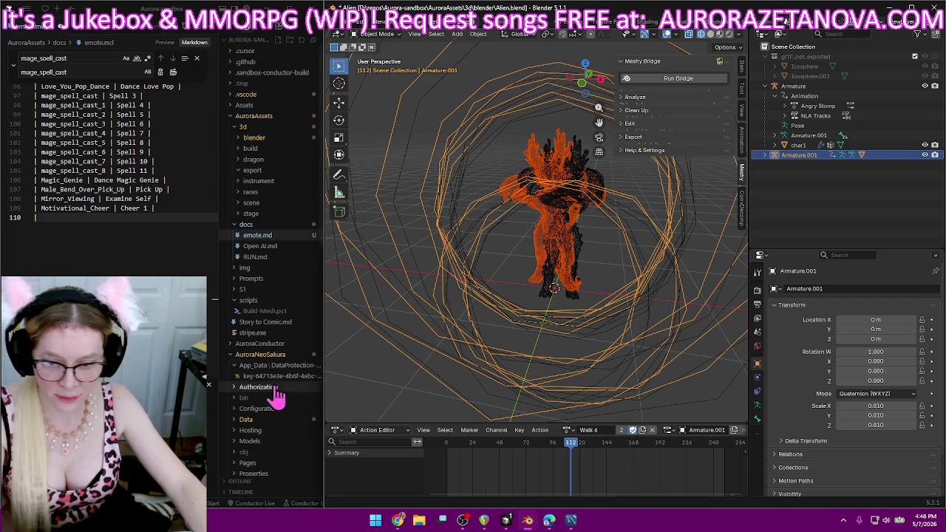
# Add the Mummy_Stagger | Walk 6 row to emote.md and begin the next row.
pyautogui.write('Mummy_Stagger')
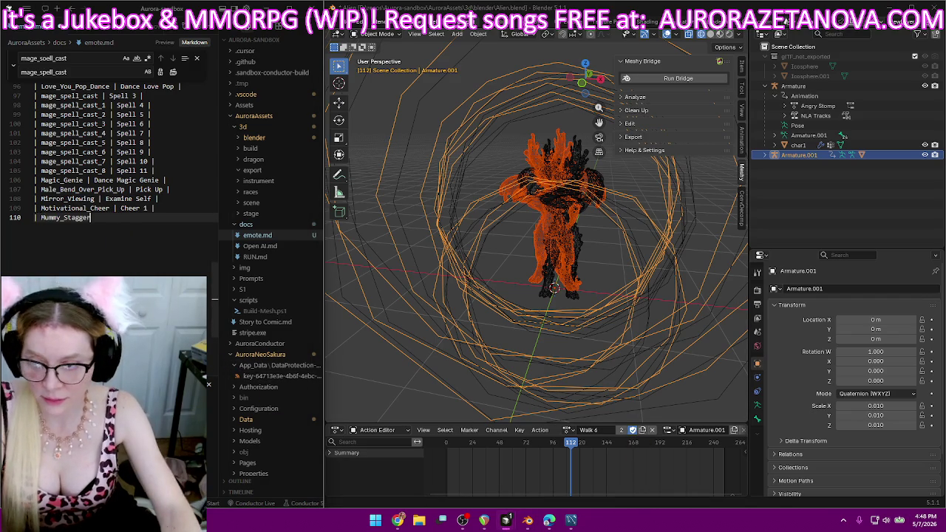
pyautogui.write(' | W')
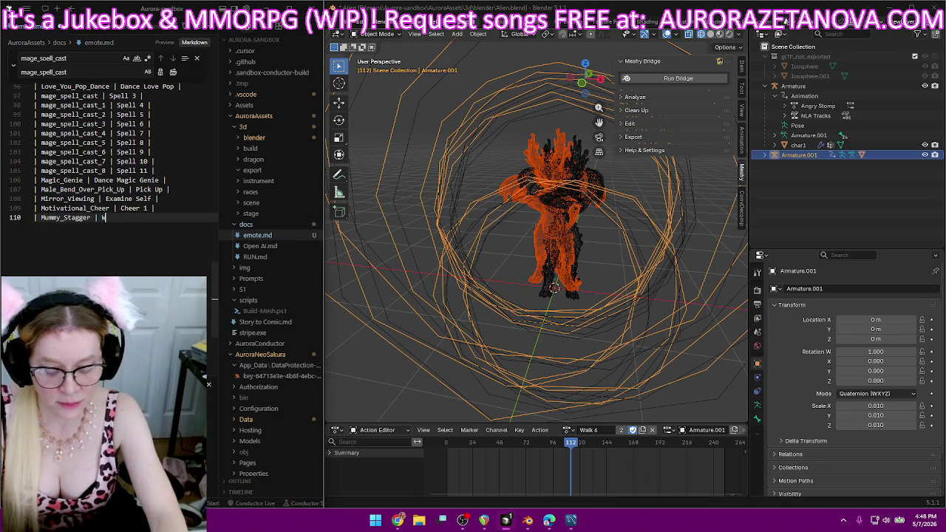
pyautogui.write('alk 6 |')
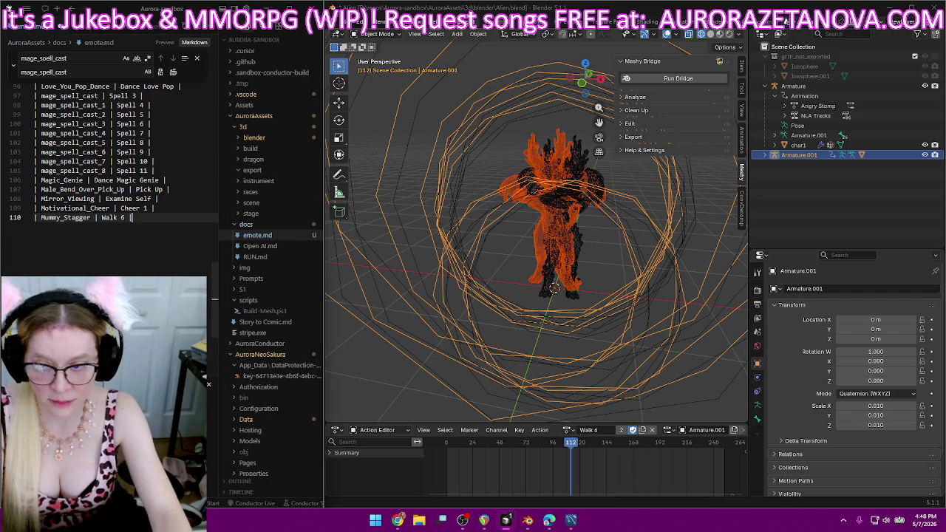
pyautogui.press('Return')
pyautogui.write('|')
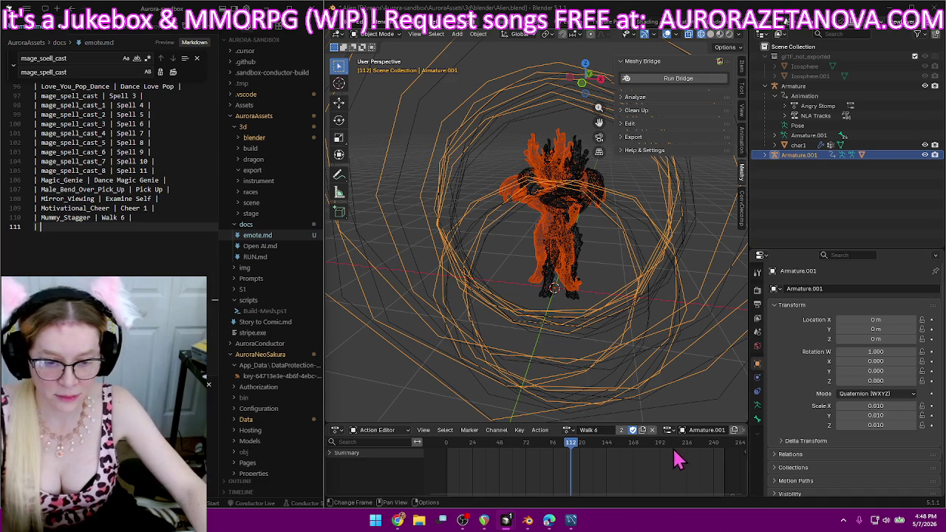
# Load Neck_Slashing_Gesture onto the armature and rename it Too Cool.
pyautogui.click(567, 430)
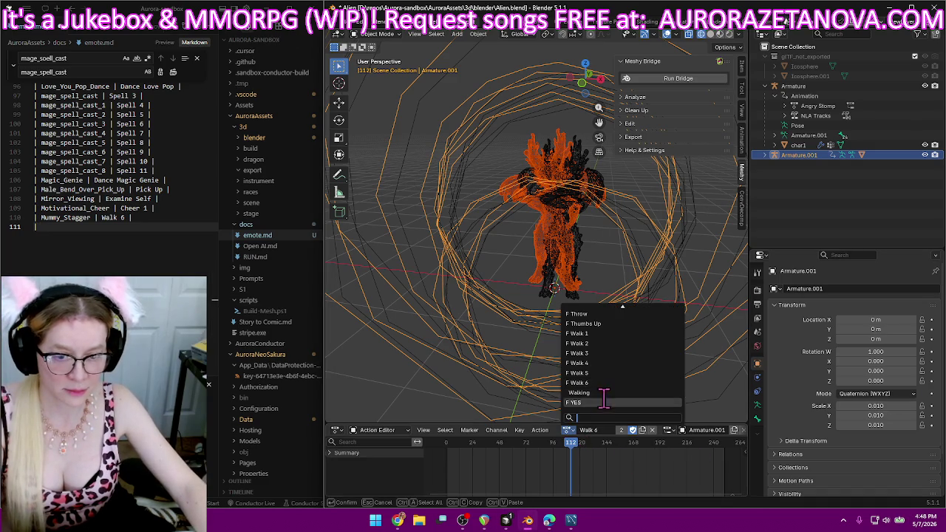
pyautogui.scroll(7, 605, 379)
pyautogui.scroll(4, 603, 387)
pyautogui.scroll(7, 611, 386)
pyautogui.scroll(6, 610, 393)
pyautogui.scroll(-2, 610, 393)
pyautogui.scroll(-2, 610, 393)
pyautogui.scroll(-1, 610, 393)
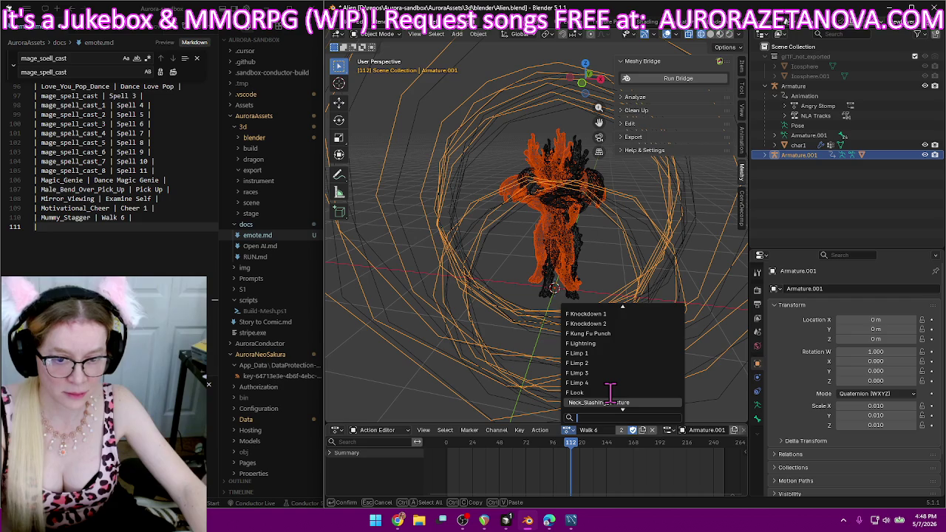
pyautogui.click(611, 402)
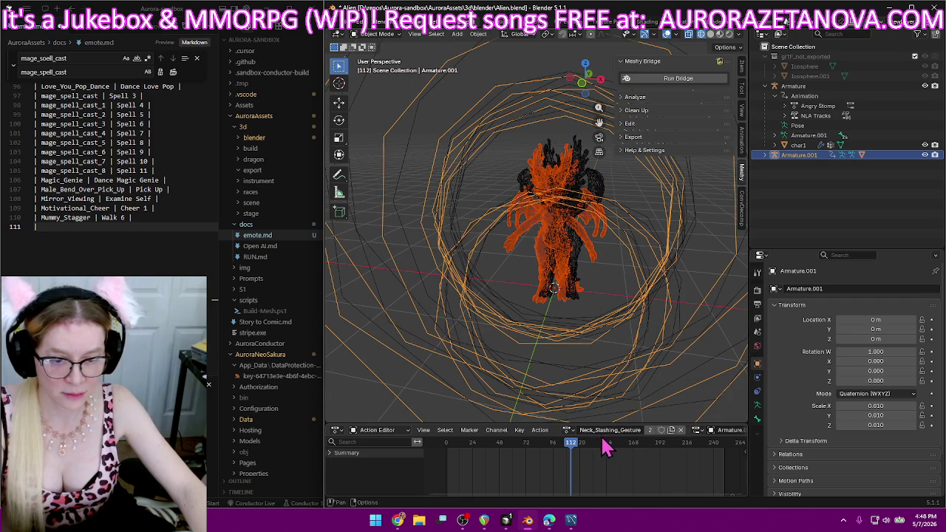
pyautogui.doubleClick(609, 430)
pyautogui.hotkey('ctrl', 'c')
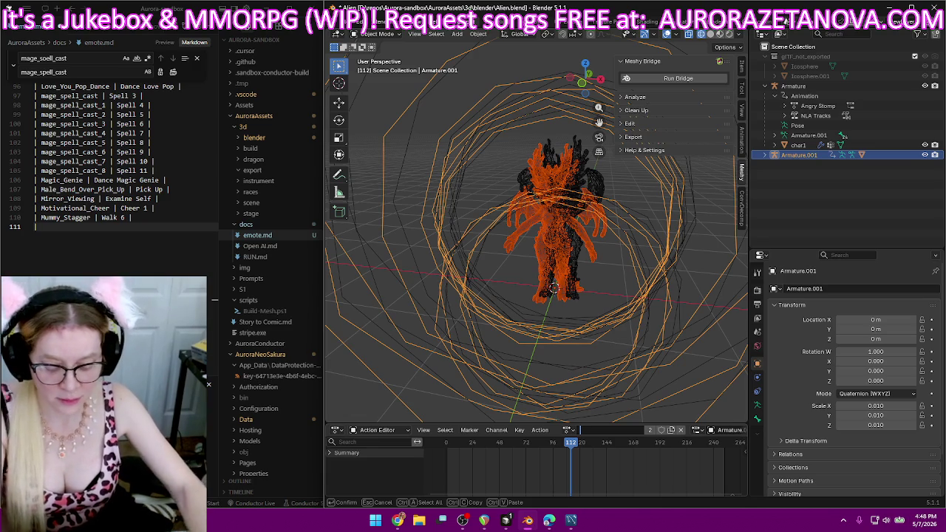
pyautogui.write('Too Coo')
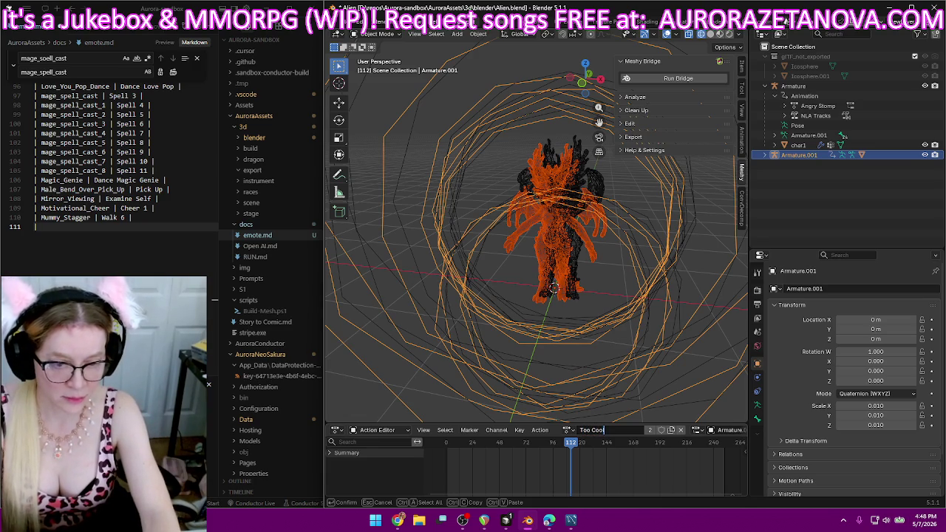
pyautogui.write('l')
pyautogui.press('Return')
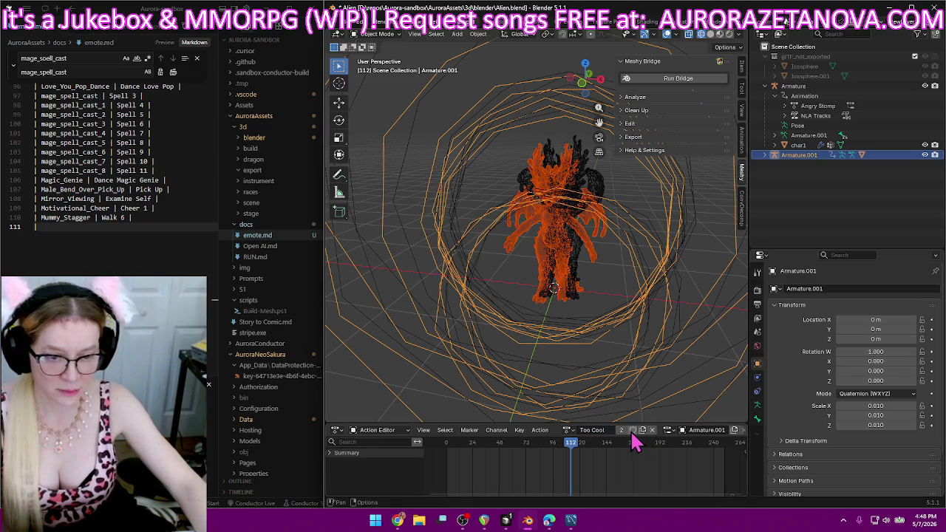
# Log the Neck_Slashing_Gesture | Too Cool mapping on line 111 of emote.md.
pyautogui.click(110, 231)
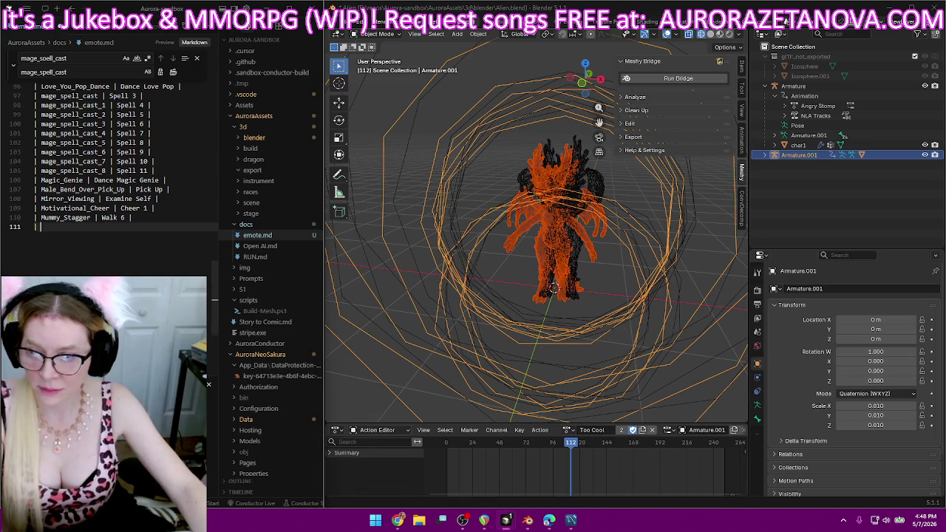
pyautogui.hotkey('ctrl', 'v')
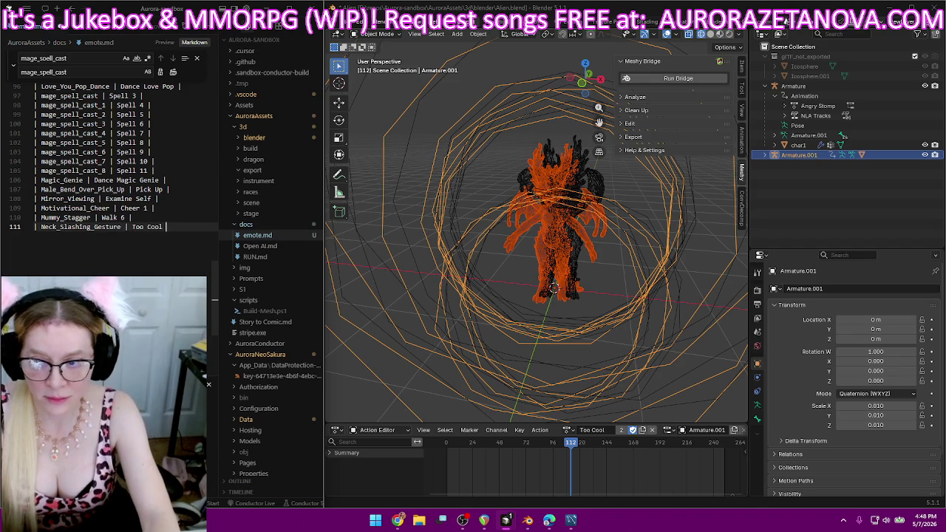
pyautogui.press('Return')
pyautogui.write('|')
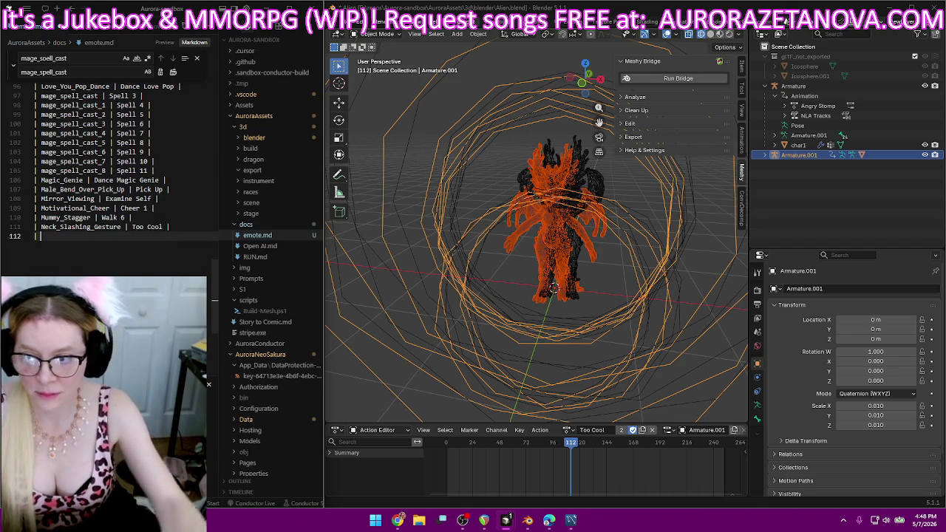
# Load the OMG_Groove action and rename it Dance OMG.
pyautogui.click(568, 429)
pyautogui.scroll(7, 599, 389)
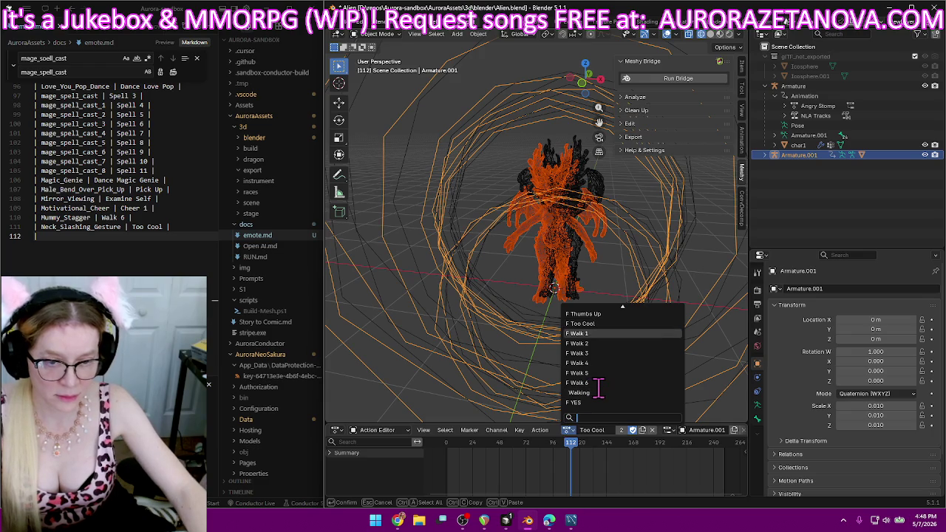
pyautogui.scroll(7, 599, 388)
pyautogui.scroll(6, 599, 390)
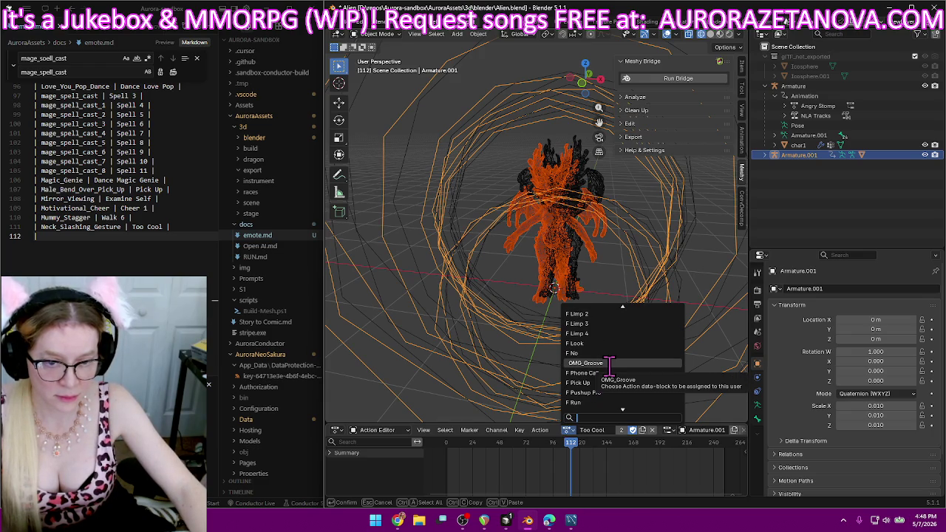
pyautogui.click(609, 362)
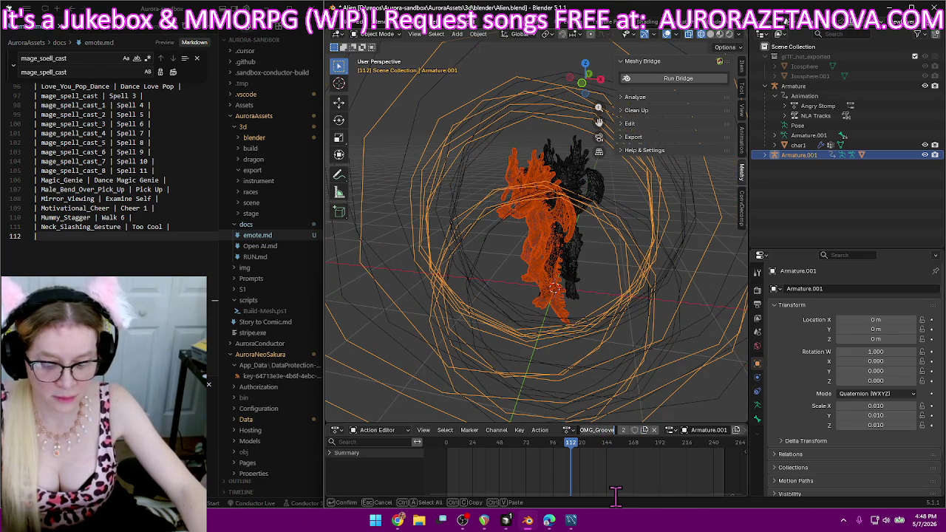
pyautogui.write('Danc')
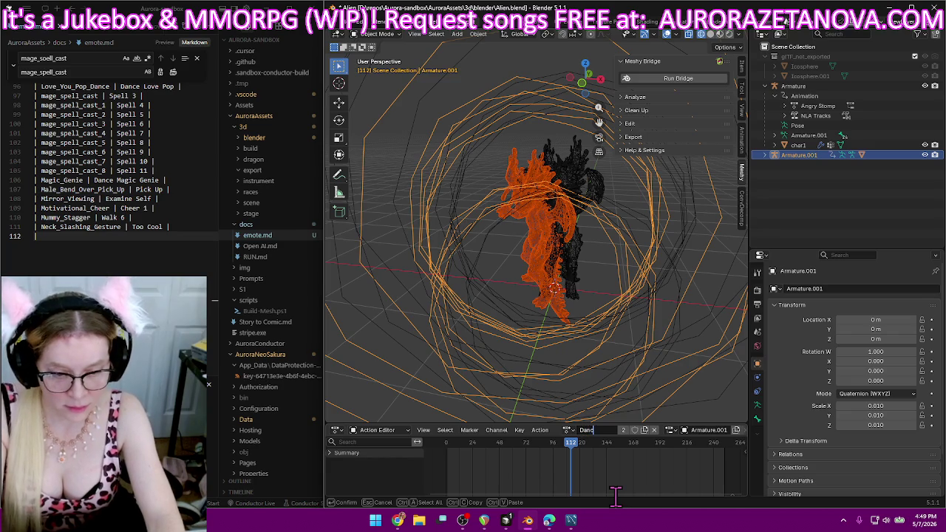
pyautogui.write('e OMG')
pyautogui.press('Return')
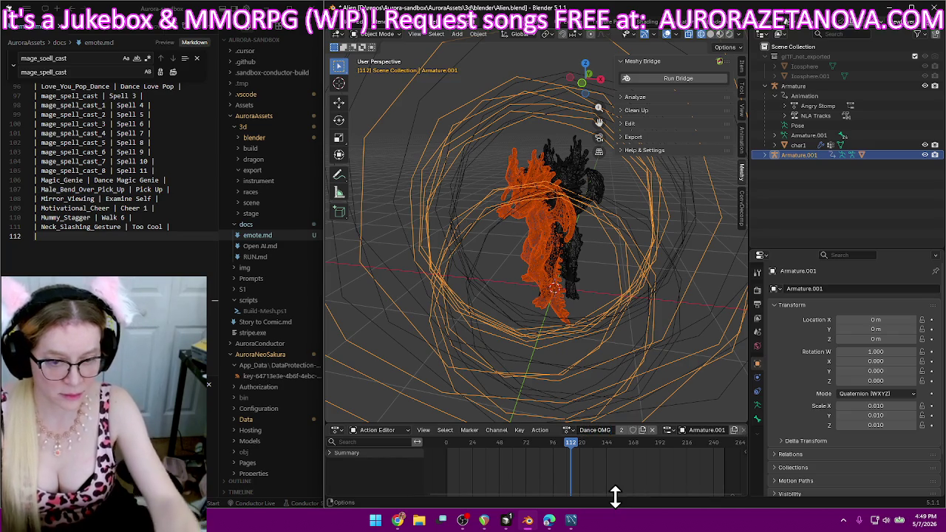
# Record the OMG_Groove | Dance OMG row on line 112 of emote.md.
pyautogui.click(112, 235)
pyautogui.write('| OMG_Groove | Dance OMG |')
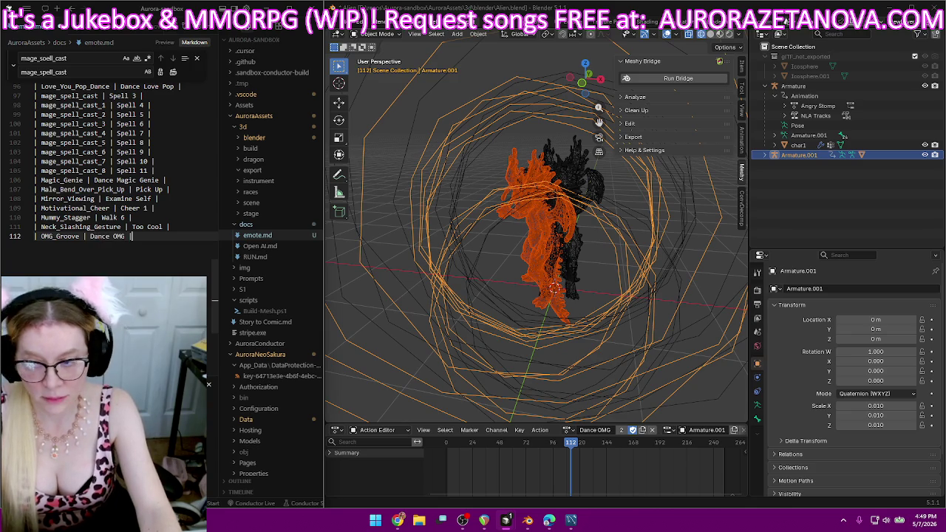
pyautogui.press('Return')
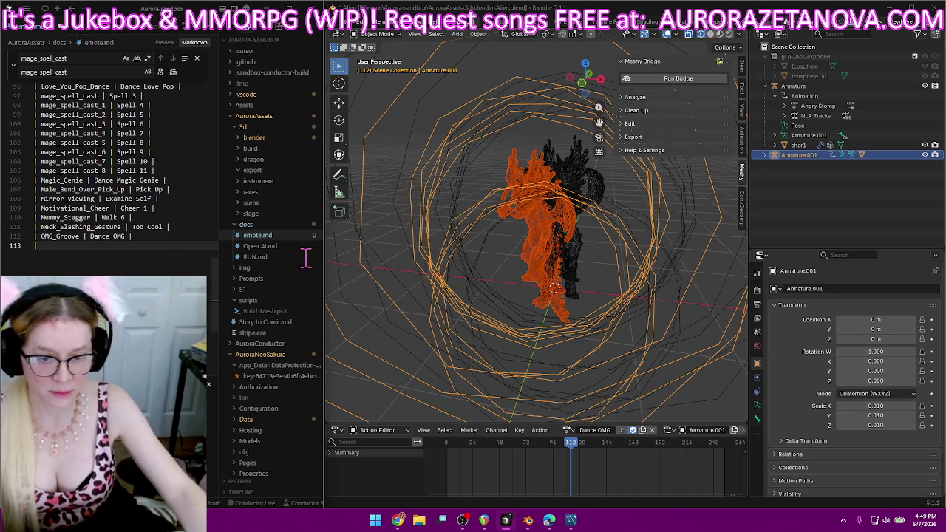
pyautogui.click(569, 429)
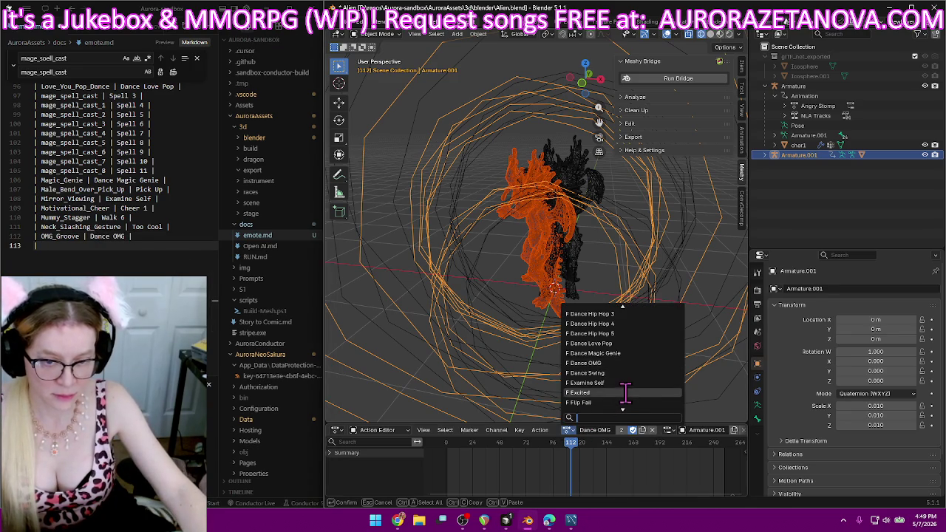
pyautogui.scroll(-3, 625, 386)
pyautogui.scroll(-2, 626, 392)
pyautogui.scroll(-3, 625, 392)
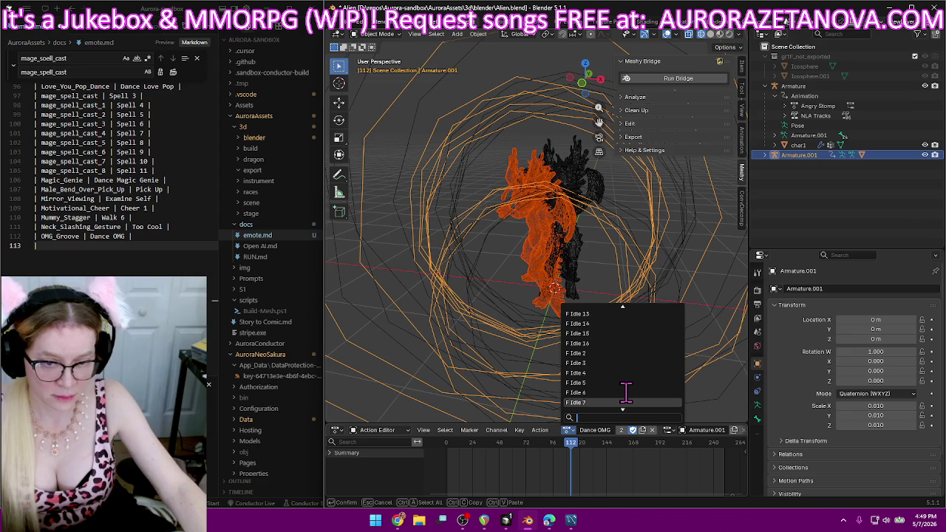
pyautogui.scroll(-2, 625, 391)
pyautogui.scroll(-2, 625, 391)
pyautogui.scroll(-2, 626, 392)
pyautogui.scroll(-2, 626, 391)
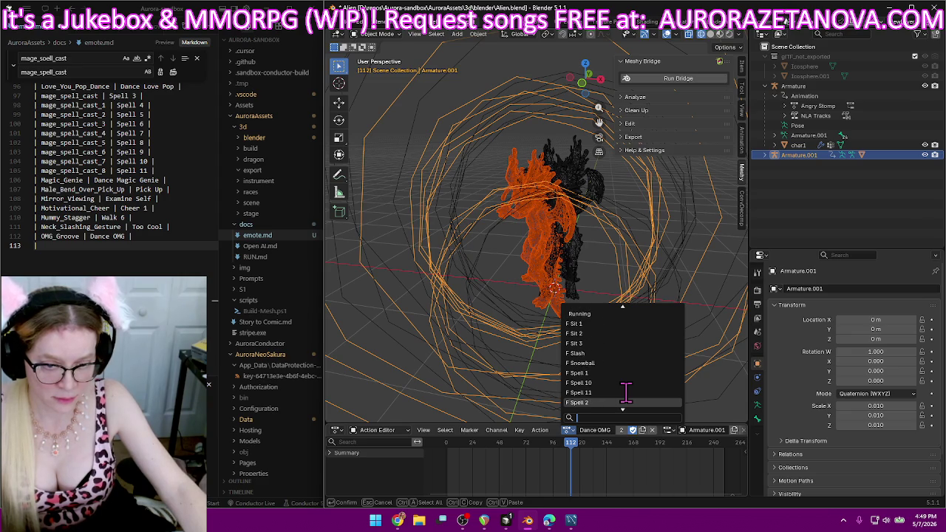
pyautogui.scroll(-1, 625, 391)
pyautogui.scroll(-1, 631, 391)
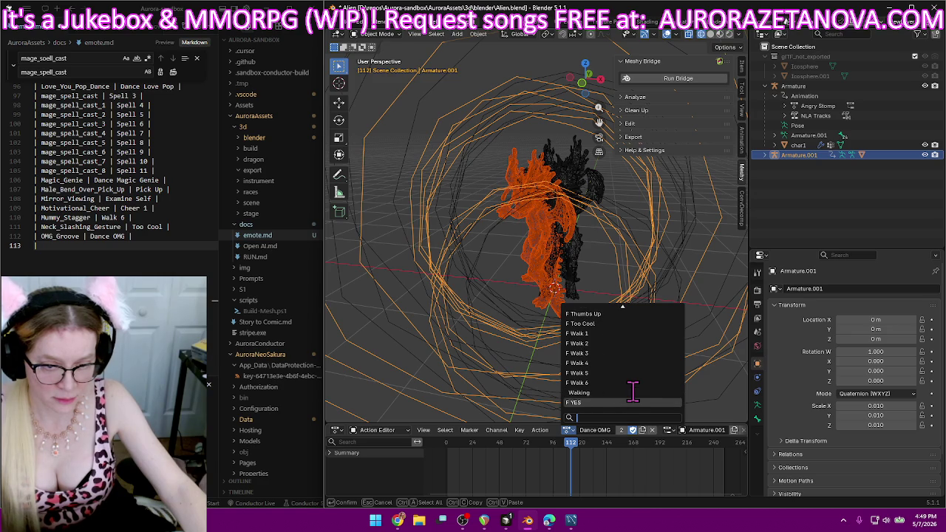
pyautogui.scroll(8, 632, 401)
pyautogui.scroll(7, 633, 401)
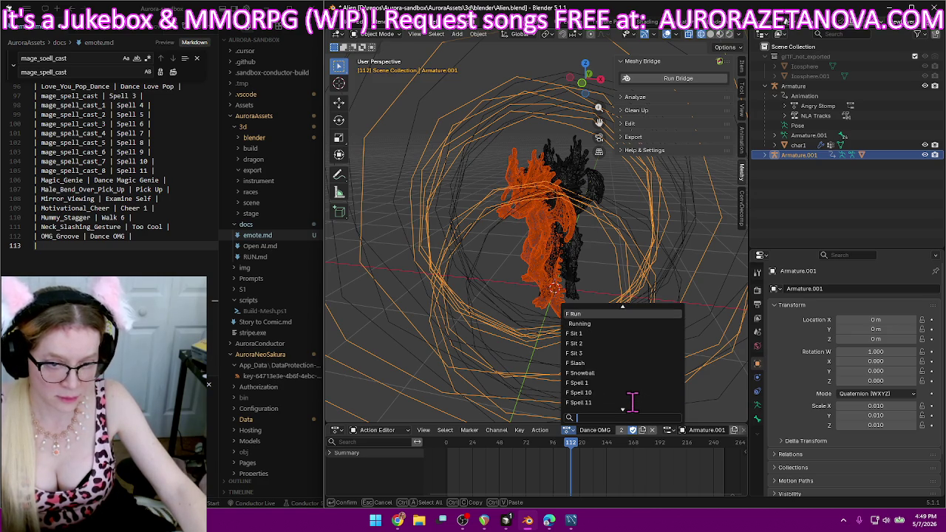
pyautogui.scroll(3, 632, 401)
pyautogui.scroll(3, 632, 400)
pyautogui.scroll(2, 633, 401)
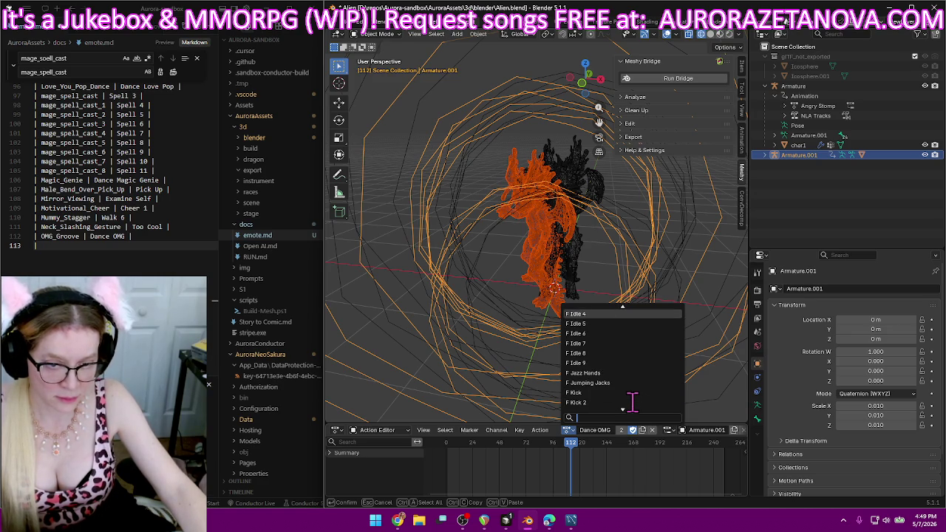
pyautogui.scroll(5, 632, 400)
pyautogui.scroll(3, 633, 401)
pyautogui.scroll(5, 632, 401)
pyautogui.scroll(5, 632, 400)
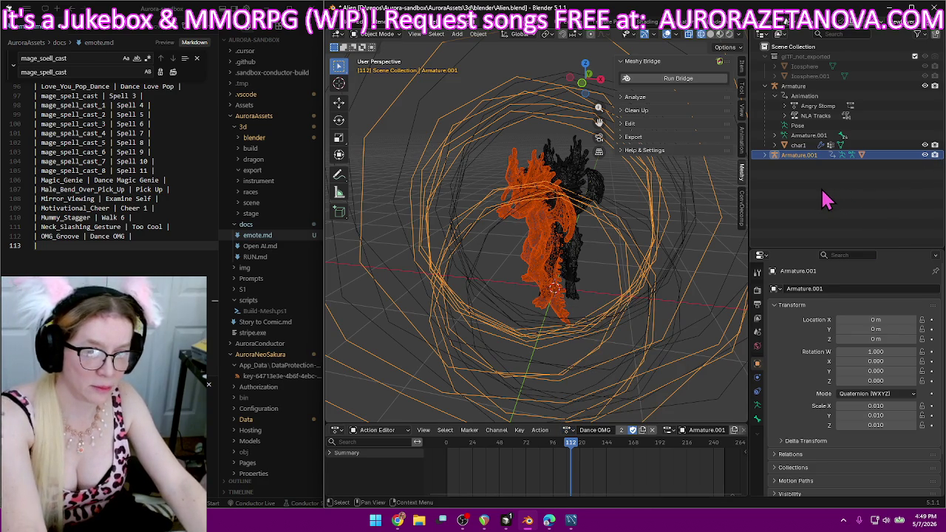
# Delete the Armature.001 rig and Icosphere.001 from the scene.
pyautogui.press('Delete')
pyautogui.click(805, 150)
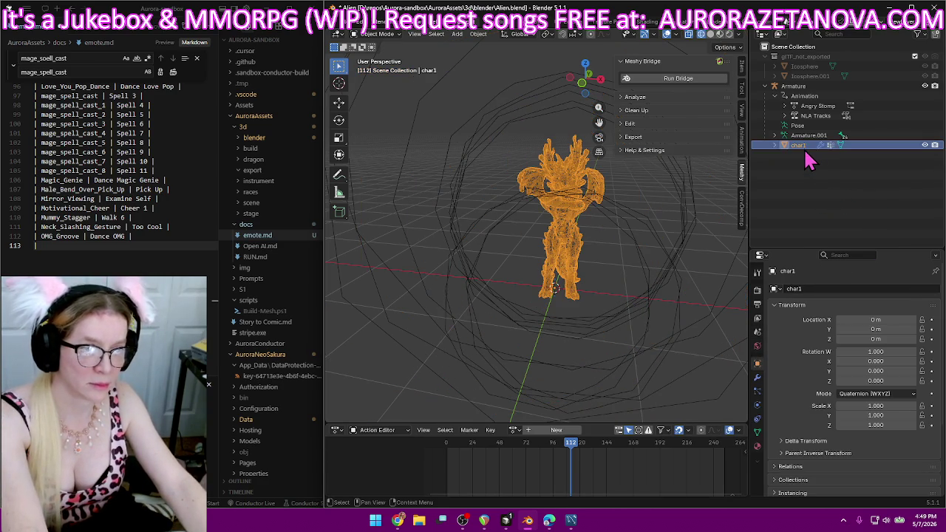
pyautogui.click(800, 216)
pyautogui.click(829, 77)
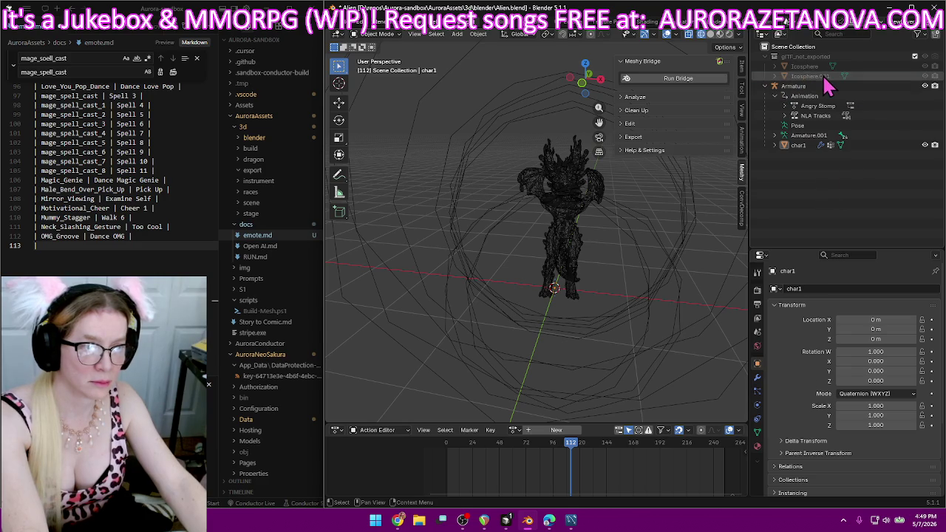
pyautogui.press('Delete')
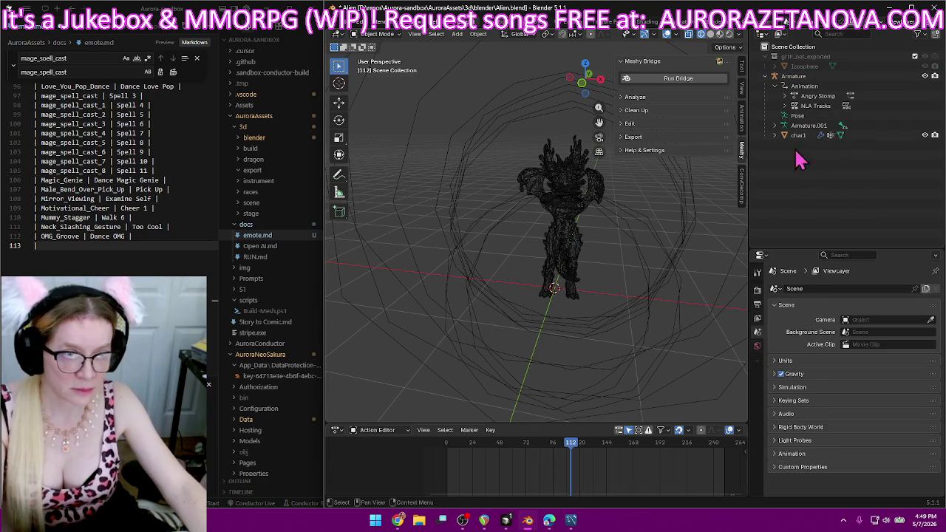
pyautogui.click(785, 108)
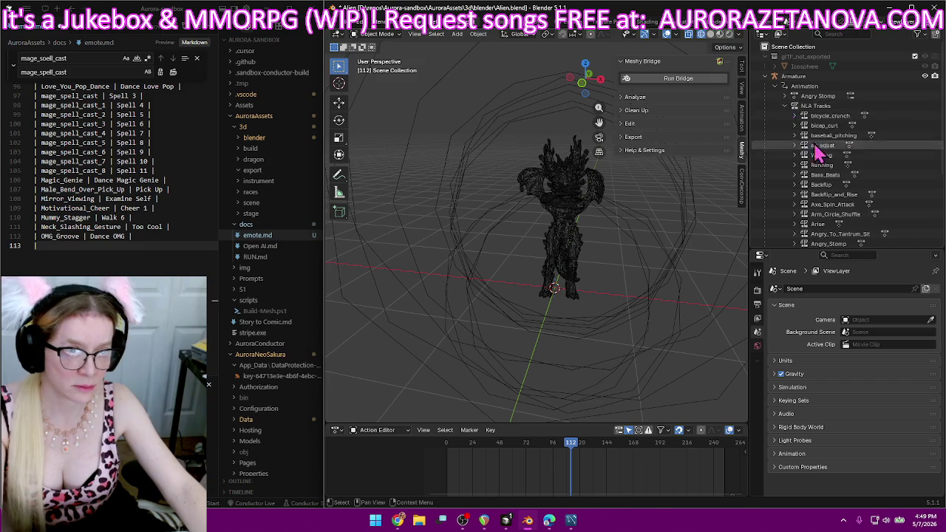
pyautogui.click(784, 106)
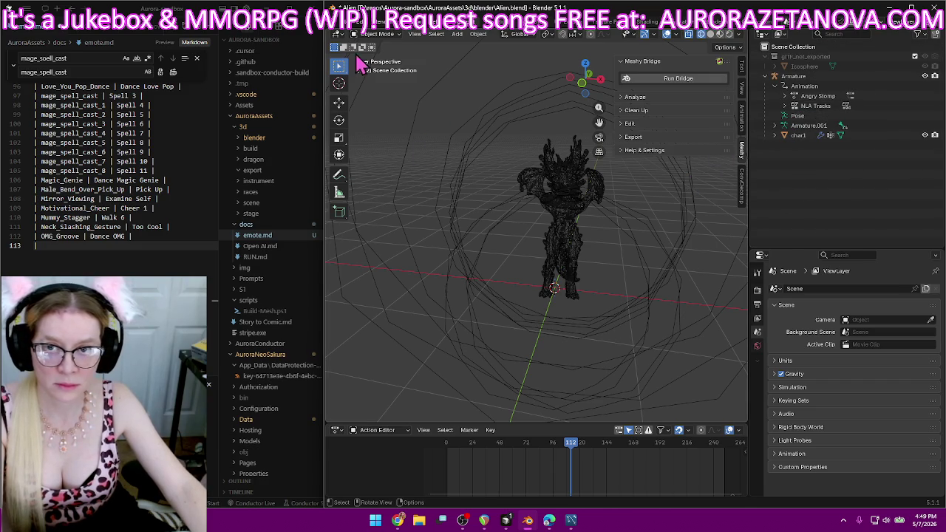
# Purge the seven unused data-blocks from Alien.blend.
pyautogui.click(345, 33)
pyautogui.moveTo(363, 204)
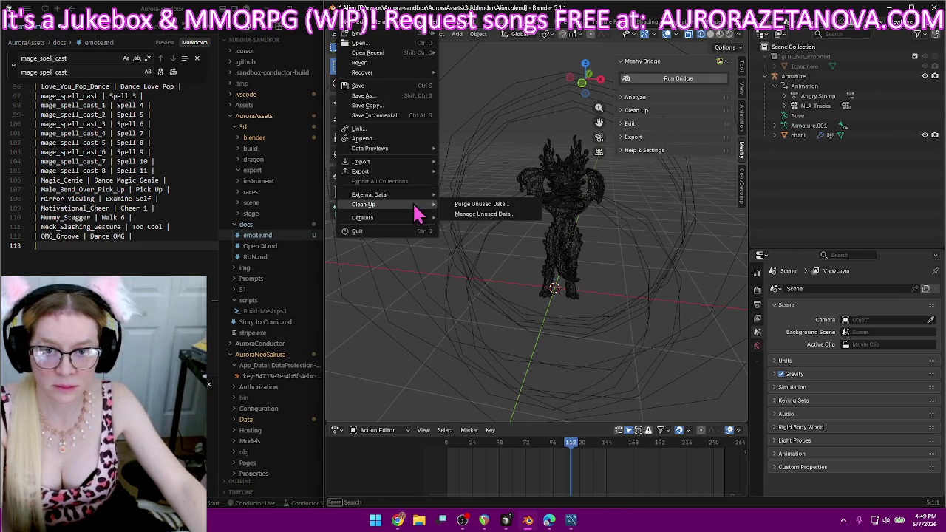
pyautogui.click(477, 204)
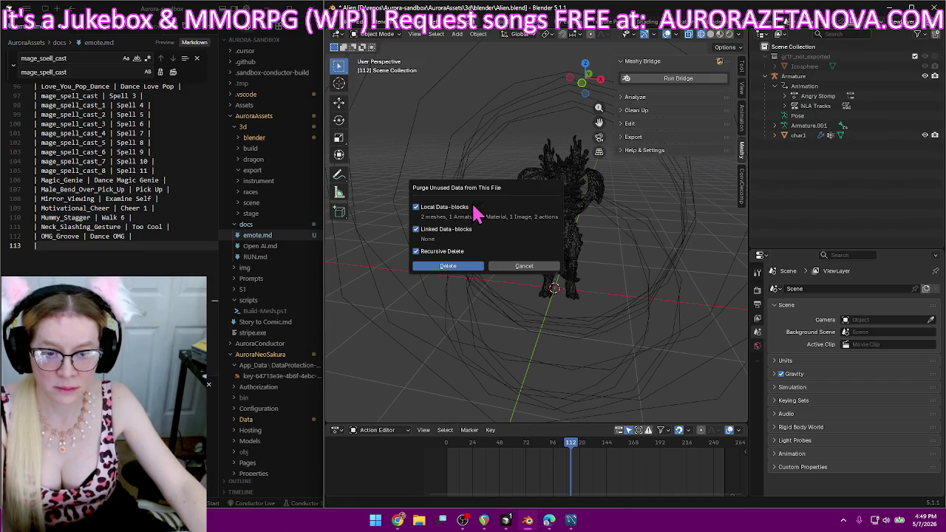
pyautogui.click(459, 268)
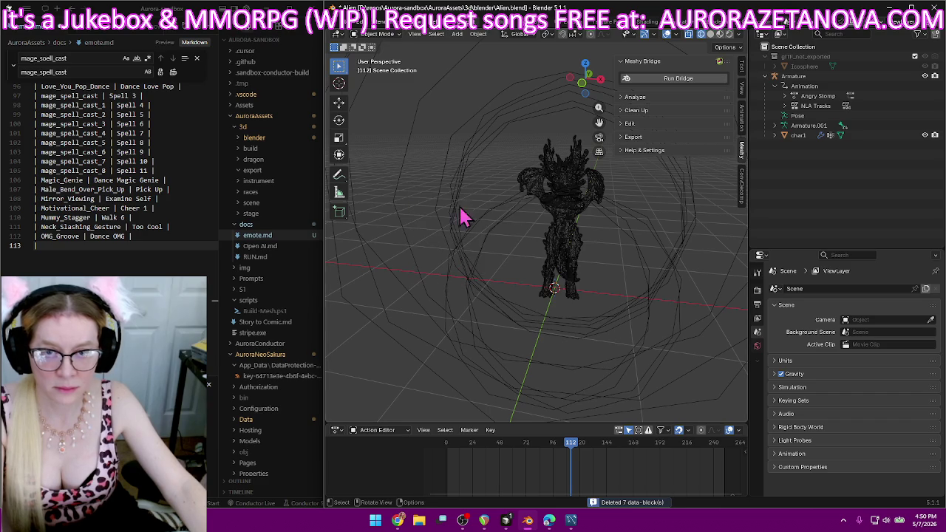
pyautogui.click(345, 33)
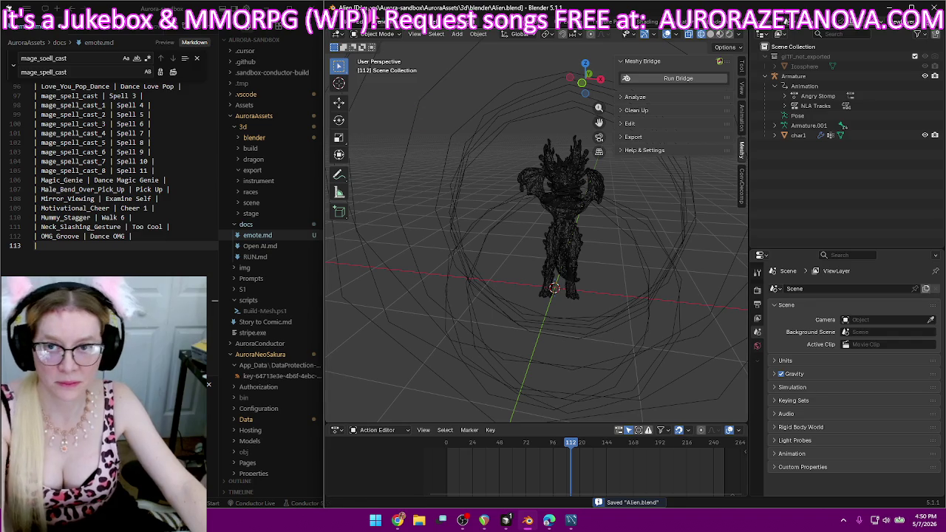
pyautogui.click(345, 33)
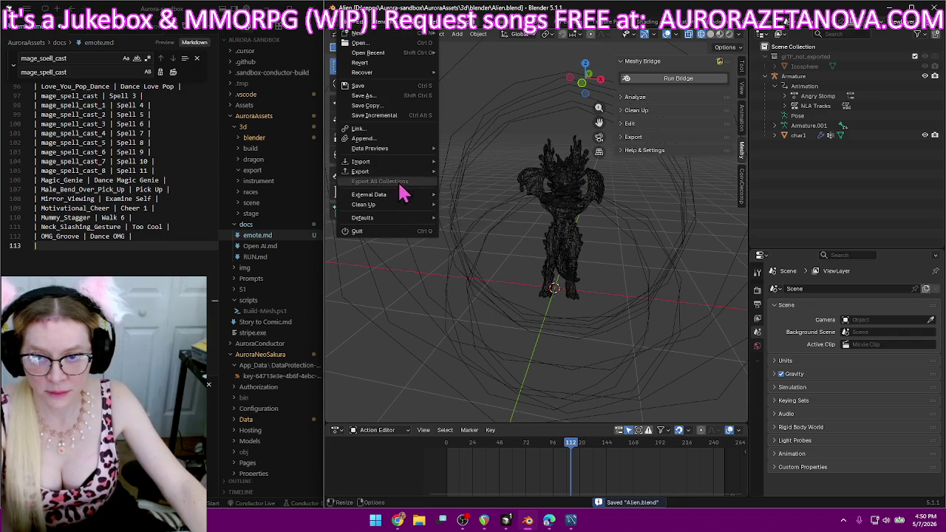
# Import the dragon's Merged_Animations.glb as glTF 2.0, removing the duplicate (4) dragon folder.
pyautogui.click(346, 34)
pyautogui.moveTo(361, 161)
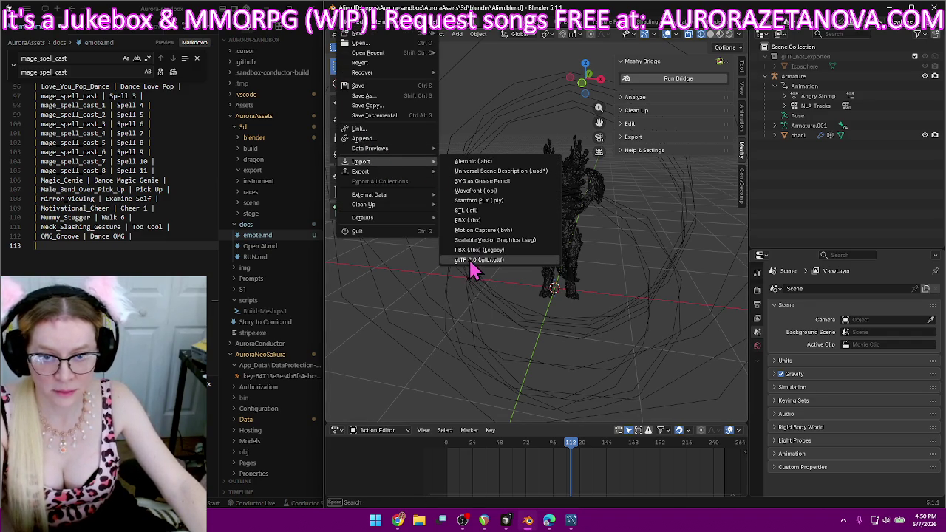
pyautogui.click(473, 260)
pyautogui.click(296, 128)
pyautogui.click(296, 128)
pyautogui.click(346, 156)
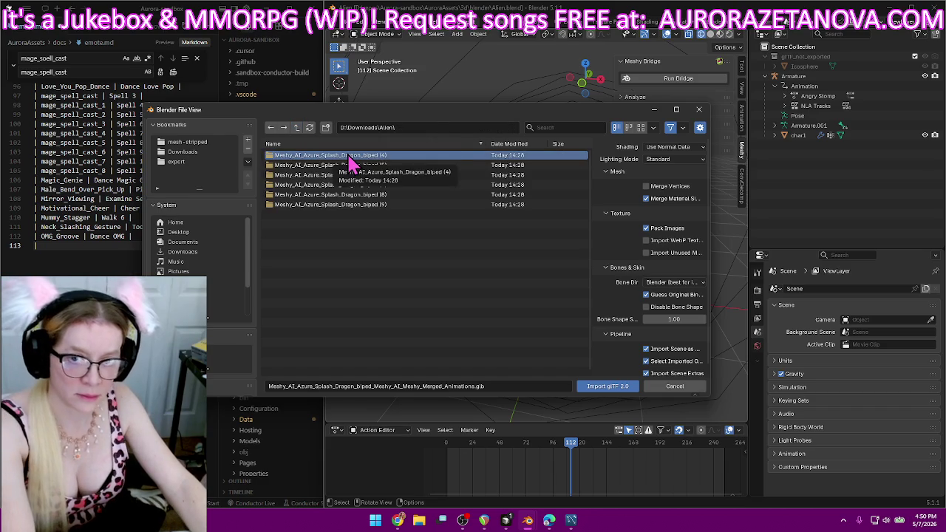
pyautogui.press('Delete')
pyautogui.click(342, 153)
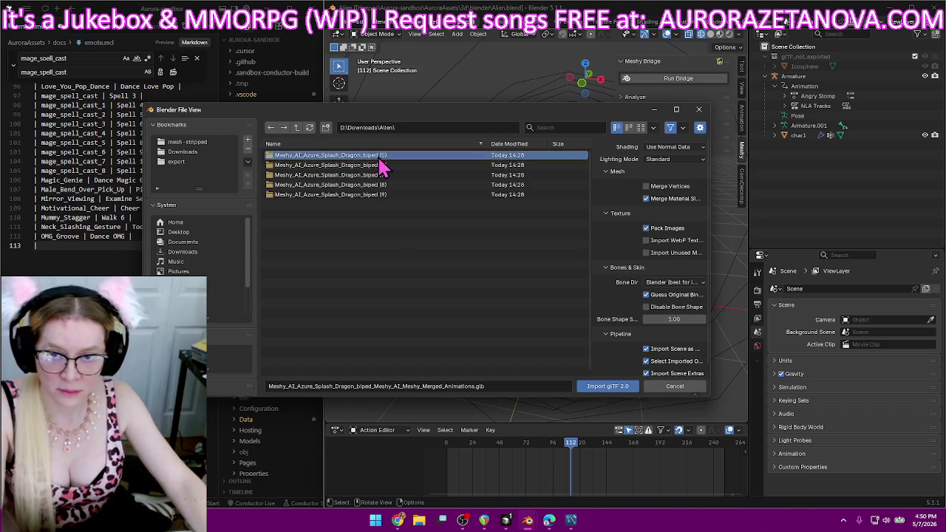
pyautogui.doubleClick(379, 163)
pyautogui.doubleClick(380, 167)
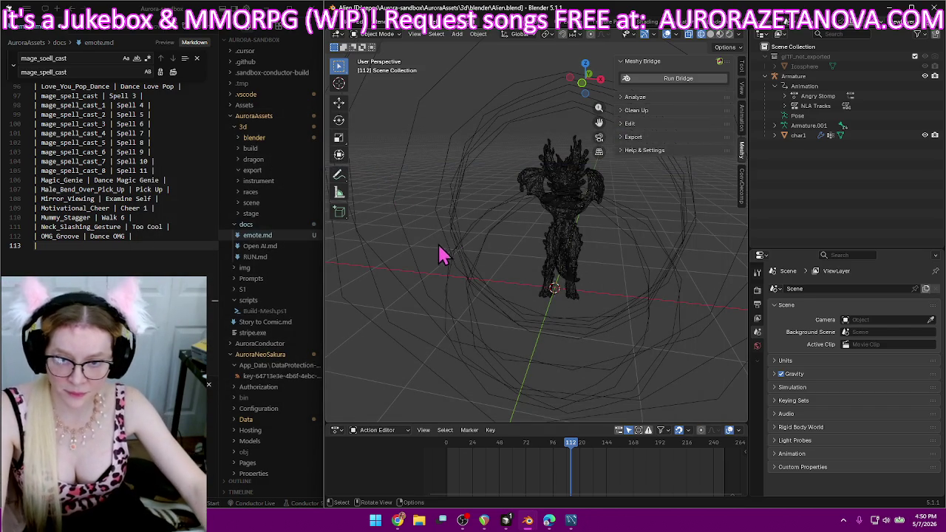
# Play the imported Not_Your_Mom animation, keeping its original name.
pyautogui.scroll(-3, 85, 237)
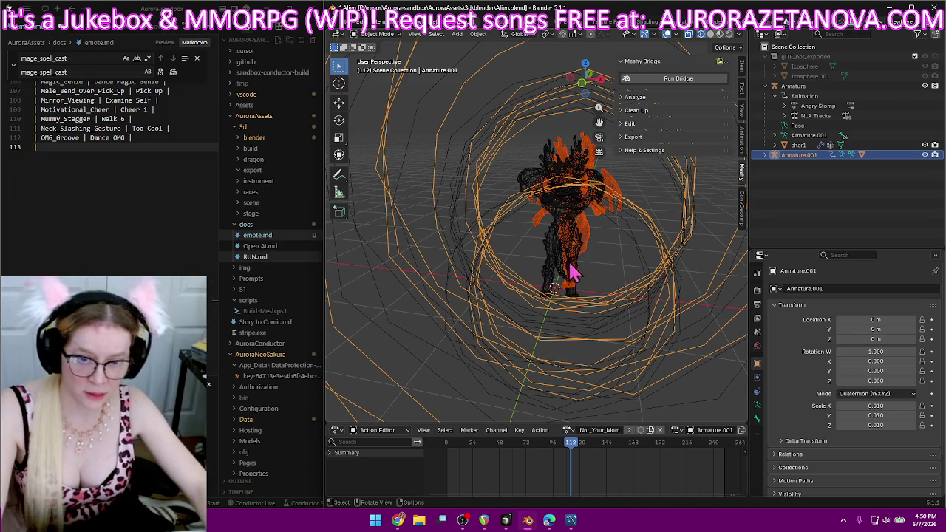
pyautogui.click(600, 430)
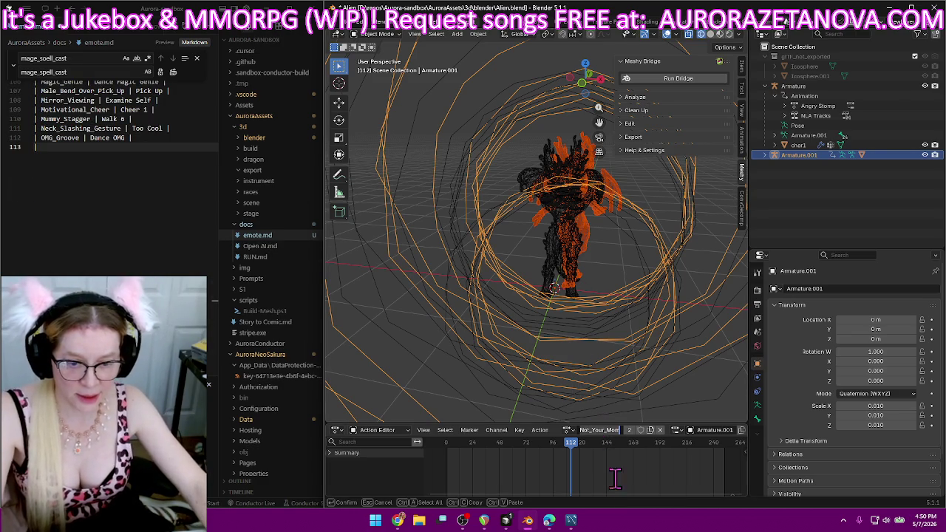
pyautogui.write('Dan')
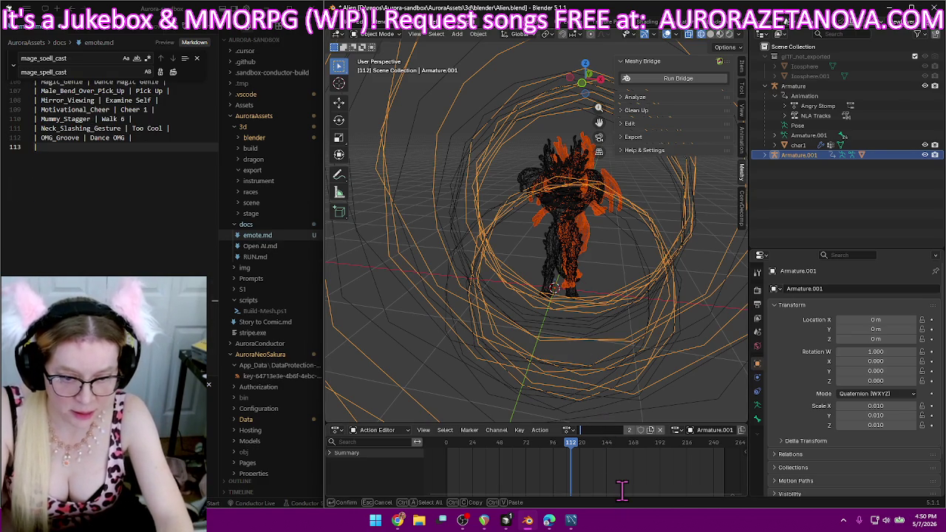
pyautogui.press('Escape')
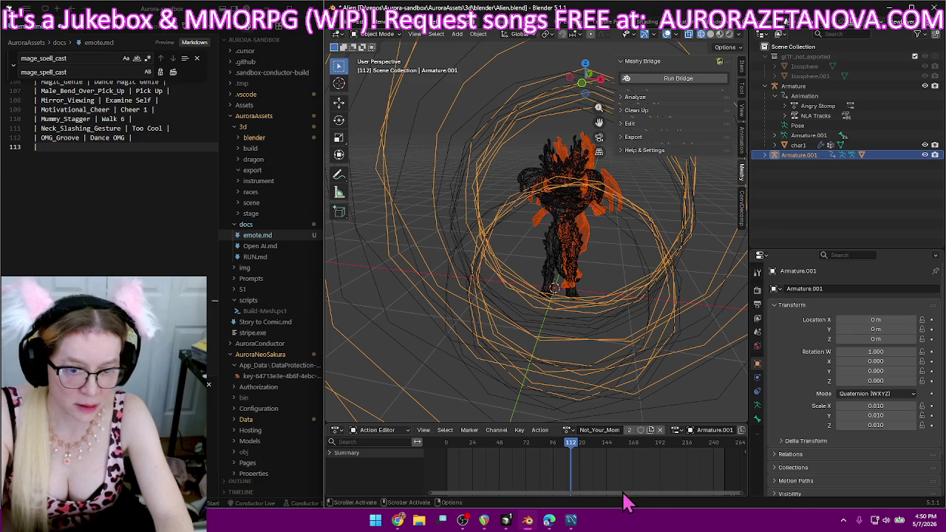
pyautogui.press('space')
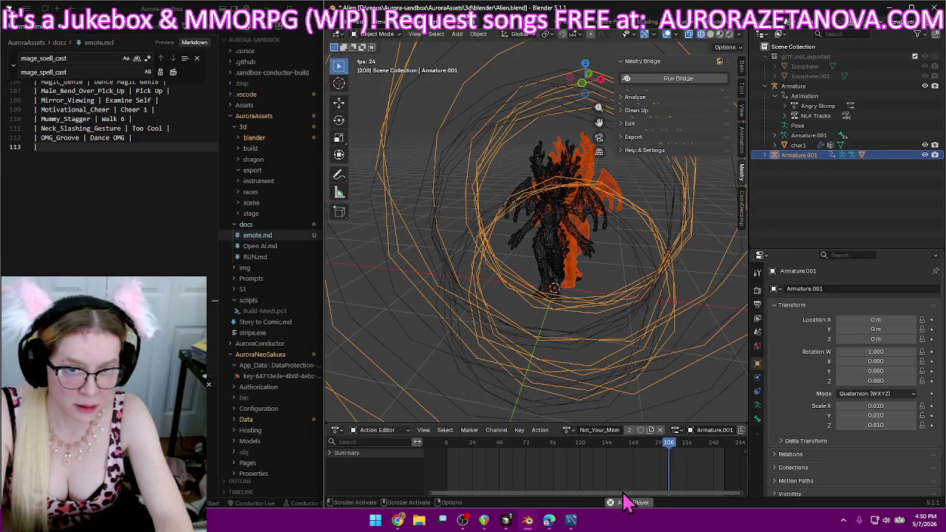
pyautogui.press('space')
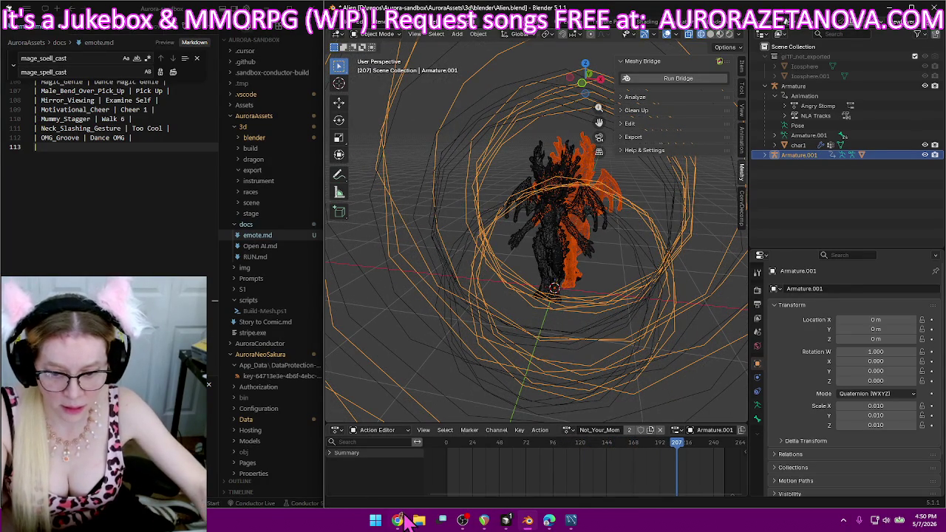
pyautogui.click(397, 519)
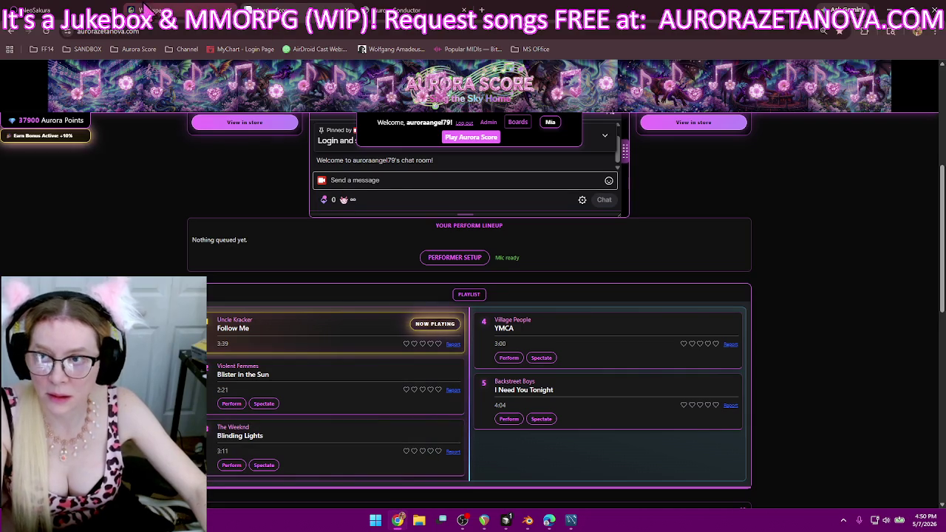
# Search Meshy's animation library for 'mom' and 'not your mom', then clear the search.
pyautogui.click(148, 11)
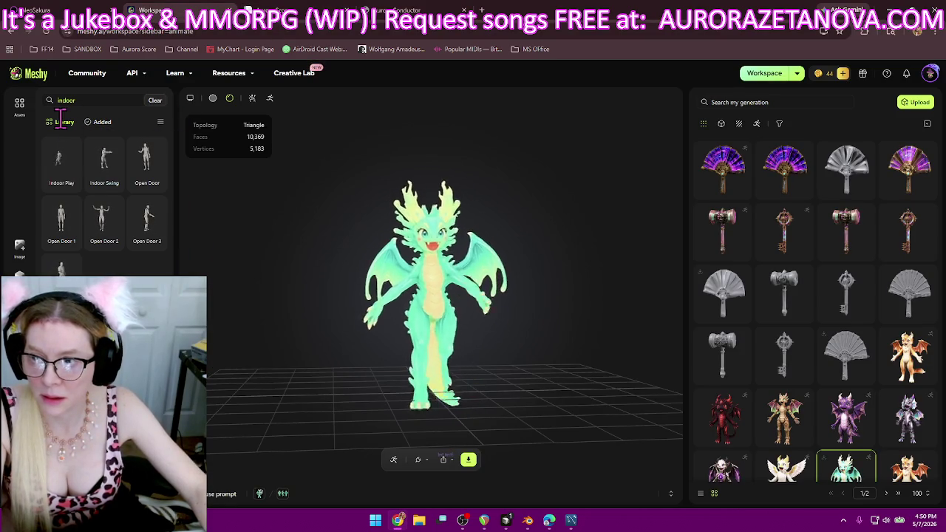
pyautogui.click(96, 100)
pyautogui.press('BackSpace')
pyautogui.press('BackSpace')
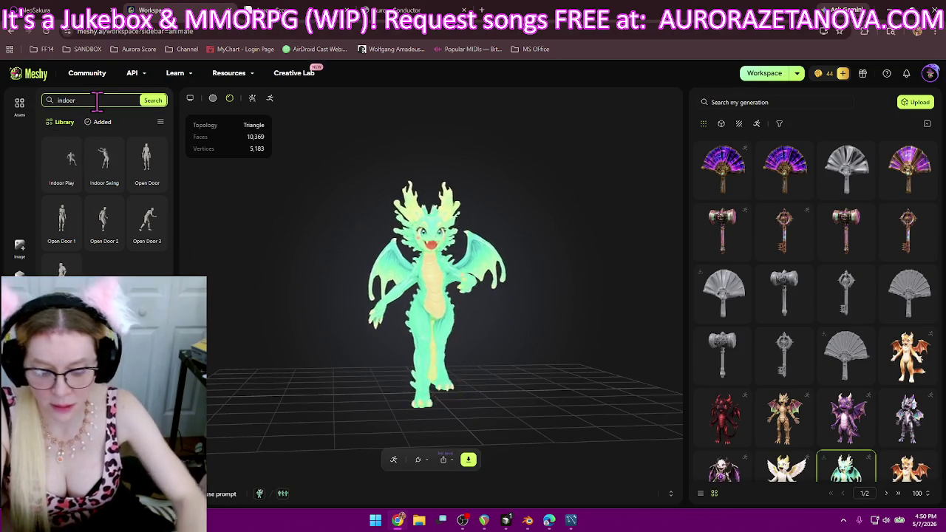
pyautogui.write('mo')
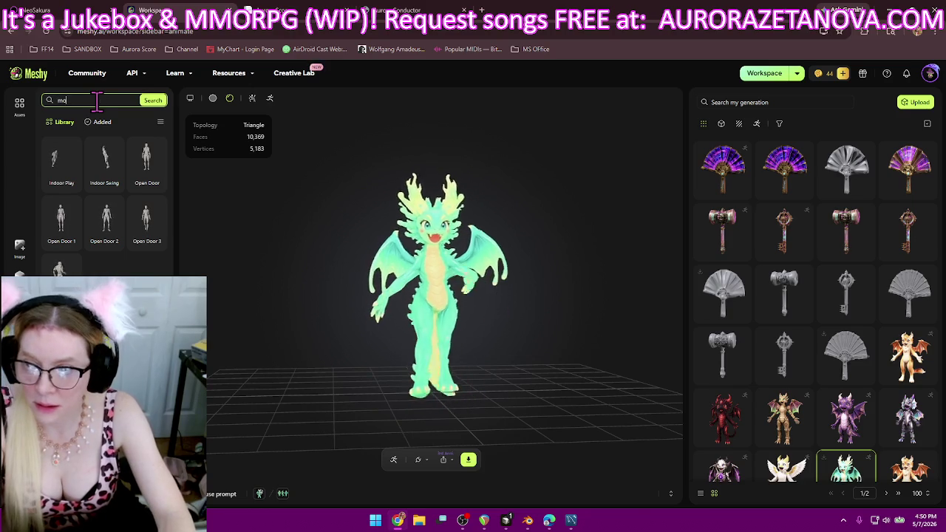
pyautogui.write('m')
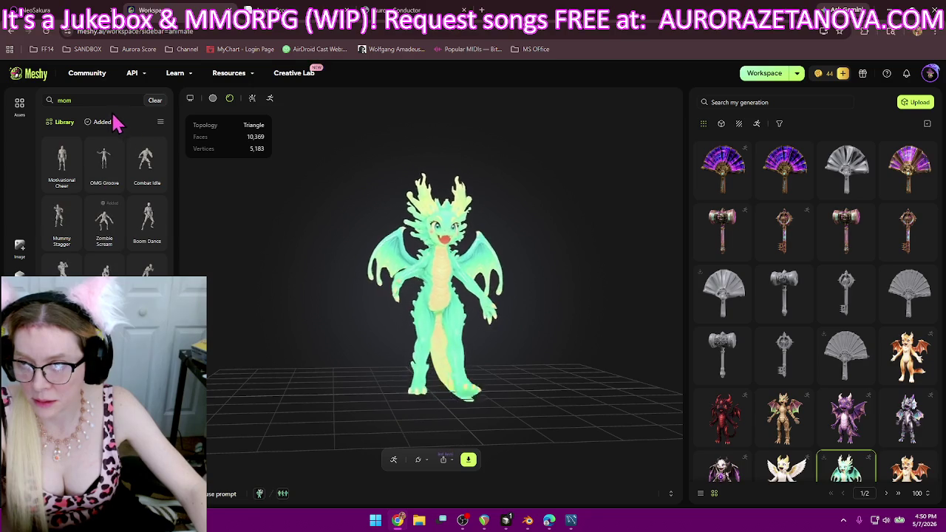
pyautogui.click(107, 100)
pyautogui.press('BackSpace')
pyautogui.press('BackSpace')
pyautogui.press('BackSpace')
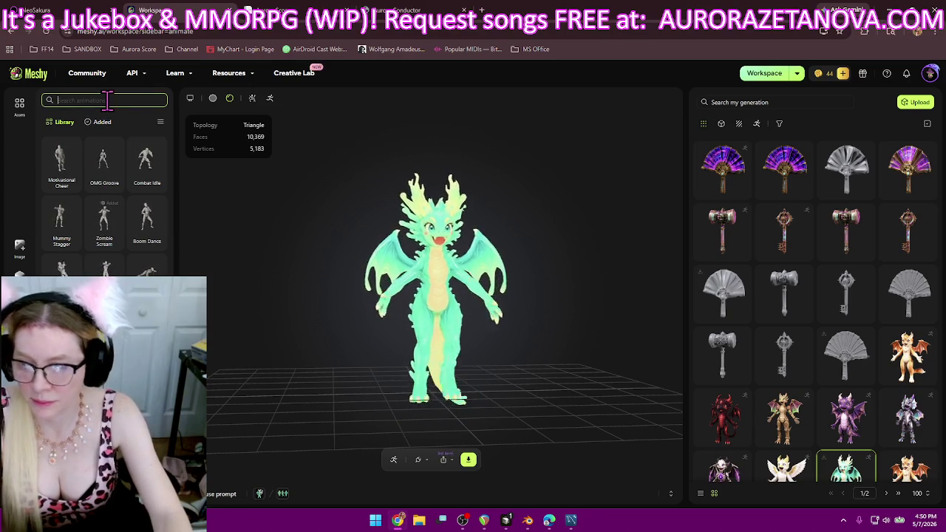
pyautogui.write('not your')
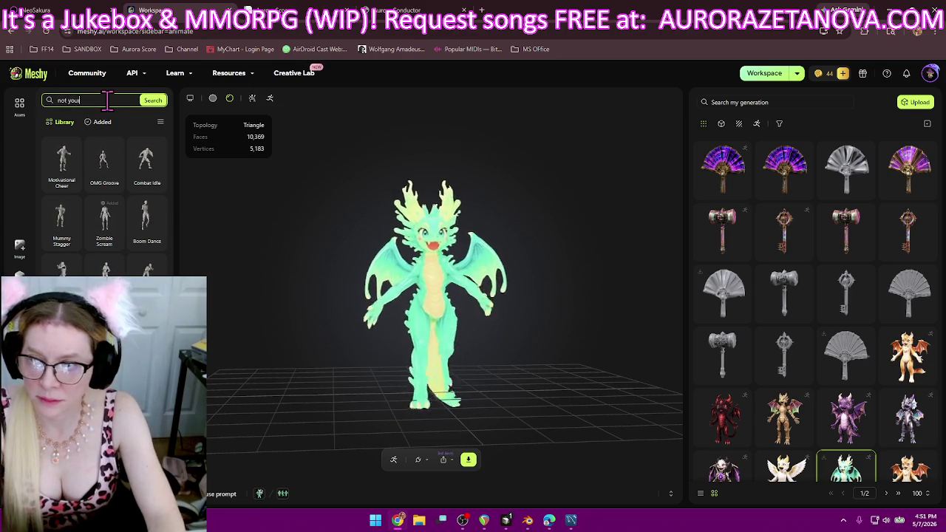
pyautogui.write(' mom')
pyautogui.press('Return')
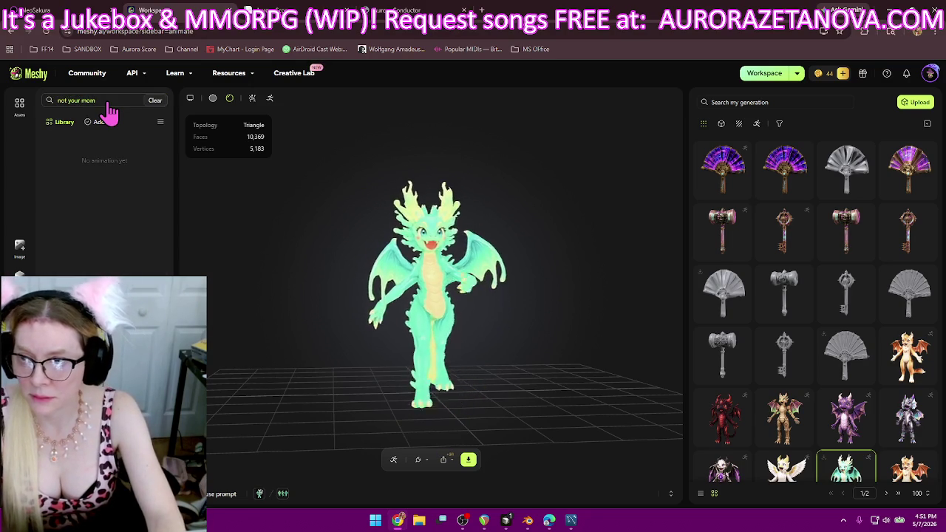
pyautogui.click(151, 103)
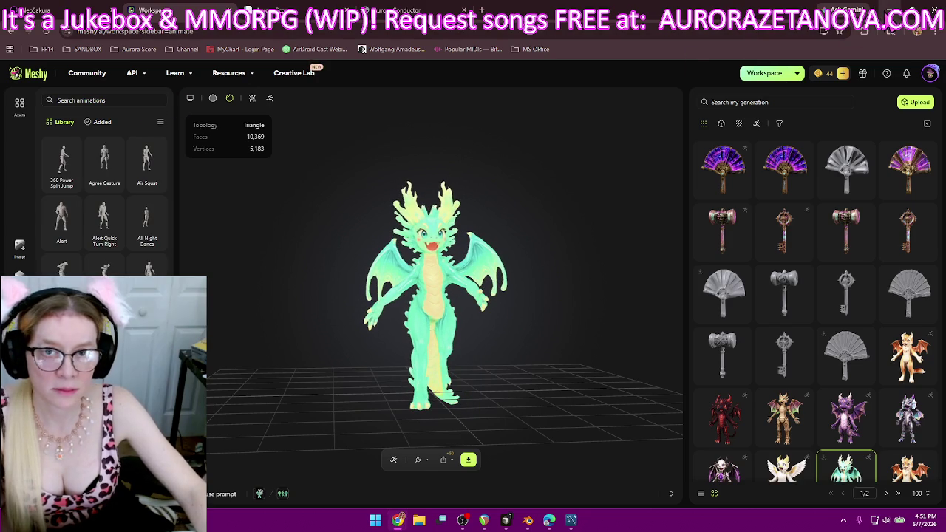
pyautogui.hotkey('alt', 'Tab')
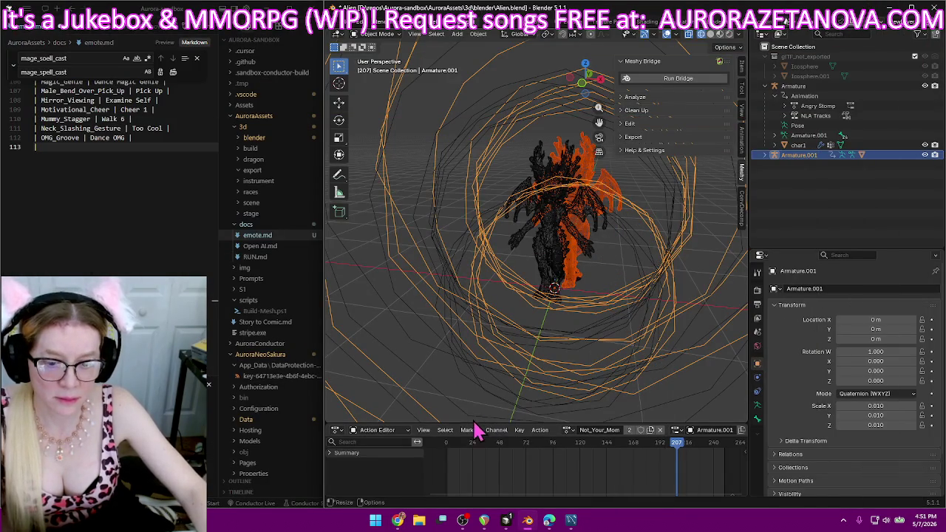
# Play the Not_Your_Mom animation and scrub back to about frame 7.
pyautogui.press('space')
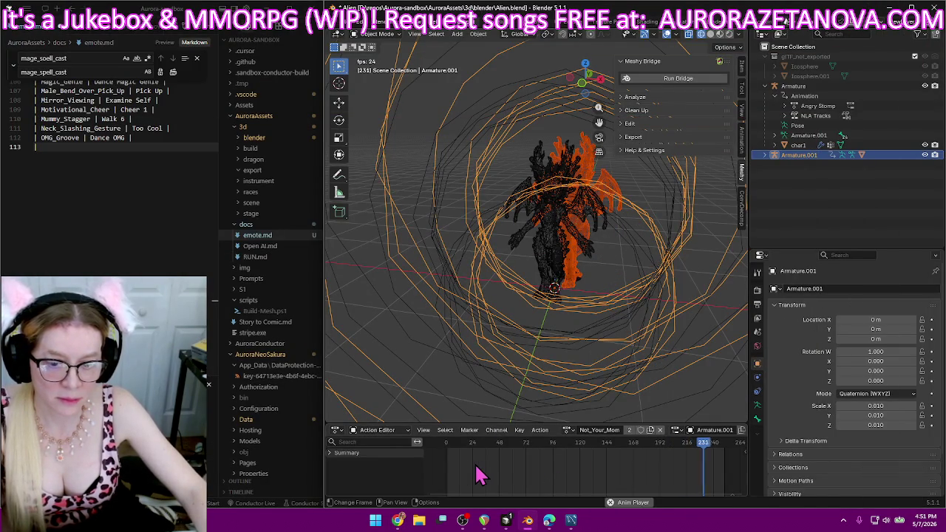
pyautogui.press('space')
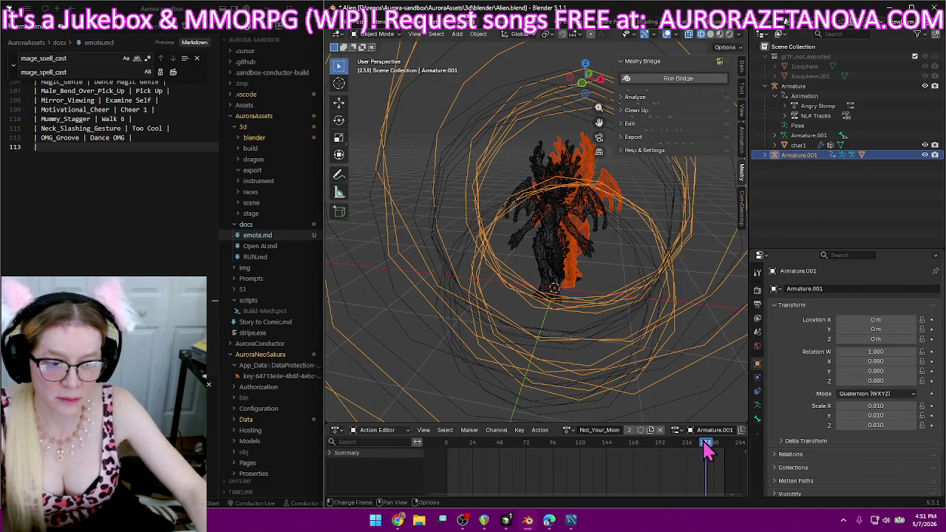
pyautogui.moveTo(705, 451); pyautogui.dragTo(478, 459)
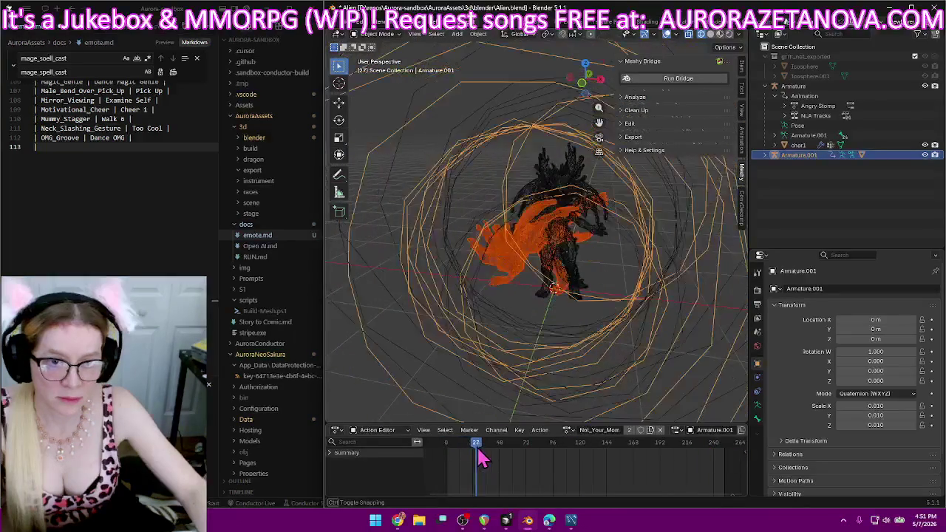
pyautogui.moveTo(479, 458)
pyautogui.mouseDown()
pyautogui.moveTo(456, 459)
pyautogui.moveTo(575, 466)
pyautogui.moveTo(473, 473)
pyautogui.moveTo(450, 449)
pyautogui.moveTo(439, 465)
pyautogui.moveTo(507, 451)
pyautogui.moveTo(586, 474)
pyautogui.moveTo(448, 468)
pyautogui.mouseUp()
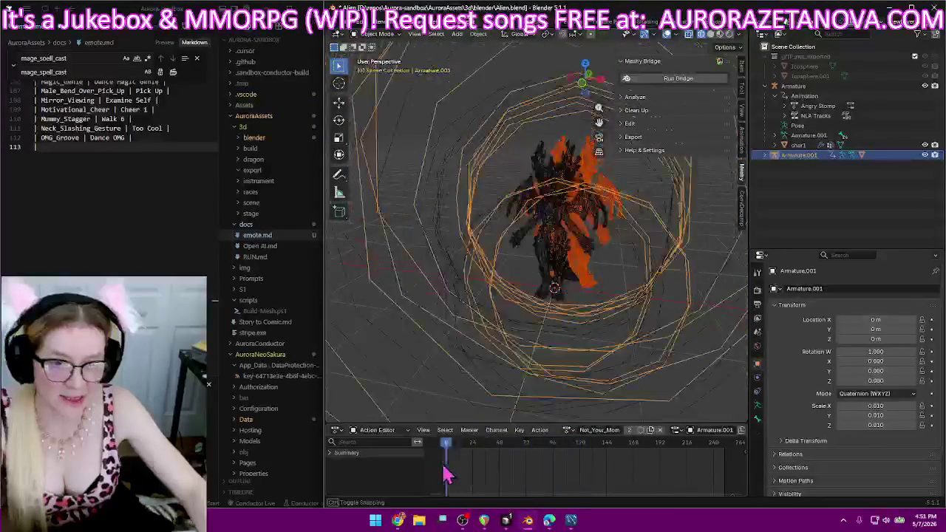
# Switch the armature to the One_Arm_Handstand action and play it.
pyautogui.click(567, 430)
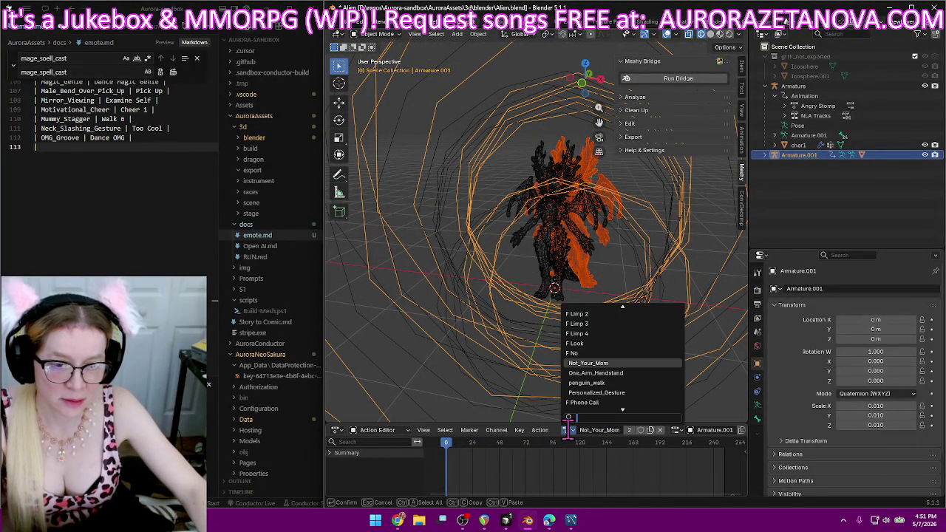
pyautogui.click(634, 373)
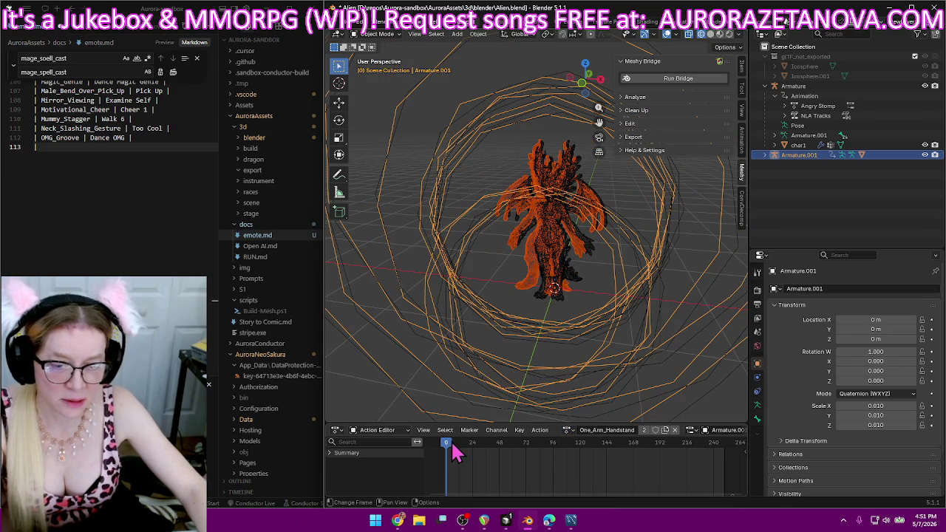
pyautogui.press('space')
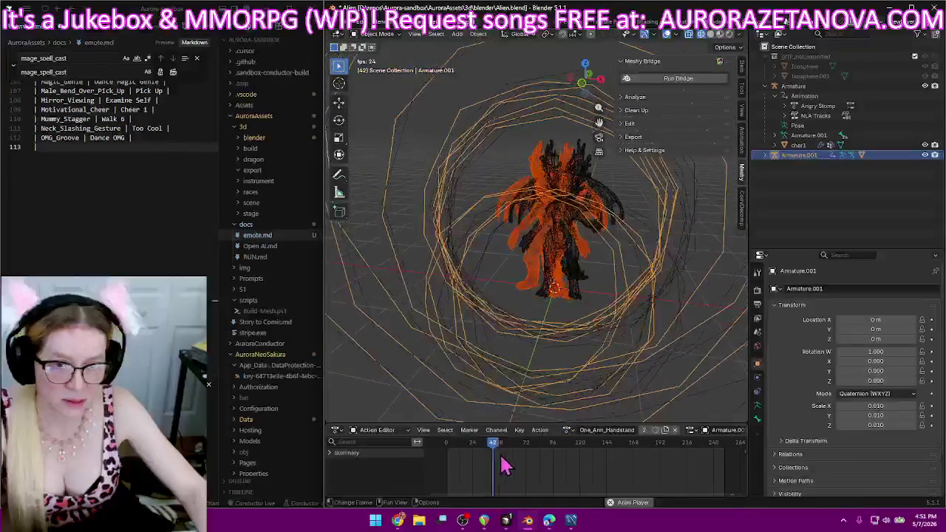
pyautogui.press('space')
pyautogui.doubleClick(604, 430)
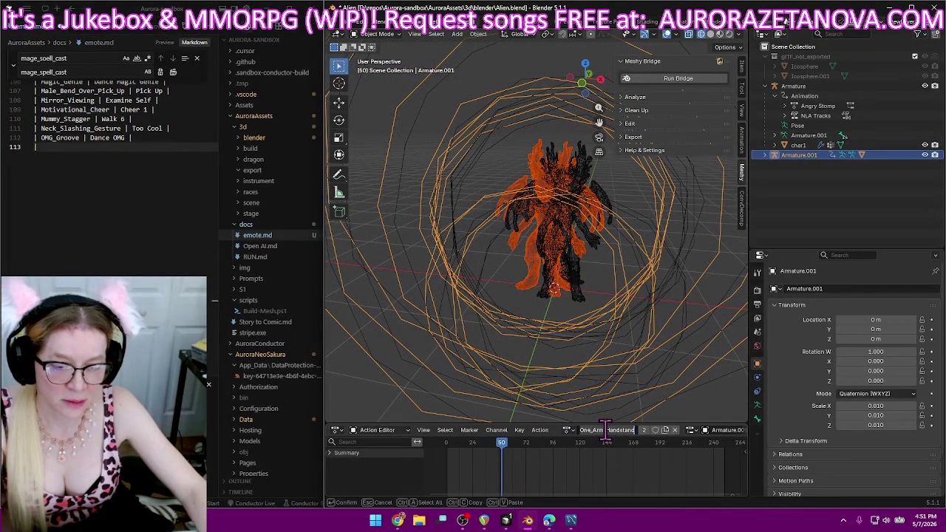
# Load Not_Your_Mom back onto the armature and scrub through its pose.
pyautogui.click(568, 430)
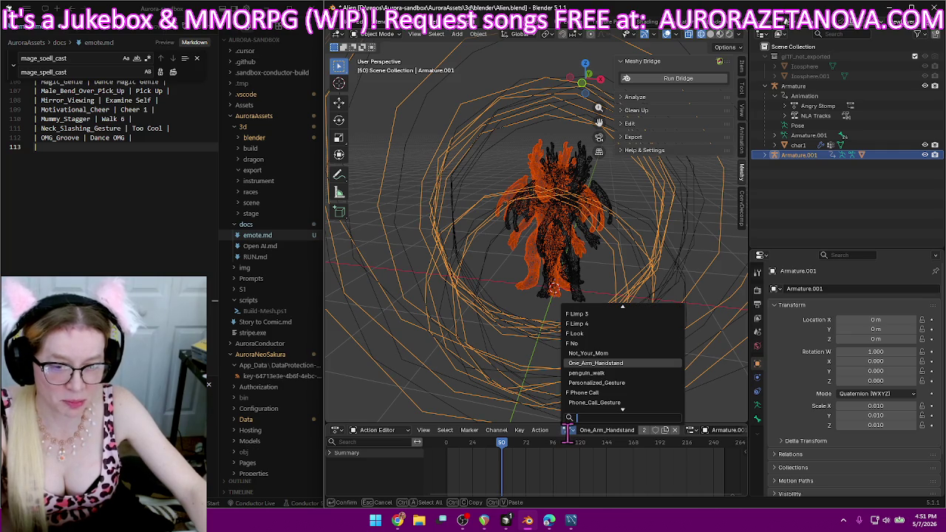
pyautogui.click(624, 355)
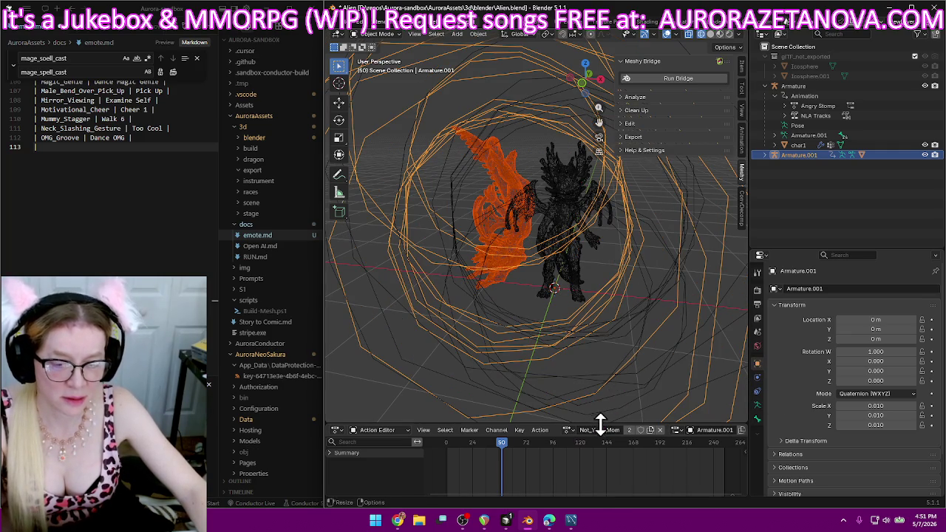
pyautogui.moveTo(500, 445)
pyautogui.mouseDown()
pyautogui.moveTo(602, 462)
pyautogui.moveTo(798, 464)
pyautogui.mouseUp()
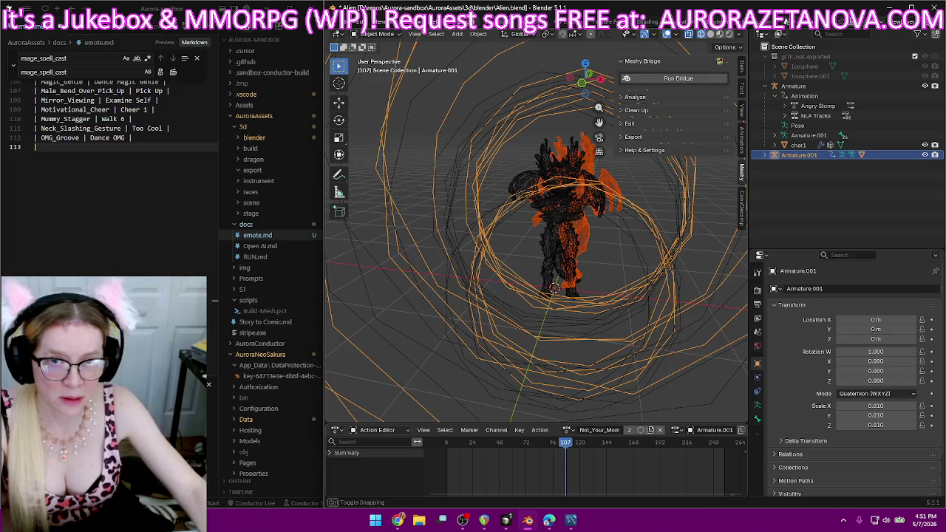
pyautogui.click(567, 429)
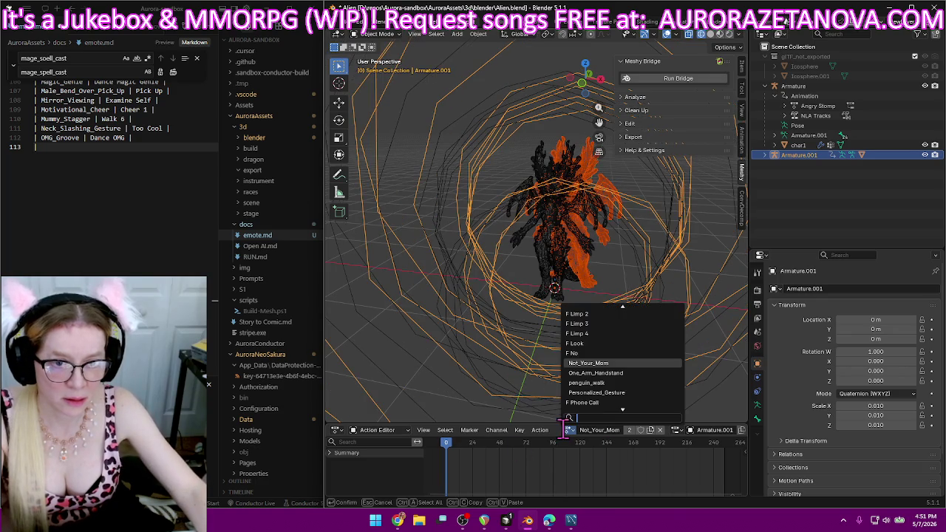
# Rename Not_Your_Mom to Dance Not Your Mom and enable Fake User.
pyautogui.click(524, 473)
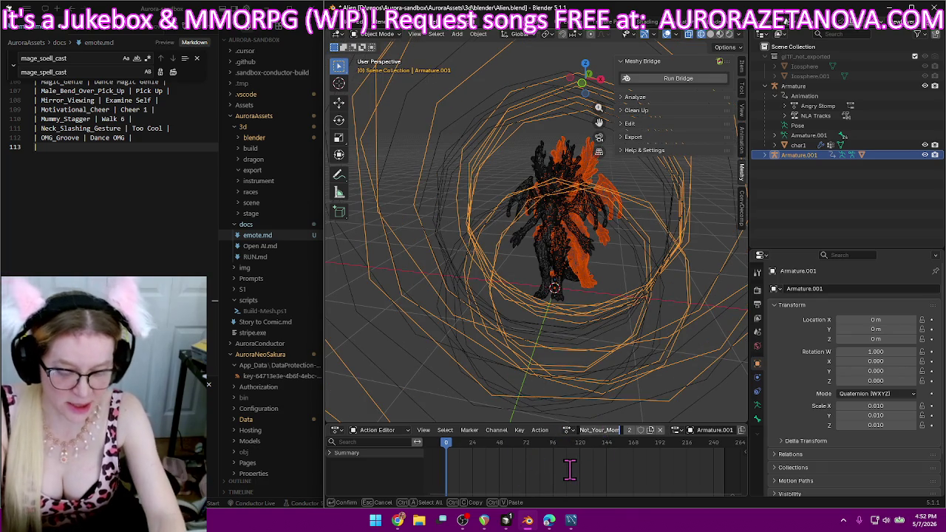
pyautogui.write('Dance')
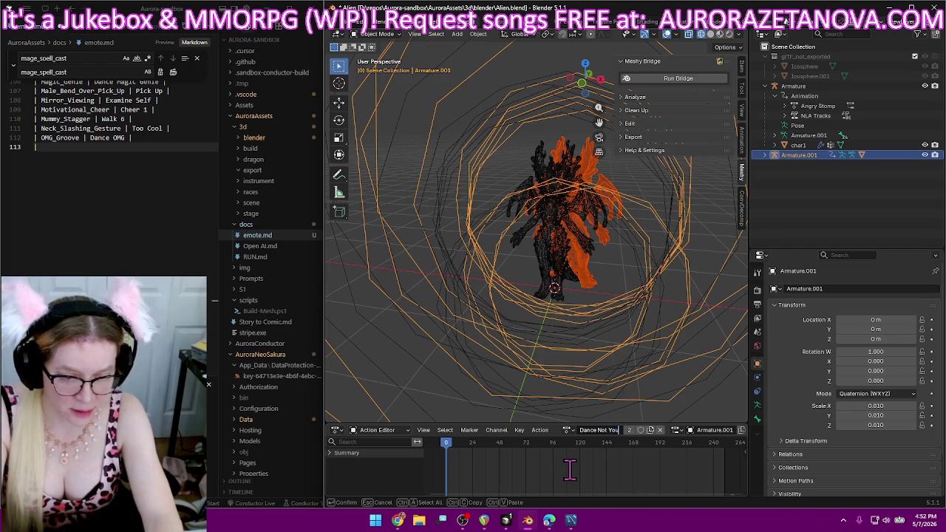
pyautogui.write('r Mom')
pyautogui.press('Return')
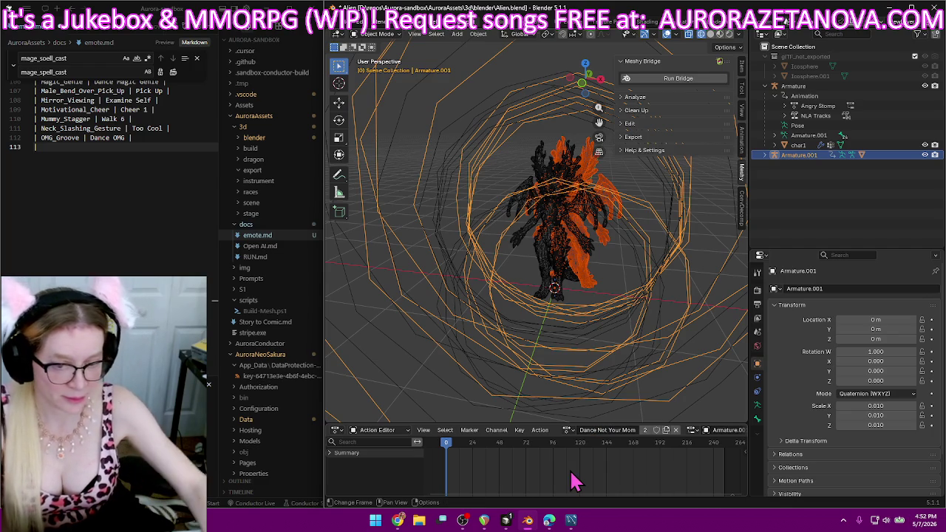
pyautogui.click(656, 429)
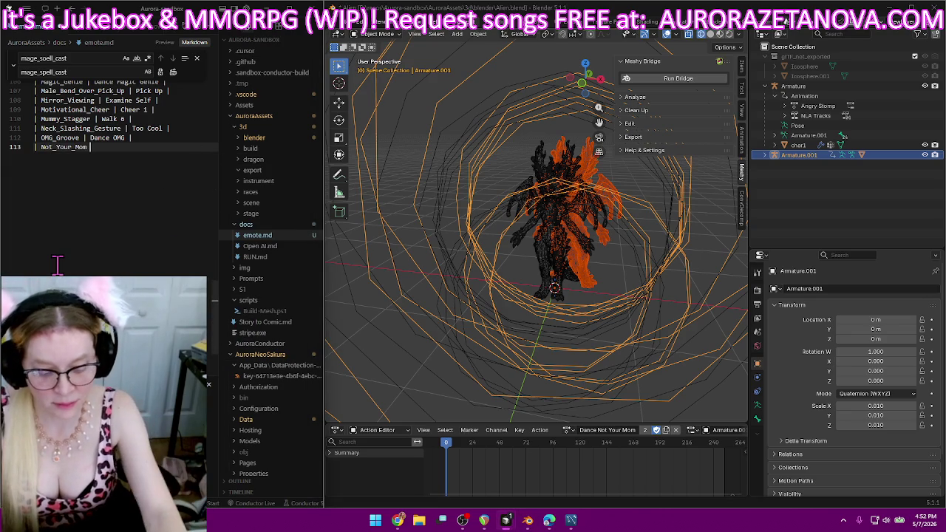
# Add the Not_Your_Mom | Dance Not Your Mom row to emote.md.
pyautogui.write('| Dance ')
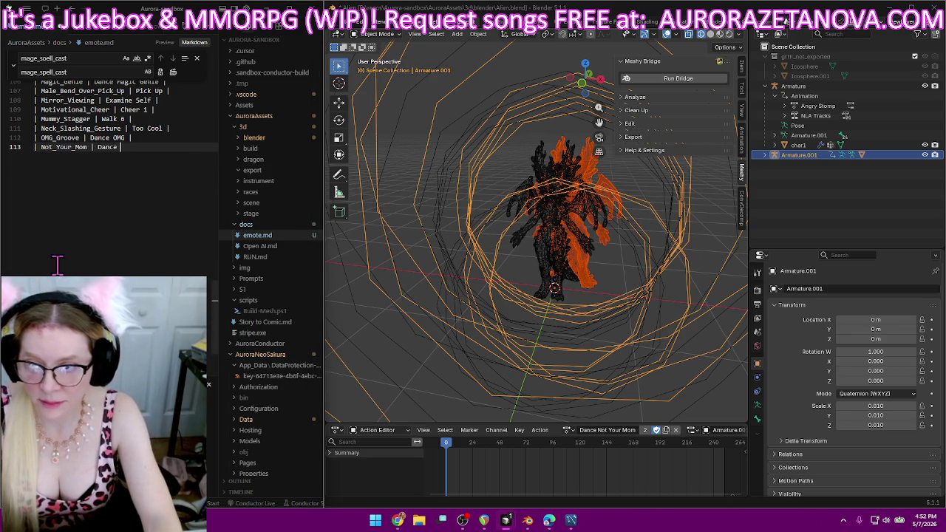
pyautogui.write('Not Yo')
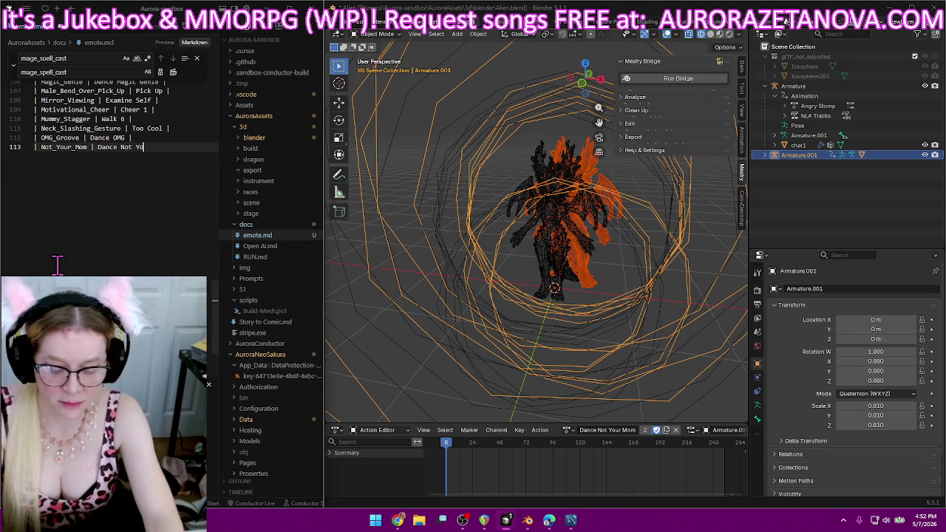
pyautogui.write('ur Mom |')
pyautogui.press('Return')
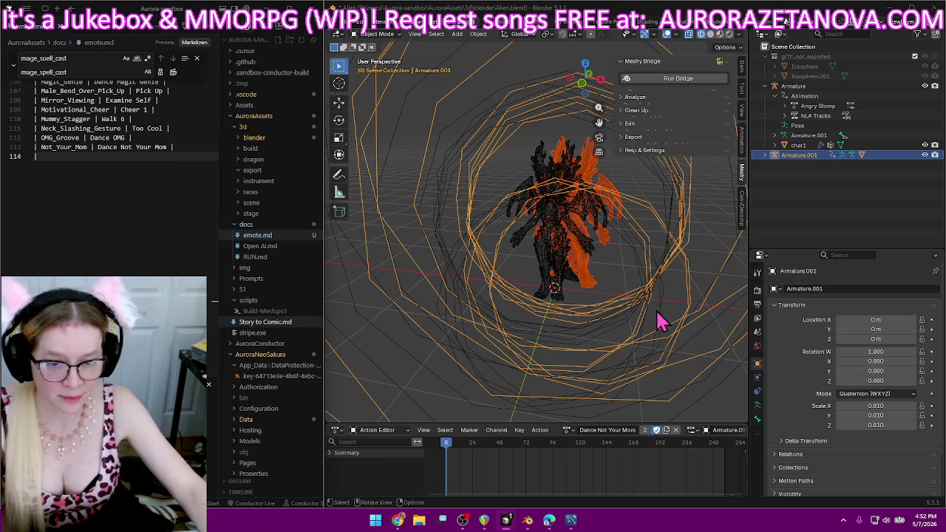
pyautogui.click(568, 430)
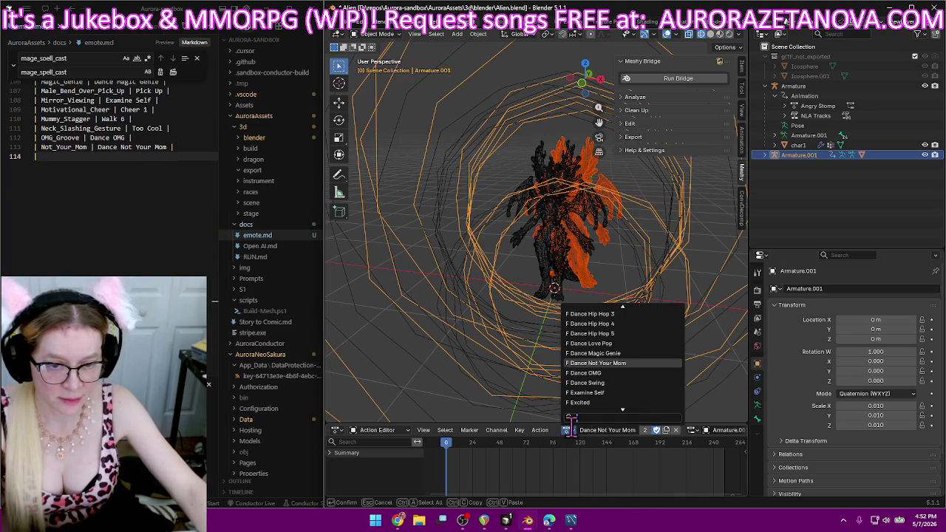
# Load the One_Arm_Handstand action onto the armature from the action list.
pyautogui.scroll(-5, 622, 382)
pyautogui.scroll(-3, 623, 384)
pyautogui.scroll(-2, 623, 385)
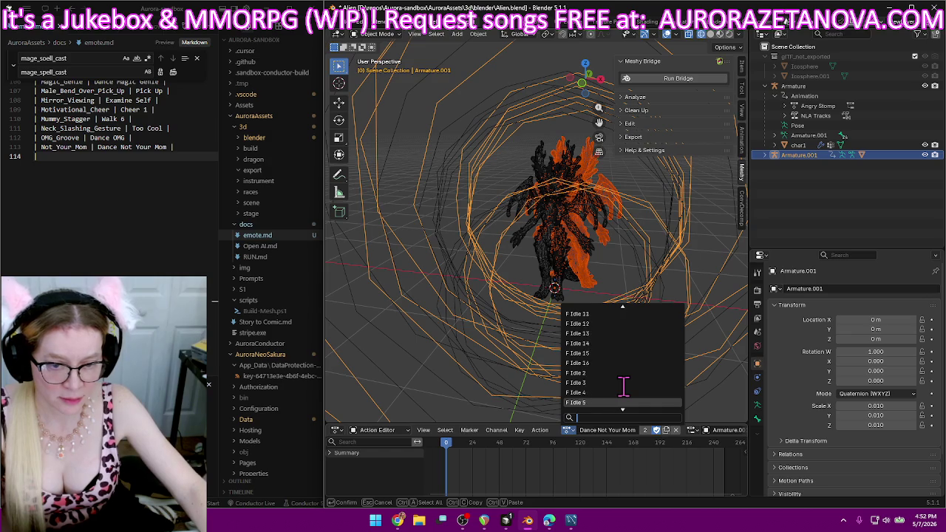
pyautogui.scroll(-3, 622, 385)
pyautogui.scroll(-3, 623, 386)
pyautogui.scroll(-3, 623, 388)
pyautogui.scroll(-3, 620, 395)
pyautogui.click(621, 405)
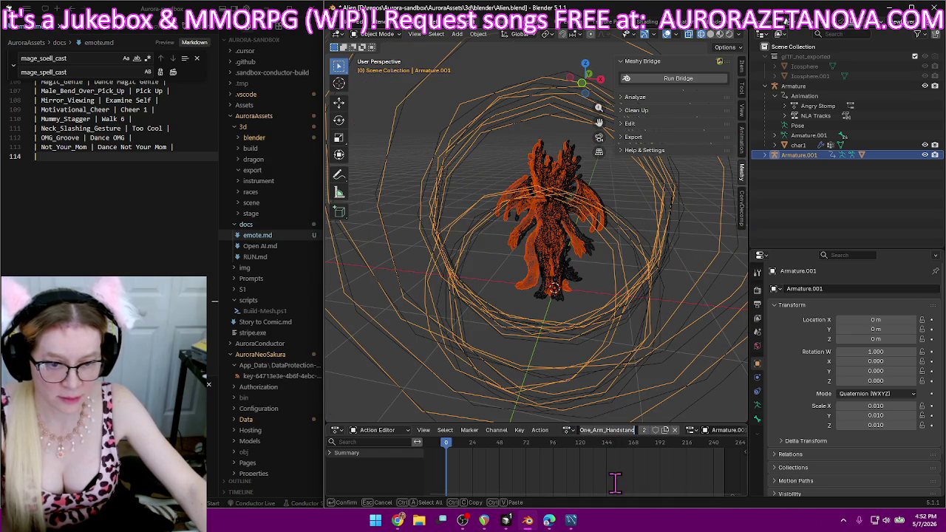
# Rename it Handstand and add the One_Arm_Handstand | Handstand row to emote.md.
pyautogui.press('BackSpace')
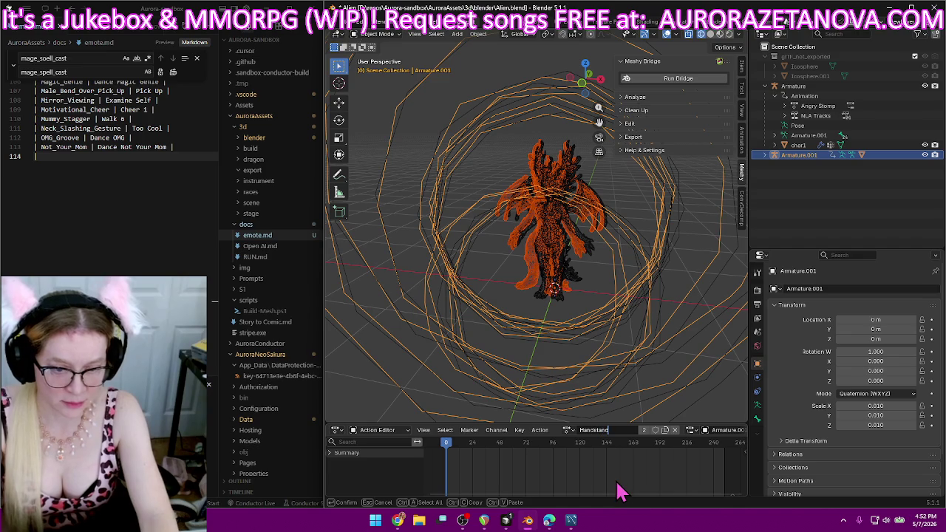
pyautogui.press('Return')
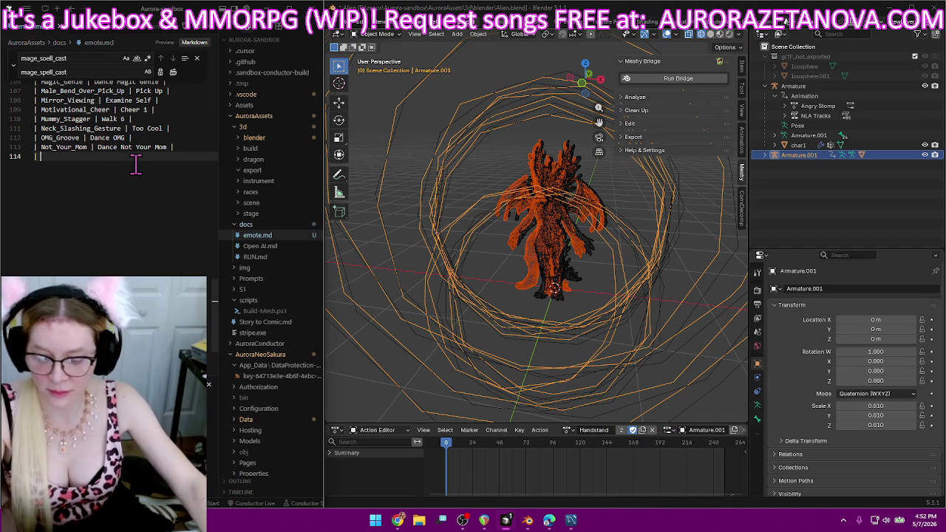
pyautogui.write('| One_Arm_Handstand | Handstand')
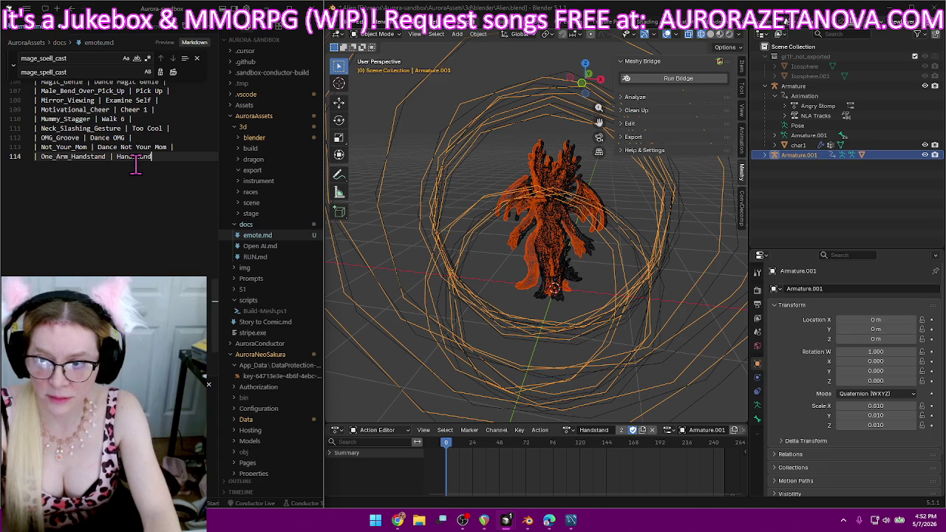
pyautogui.press('Return')
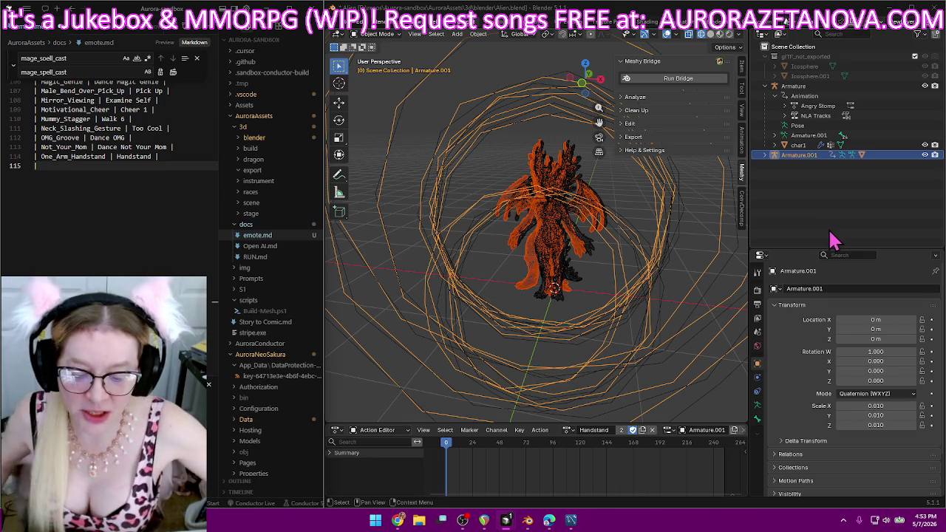
# Load the penguin_walk action onto the armature from the action list.
pyautogui.click(569, 429)
pyautogui.scroll(-6, 636, 360)
pyautogui.scroll(-2, 642, 360)
pyautogui.scroll(-3, 637, 362)
pyautogui.scroll(-3, 636, 365)
pyautogui.scroll(-3, 636, 369)
pyautogui.scroll(-3, 635, 369)
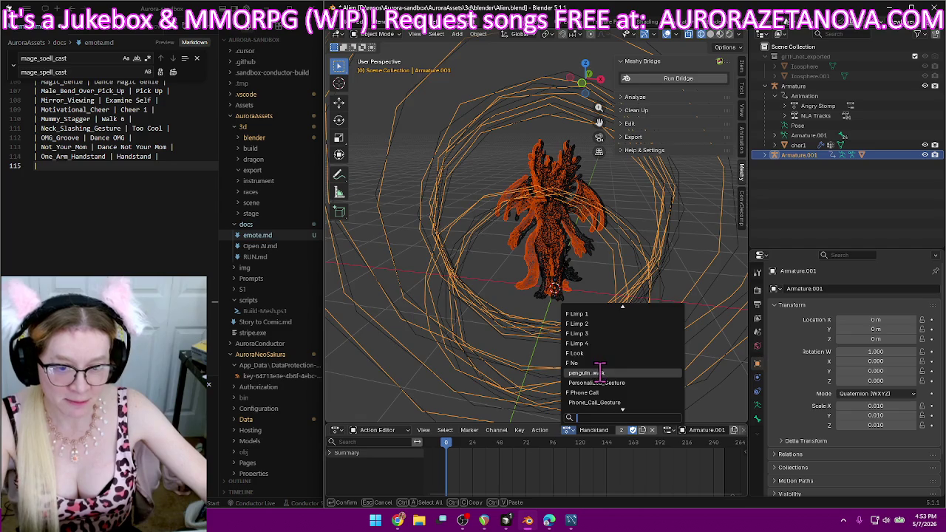
pyautogui.click(634, 371)
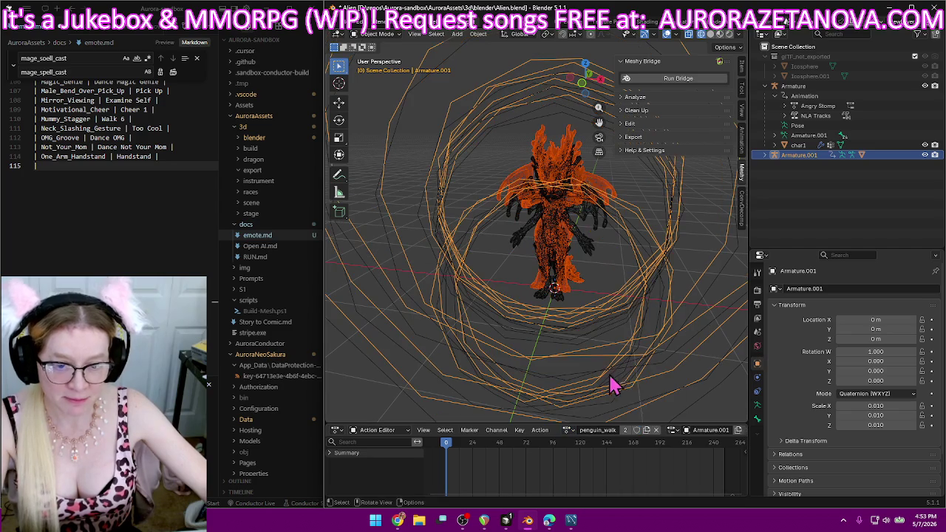
# Rename the penguin_walk action to Penguin.
pyautogui.click(602, 433)
pyautogui.press('BackSpace')
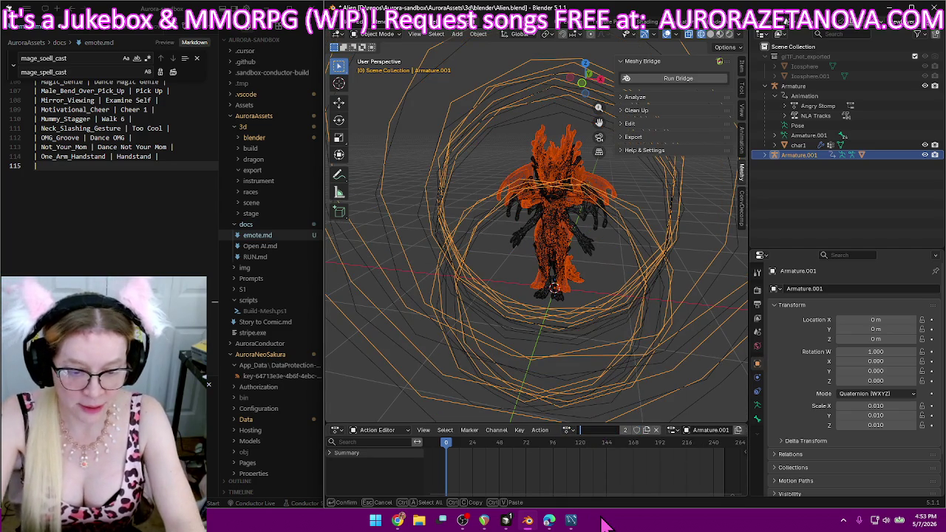
pyautogui.write('Penguin')
pyautogui.press('Return')
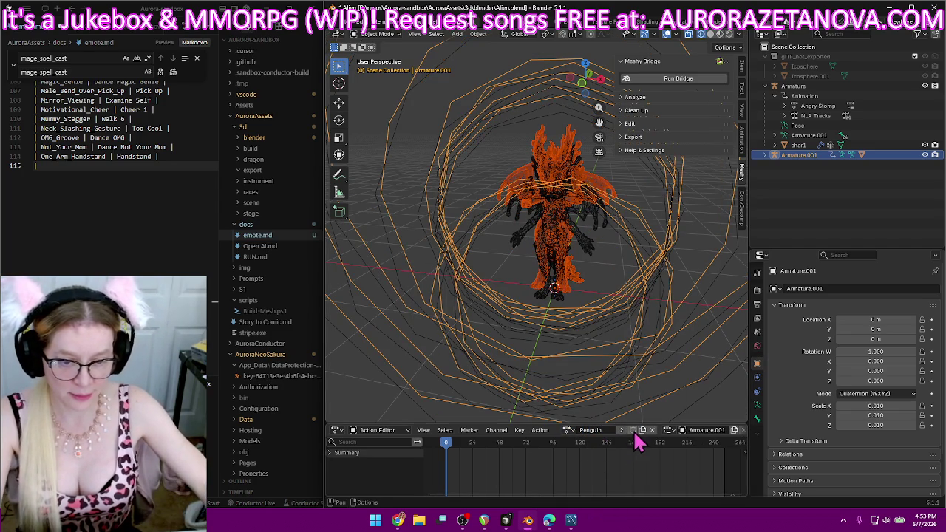
# Add the penguin_walk | Penguin row to emote.md and begin the next row.
pyautogui.click(120, 192)
pyautogui.write('| penguin_walk |')
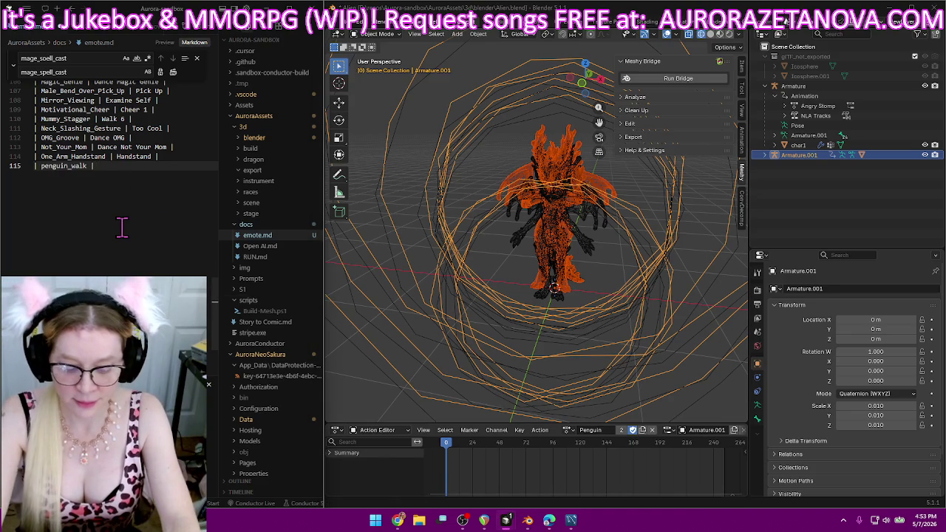
pyautogui.write(' Penguin |')
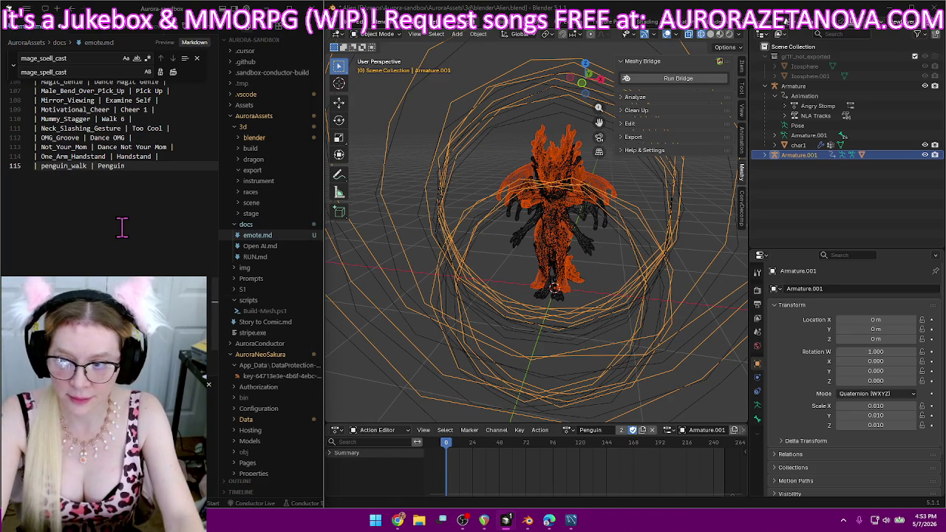
pyautogui.press('Return')
pyautogui.write('|')
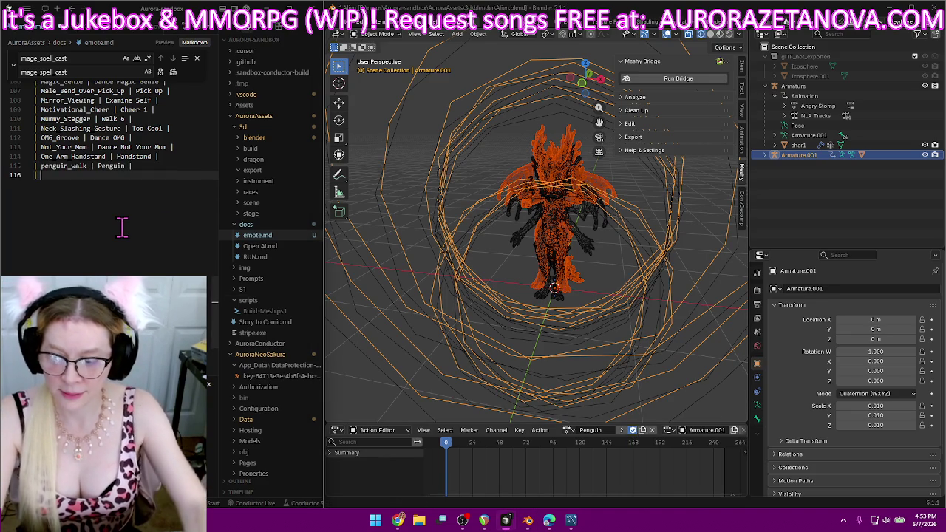
# Rename the Personalized_Gesture action to Hi and log a personalized_gesture | Hi row in emote.md.
pyautogui.click(567, 430)
pyautogui.click(639, 373)
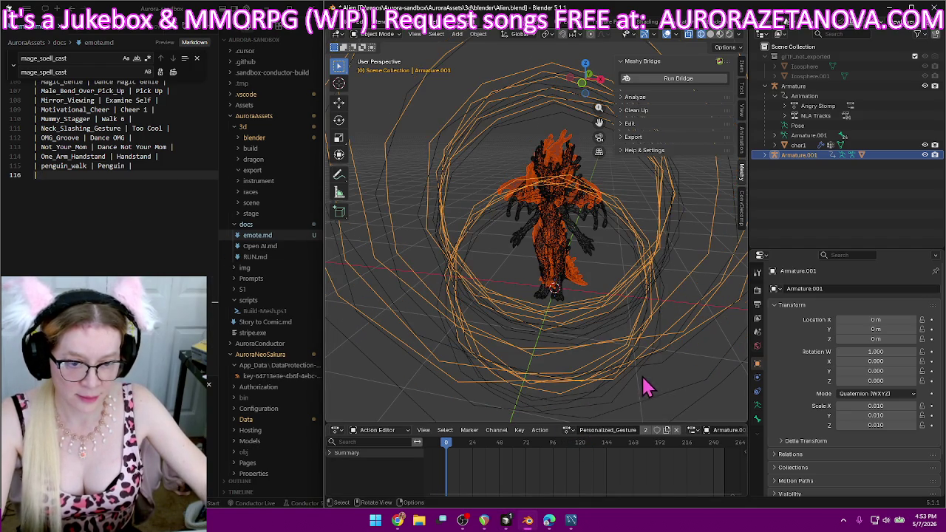
pyautogui.doubleClick(607, 430)
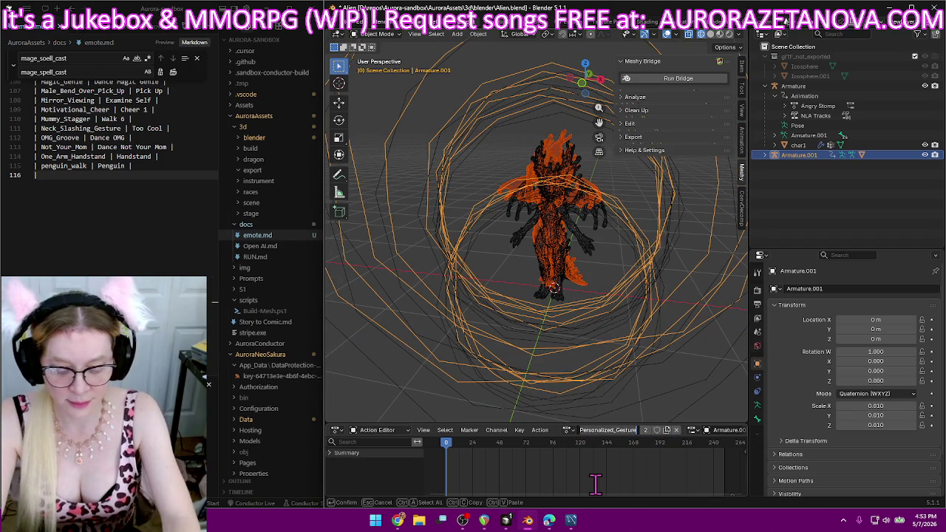
pyautogui.write('Hi')
pyautogui.press('Return')
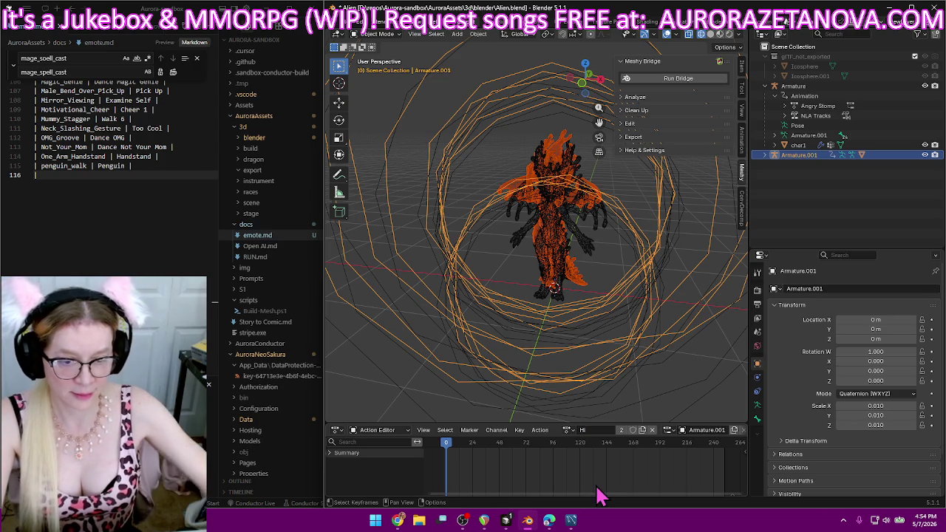
pyautogui.doubleClick(593, 430)
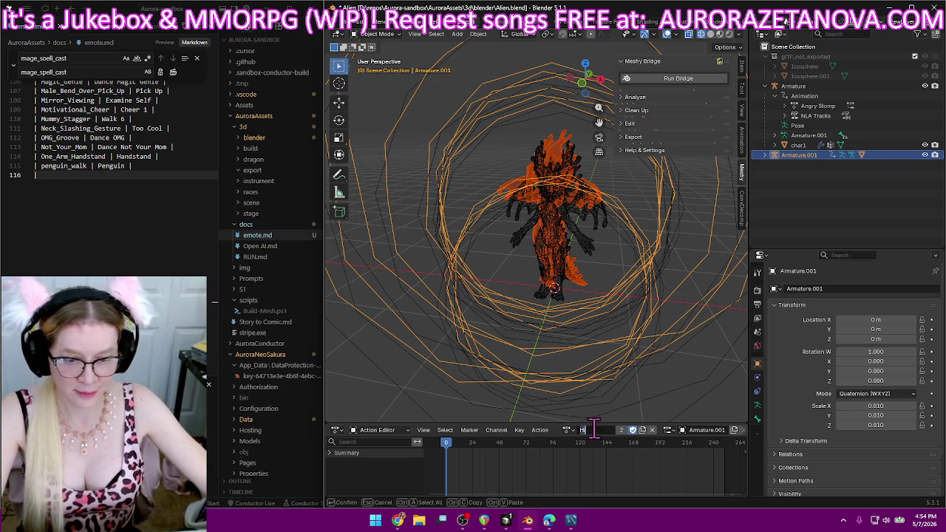
pyautogui.click(115, 178)
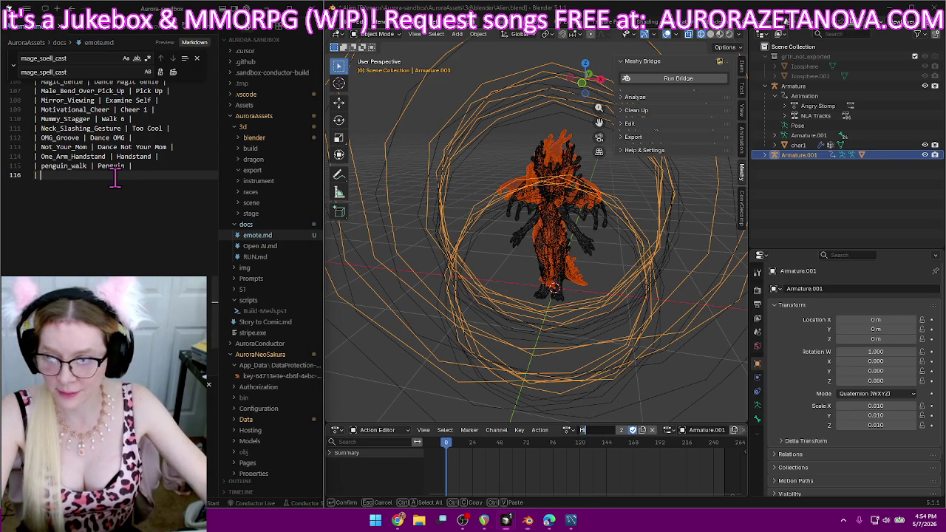
pyautogui.write('| penguin_walk')
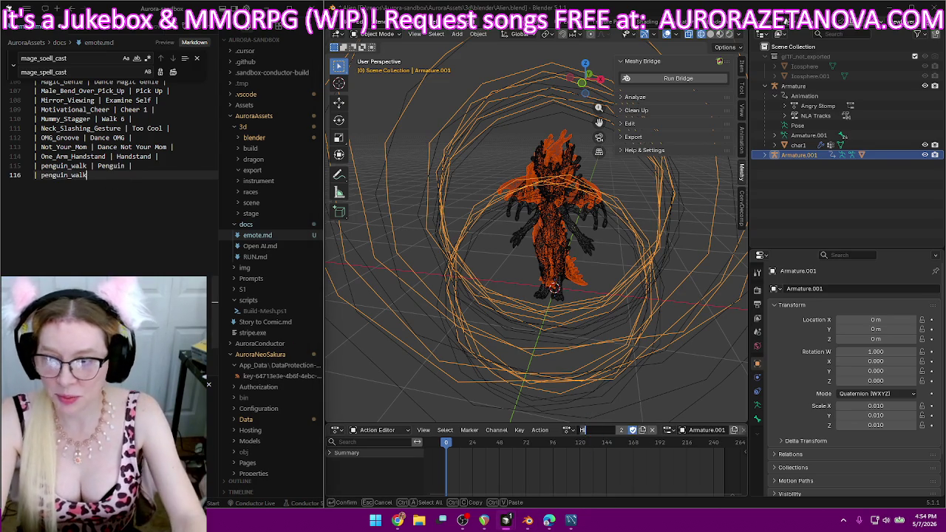
pyautogui.write('rsonalized ')
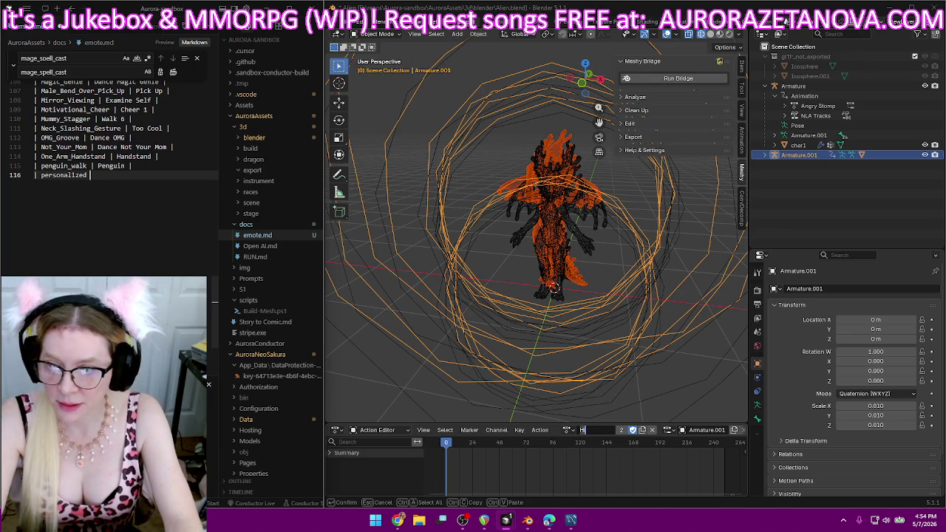
pyautogui.write('_gestu')
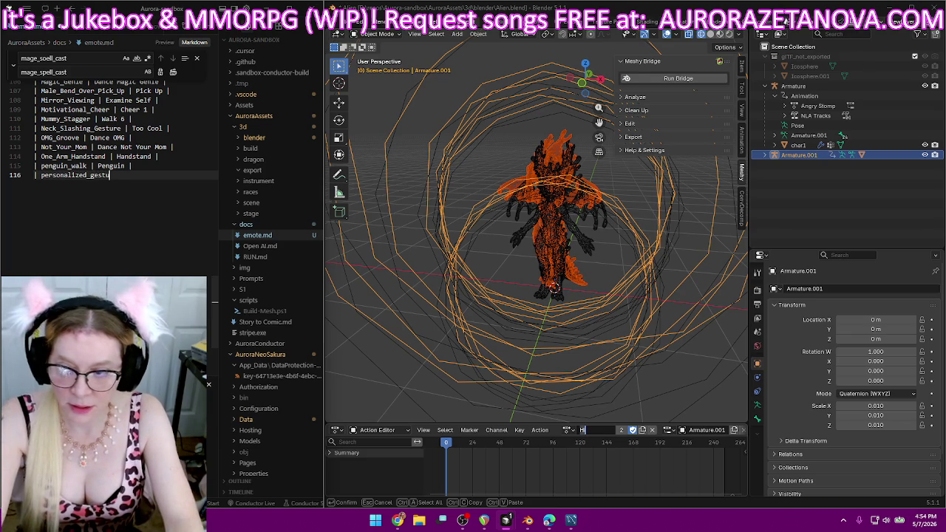
pyautogui.write('re | Hi |')
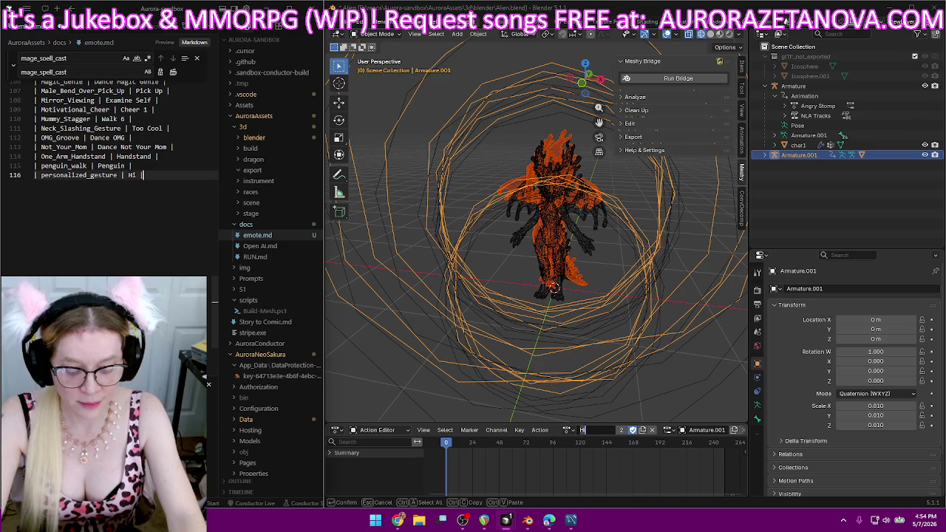
pyautogui.press('Return')
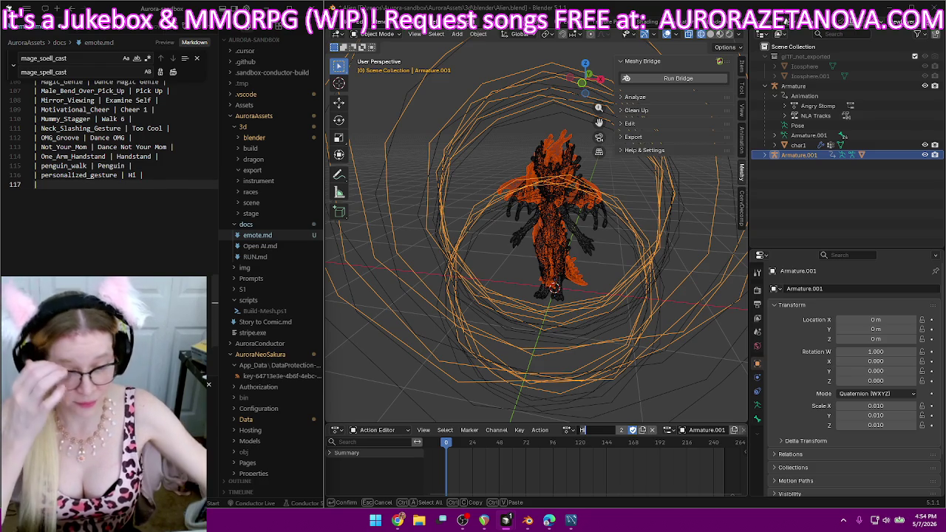
# Load the Phone_Call_Gesture action onto the armature and rename it Phone Call 2.
pyautogui.click(569, 429)
pyautogui.scroll(-3, 575, 398)
pyautogui.scroll(-3, 580, 384)
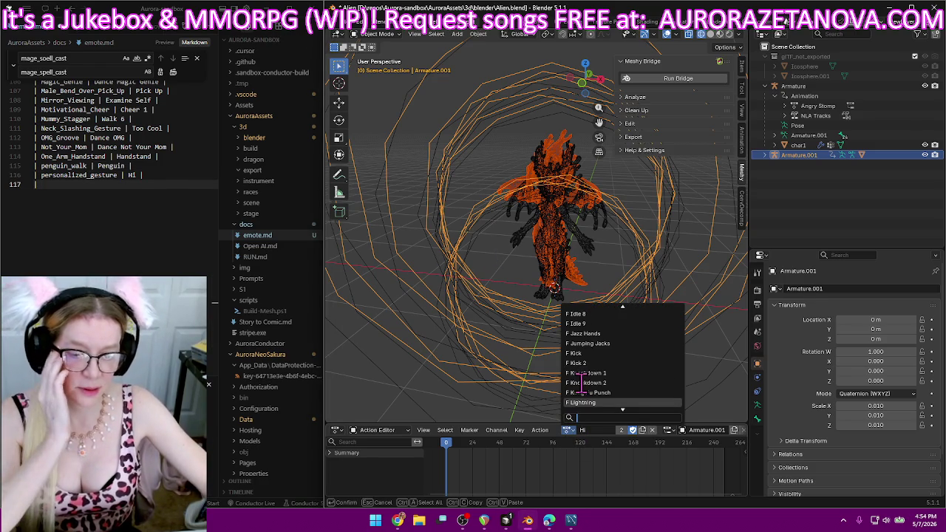
pyautogui.scroll(-1, 580, 382)
pyautogui.scroll(-2, 584, 383)
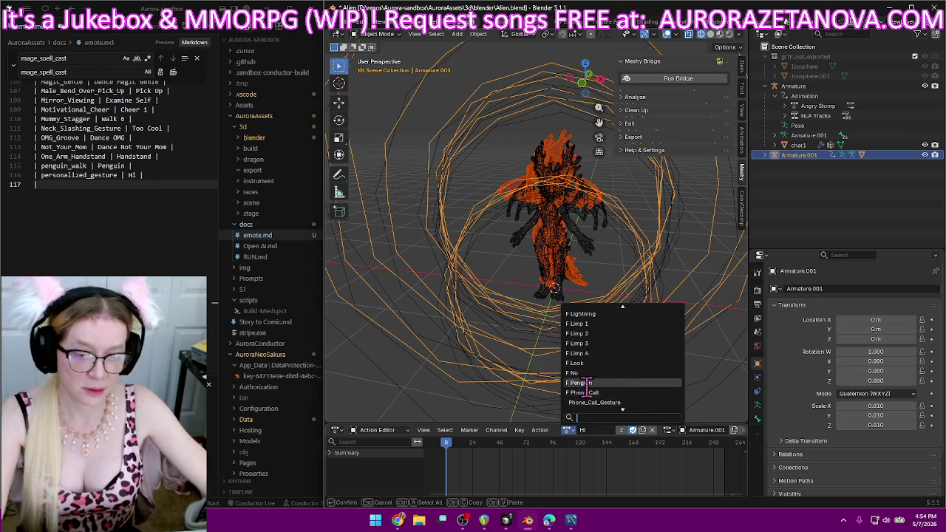
pyautogui.click(626, 402)
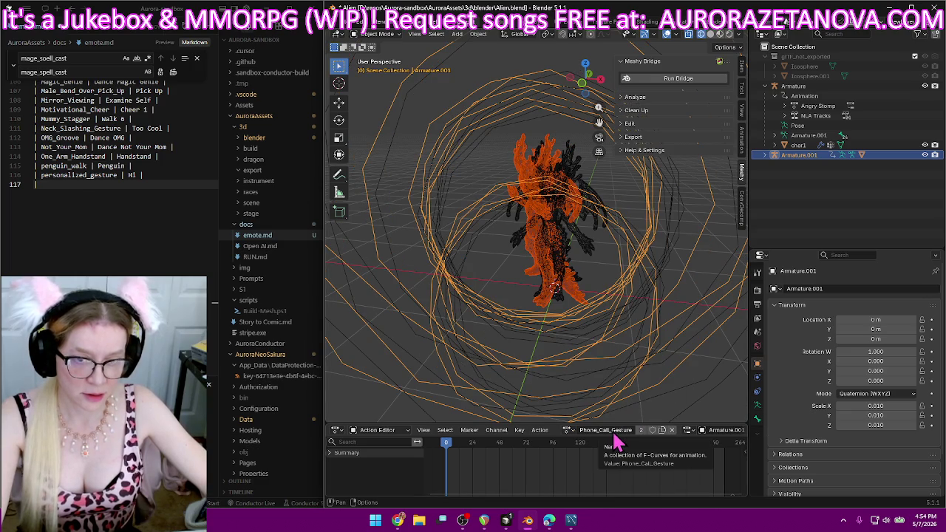
pyautogui.click(614, 432)
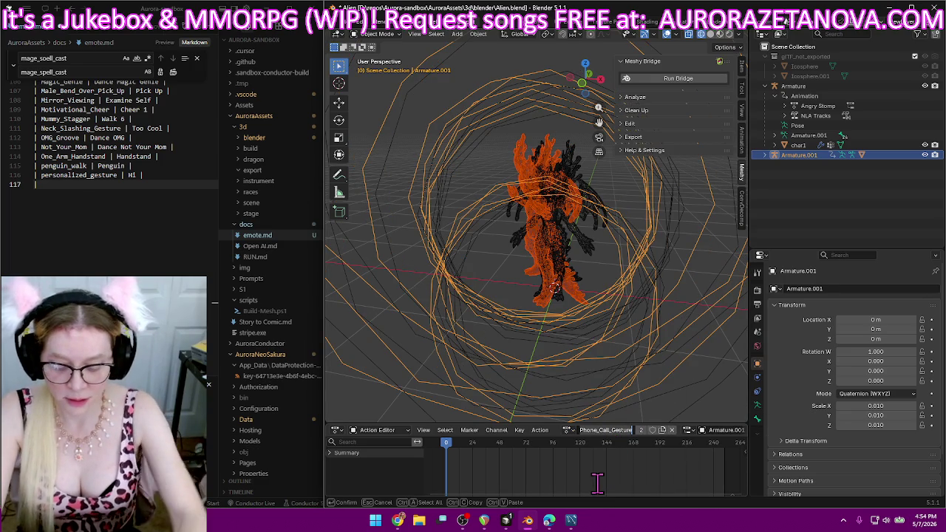
pyautogui.press('BackSpace')
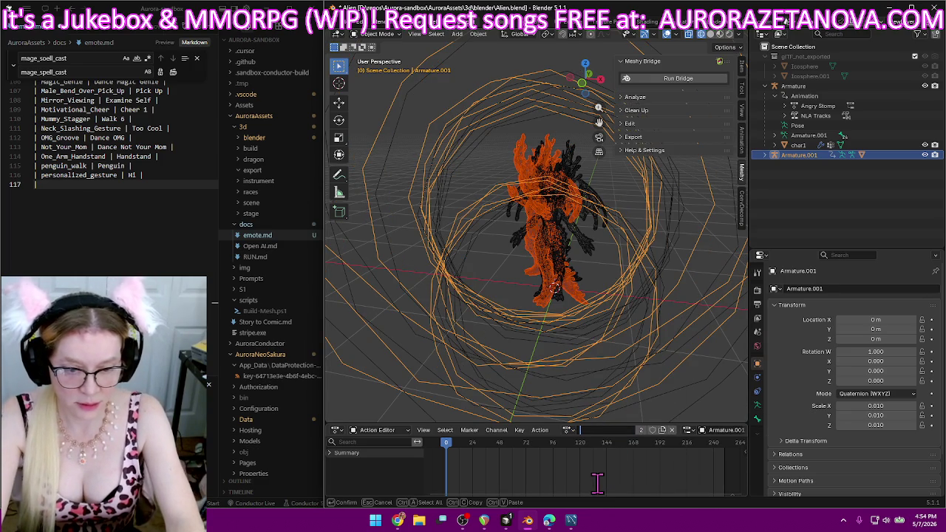
pyautogui.write('PhoneCall 2')
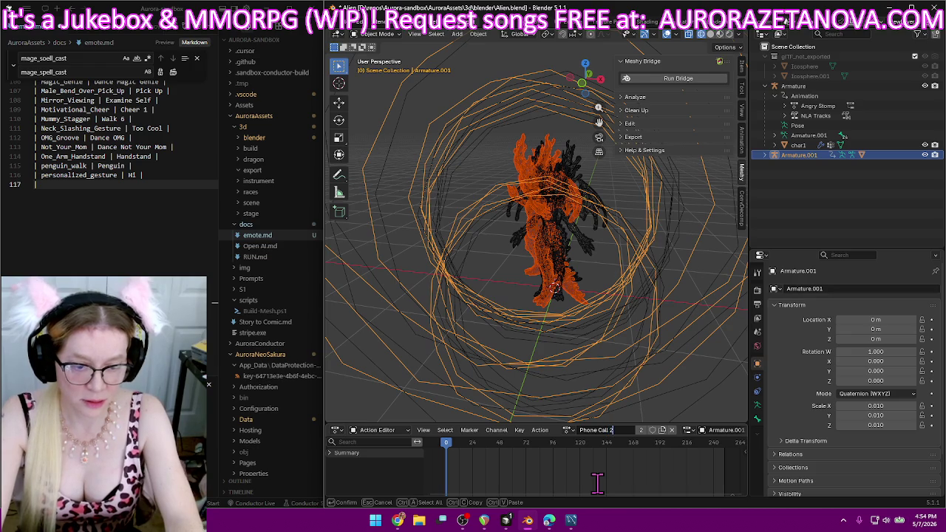
pyautogui.press('Return')
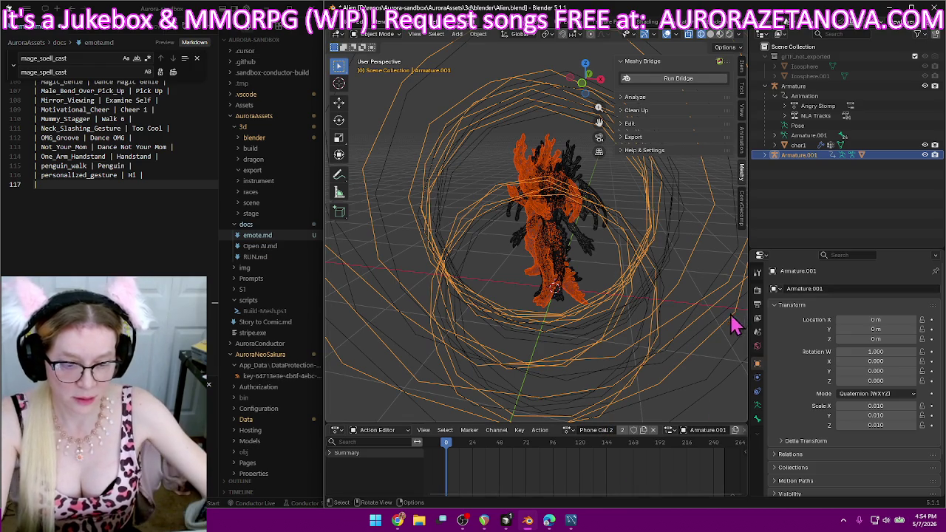
# Add the Phone_Call_Gesture | Phone Call 2 row to emote.md.
pyautogui.click(142, 186)
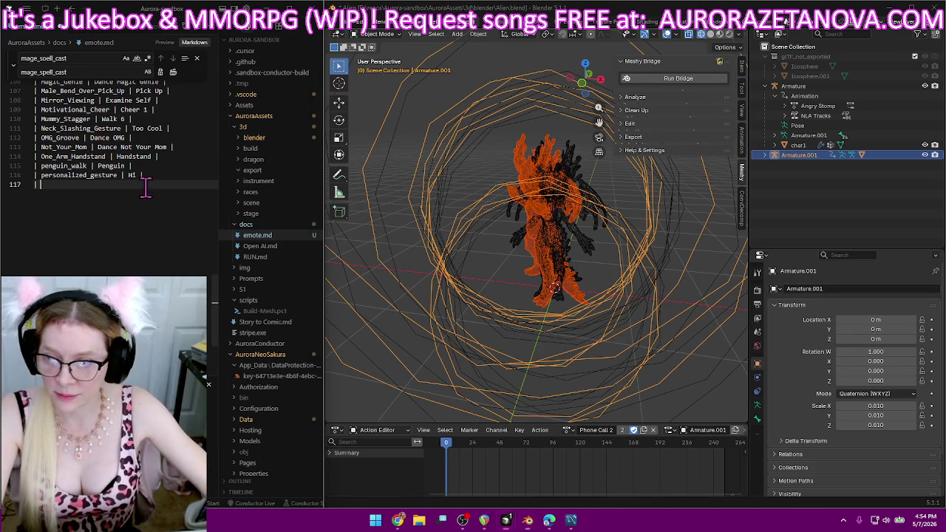
pyautogui.write('Phone_Call_Gesture | Phone Call 2 |')
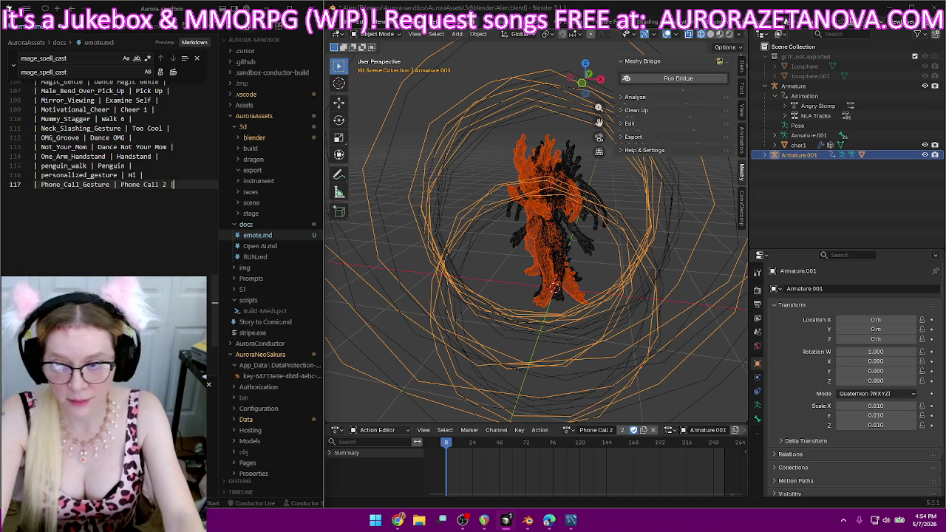
pyautogui.press('Return')
pyautogui.write('|')
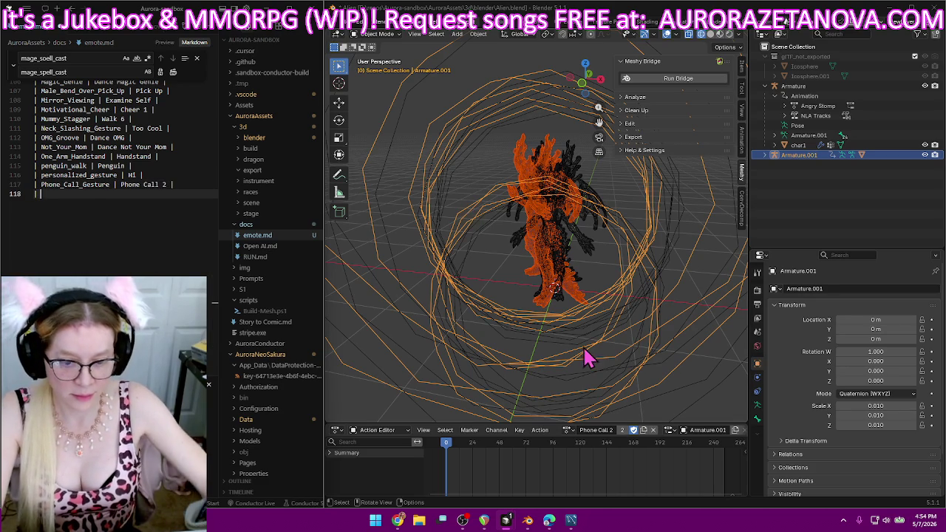
pyautogui.click(571, 429)
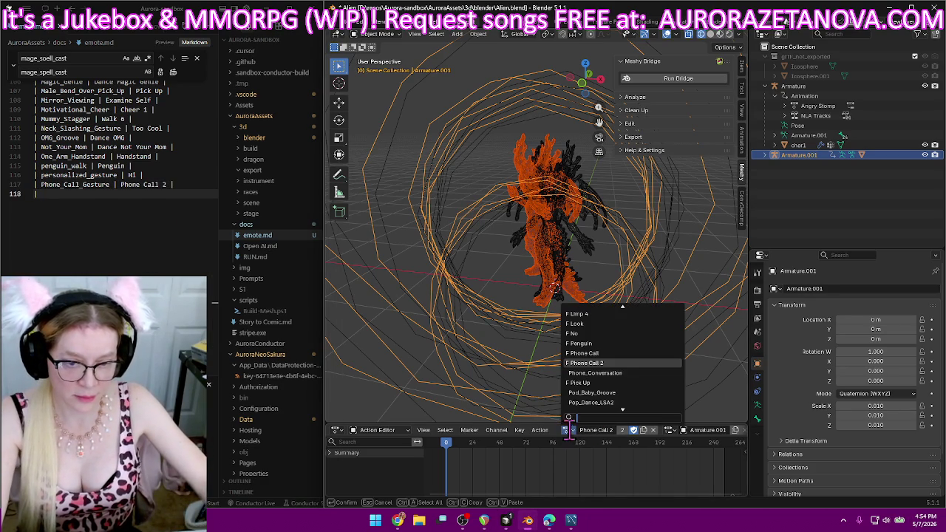
# Load the Phone_Conversation action and rename it Phone Call 3.
pyautogui.click(625, 373)
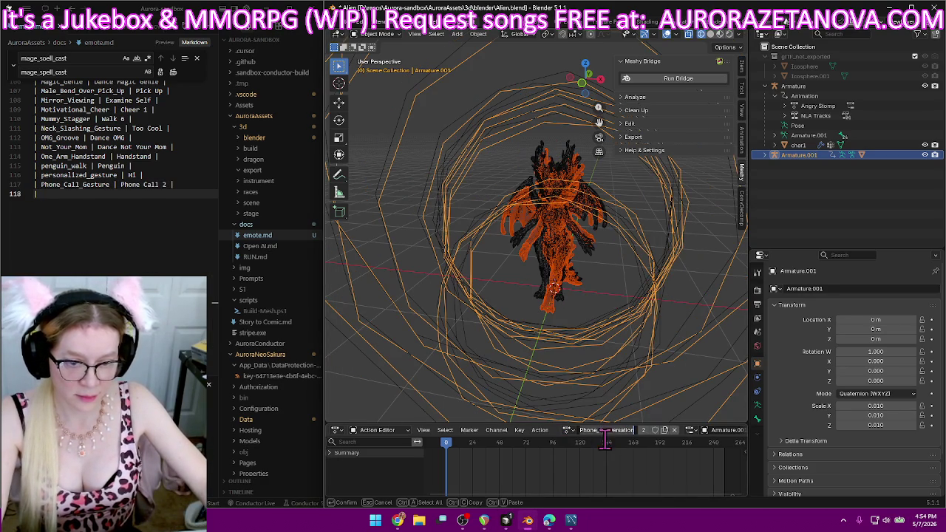
pyautogui.write('Phone Call 3')
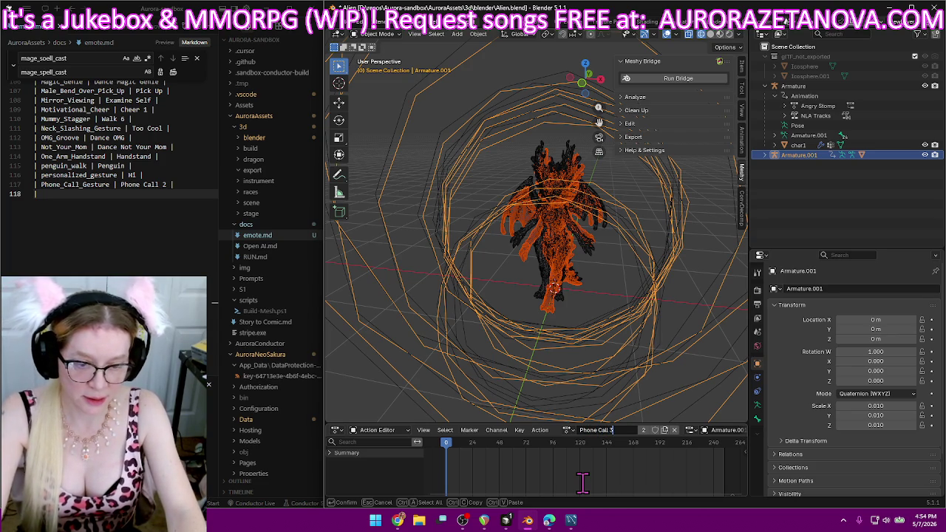
pyautogui.press('Return')
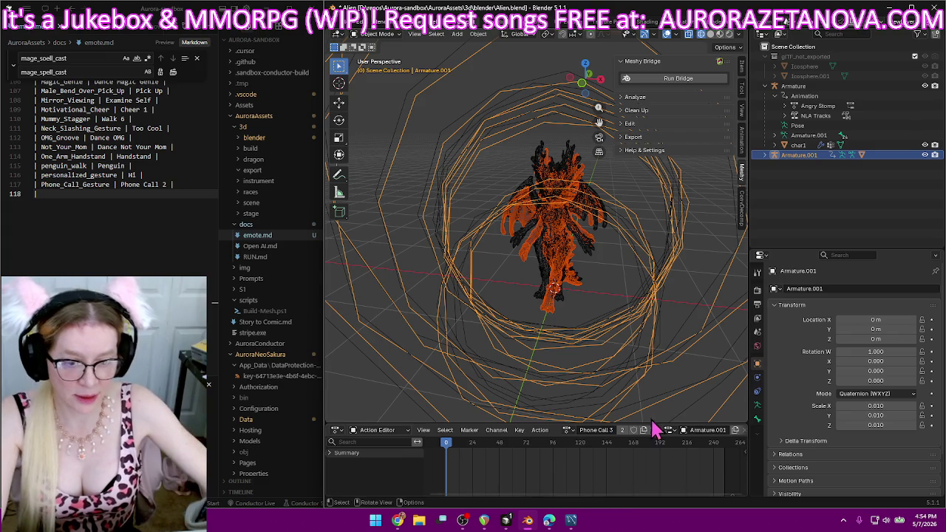
# Add a Phone_Conversation | Phone Call 3 row to emote.md.
pyautogui.click(148, 247)
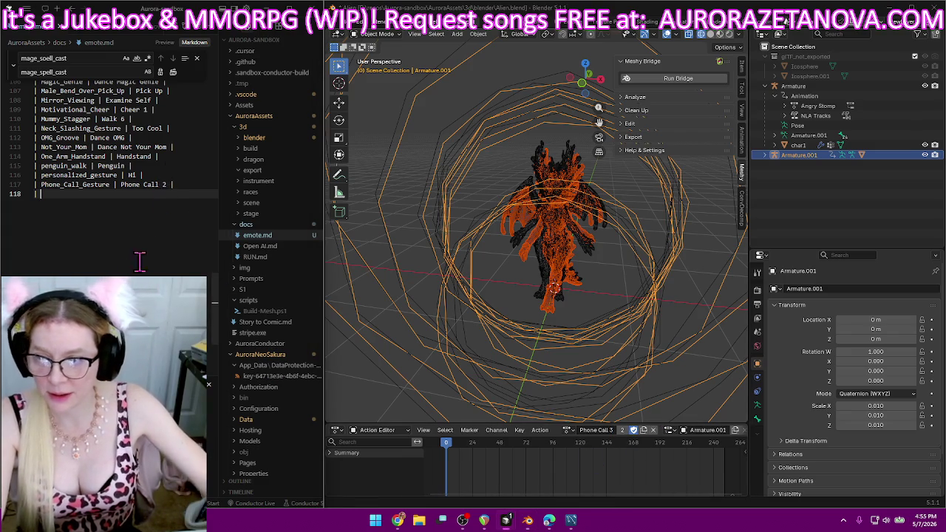
pyautogui.write('Phone')
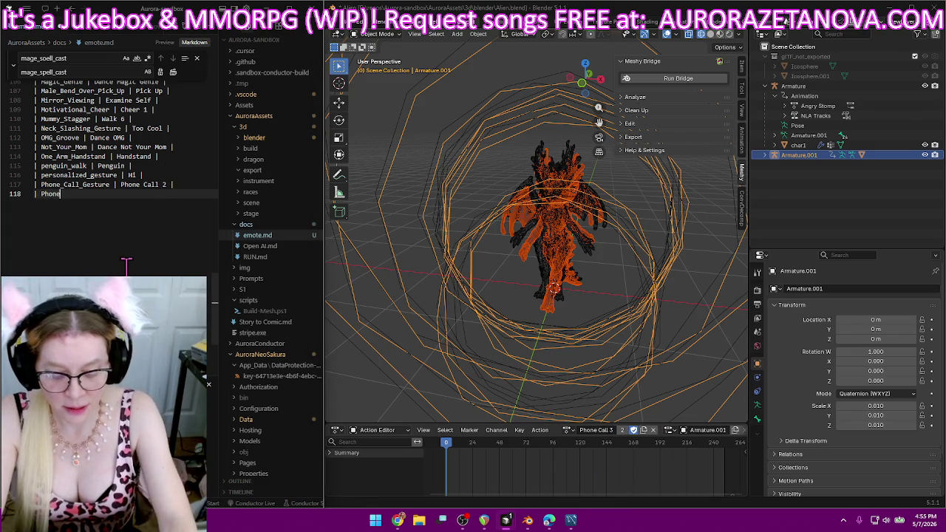
pyautogui.write('_Conversation | Phone Call 3')
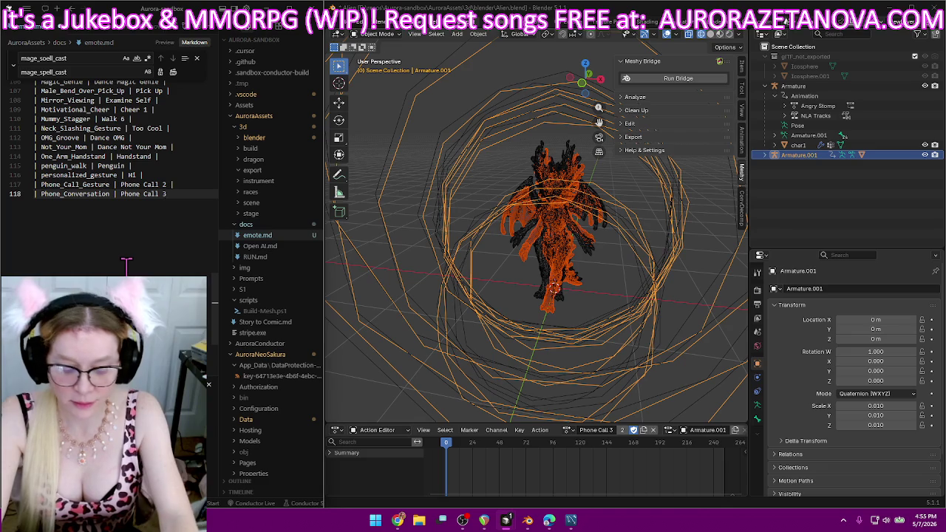
pyautogui.write('|')
pyautogui.press('Return')
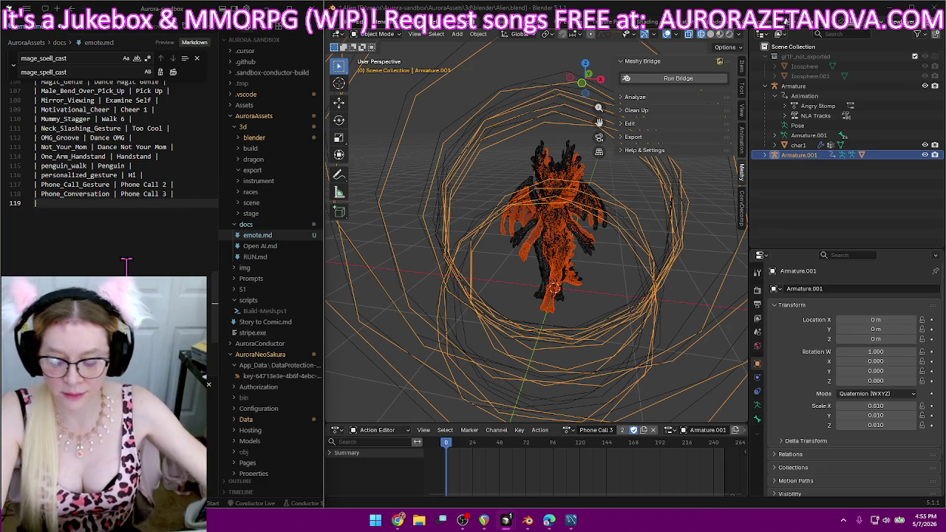
pyautogui.click(569, 429)
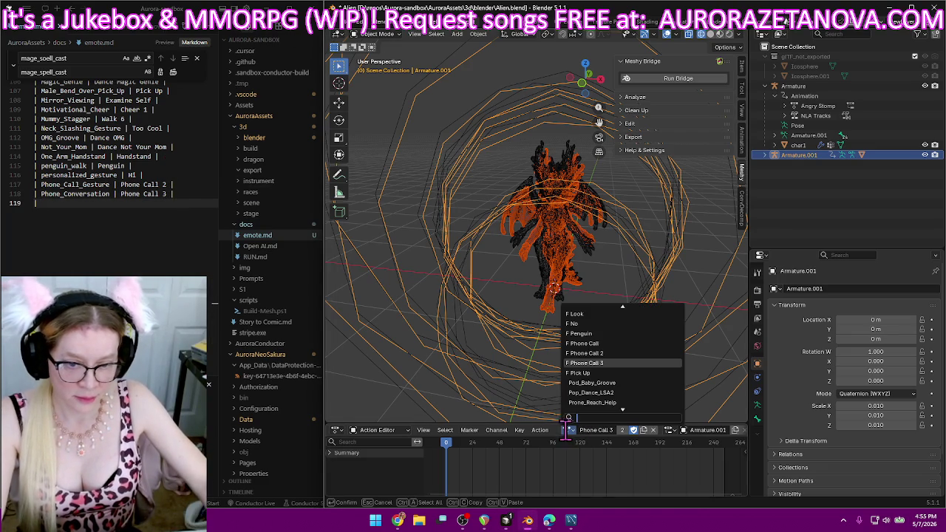
# Load Pod_Baby_Groove, rename it Dance Pod Baby, and give it a fake user.
pyautogui.click(629, 383)
pyautogui.write('Dance Pod')
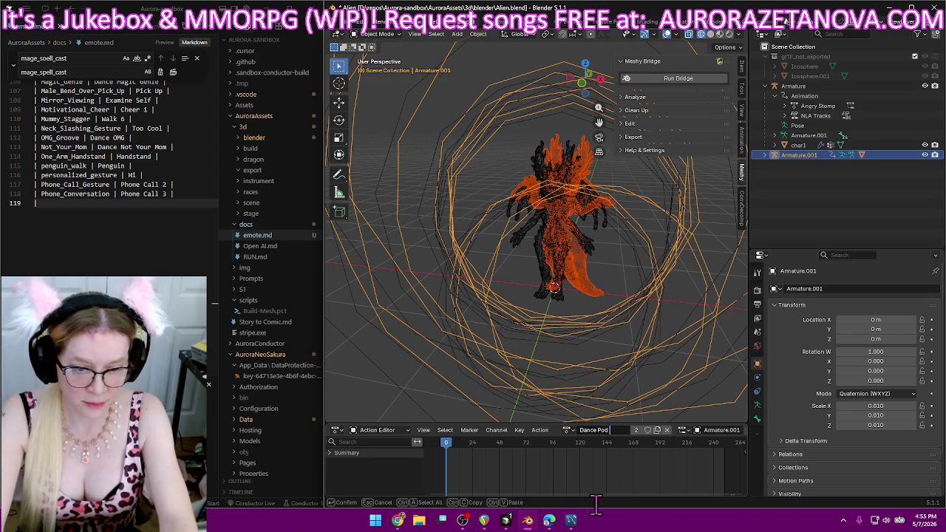
pyautogui.write('Baby Groove')
pyautogui.press('Return')
pyautogui.click(642, 430)
# Add a Pod_Baby_Groove | Dance Pod Baby row to emote.md.
pyautogui.click(122, 207)
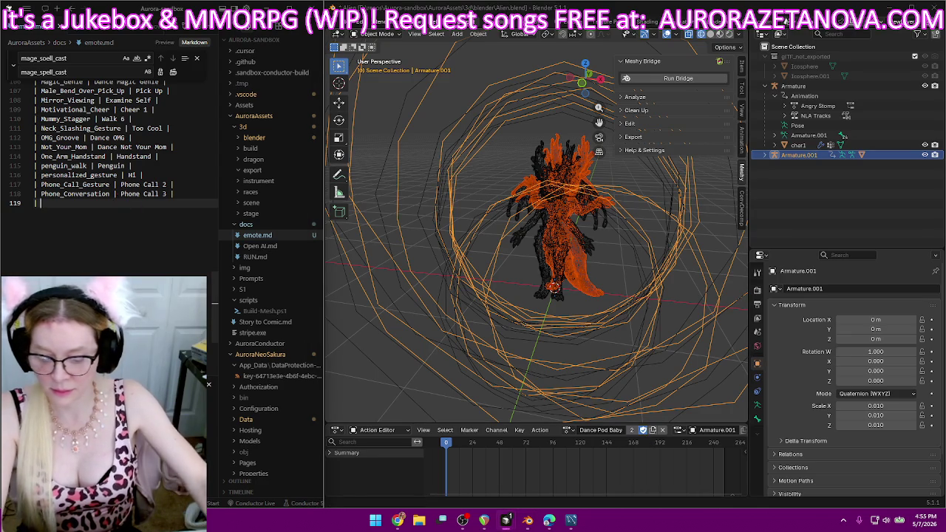
pyautogui.write('Pod_Baby_Groove | Dance')
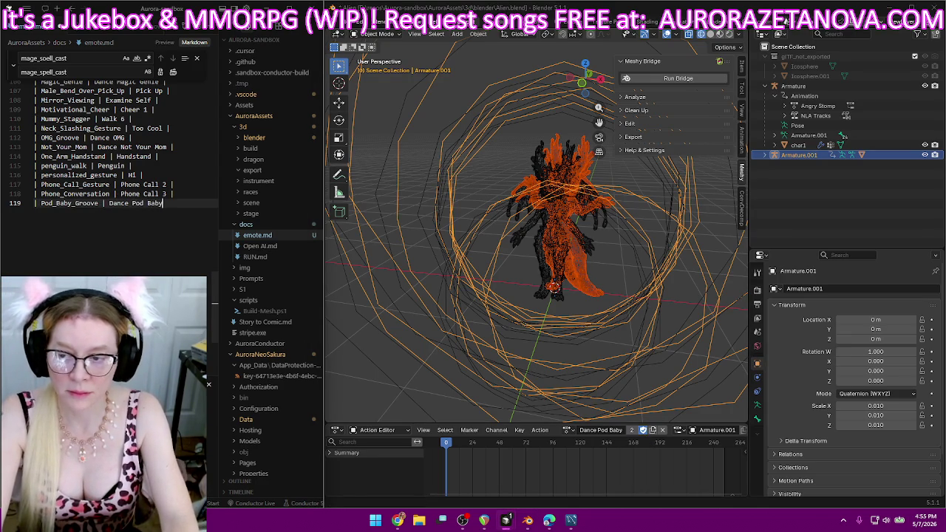
pyautogui.write(' Pod Baby |')
pyautogui.press('Return')
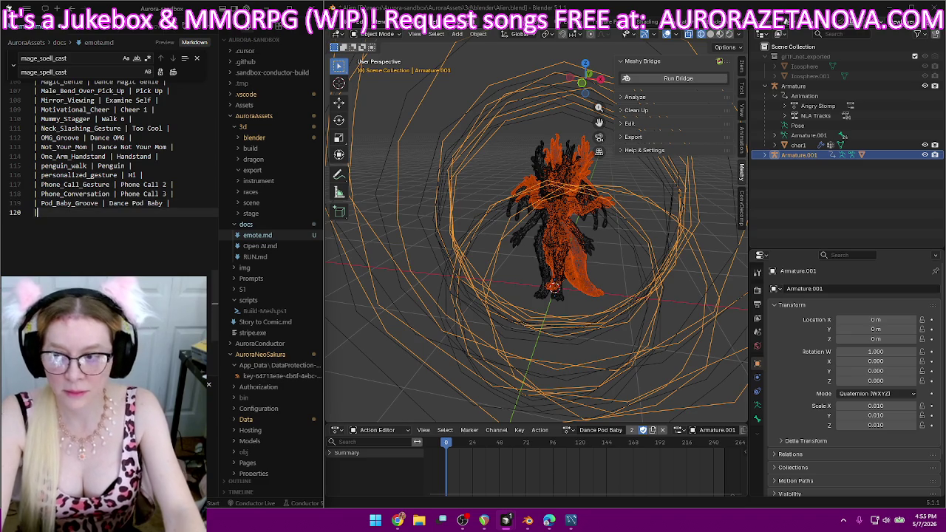
# Load the Pop_Dance_LSA2 action onto the armature and rename it Dance Pop.
pyautogui.click(566, 430)
pyautogui.scroll(-8, 629, 370)
pyautogui.scroll(-5, 632, 369)
pyautogui.scroll(-5, 632, 370)
pyautogui.scroll(-5, 631, 370)
pyautogui.scroll(-5, 631, 369)
pyautogui.scroll(-3, 632, 370)
pyautogui.scroll(-4, 632, 369)
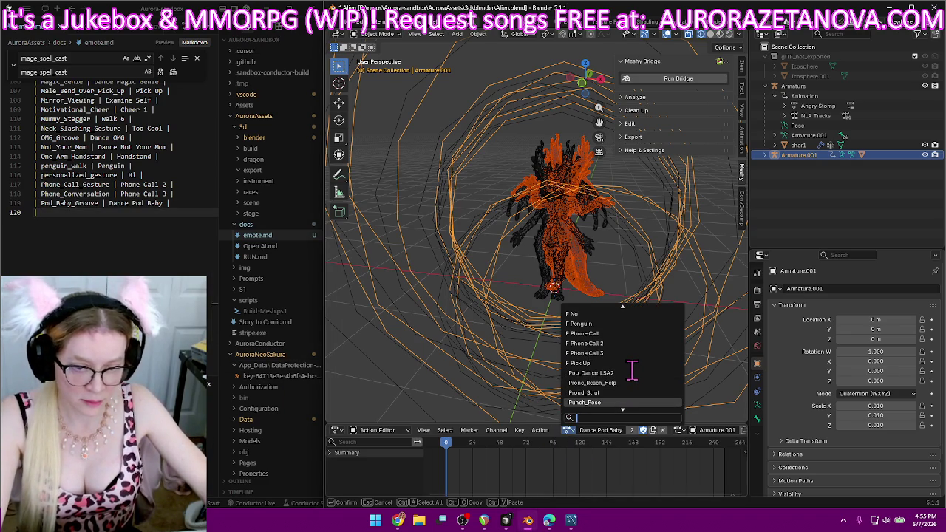
pyautogui.click(606, 373)
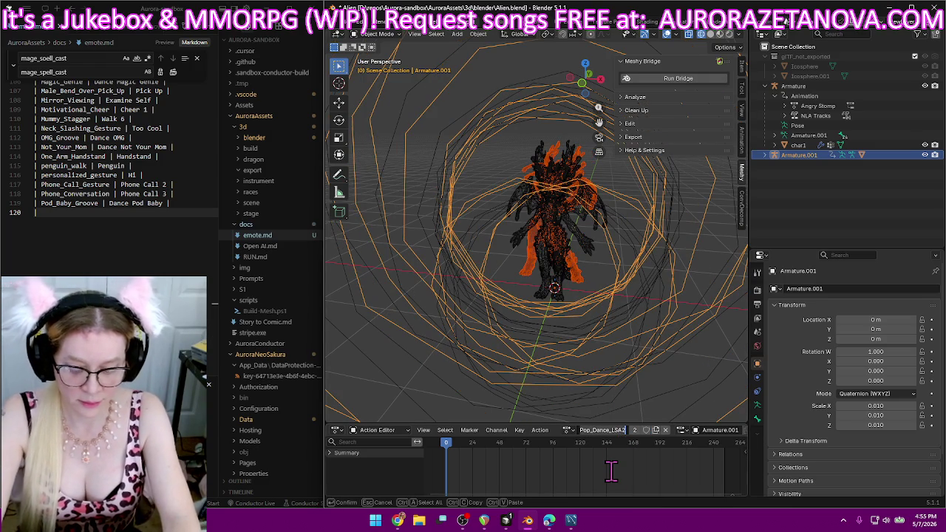
pyautogui.write('Dan')
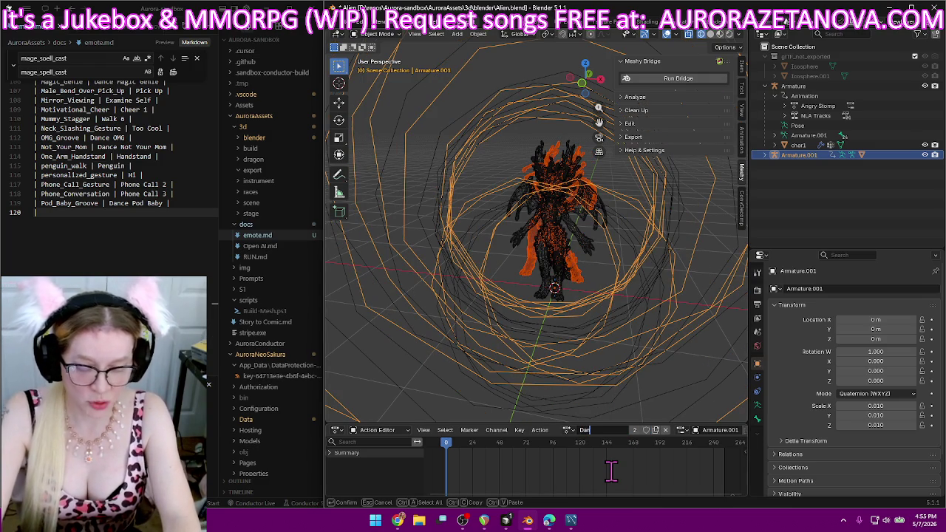
pyautogui.press('Escape')
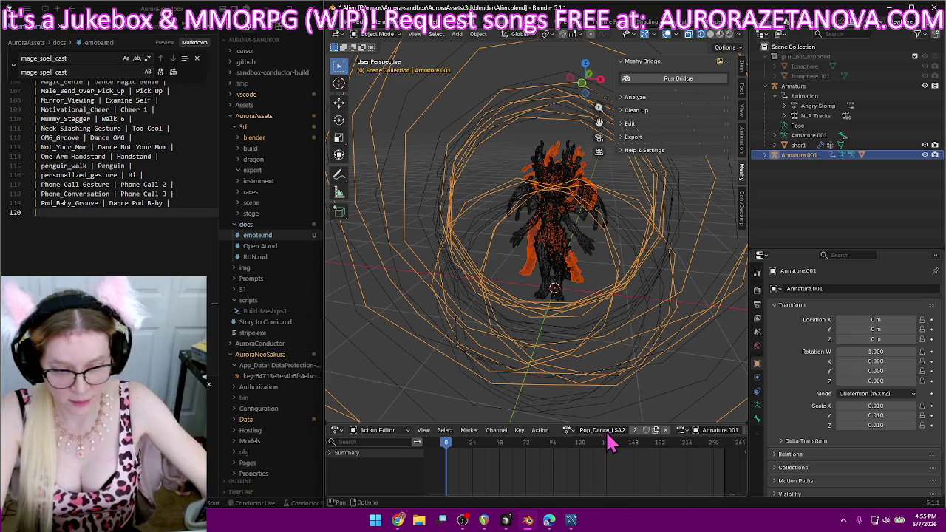
pyautogui.doubleClick(606, 433)
pyautogui.write('Dance Pop')
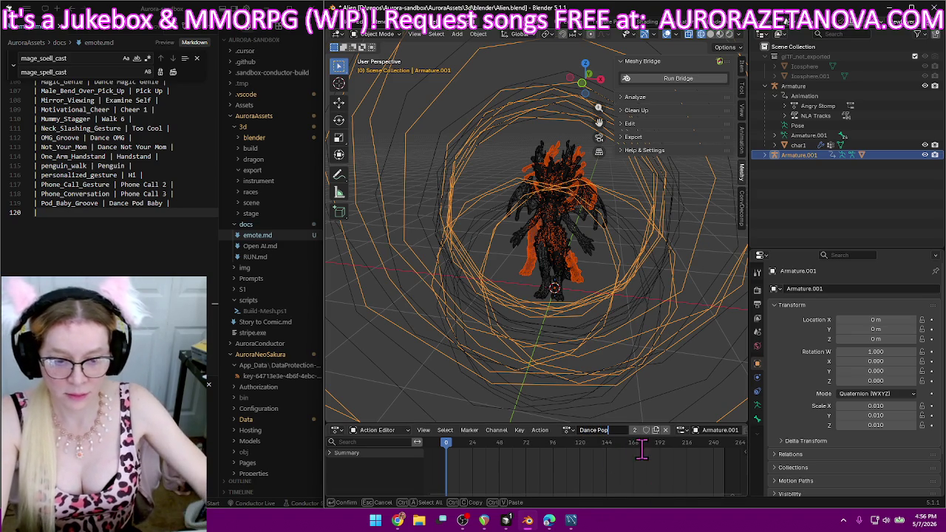
pyautogui.press('Return')
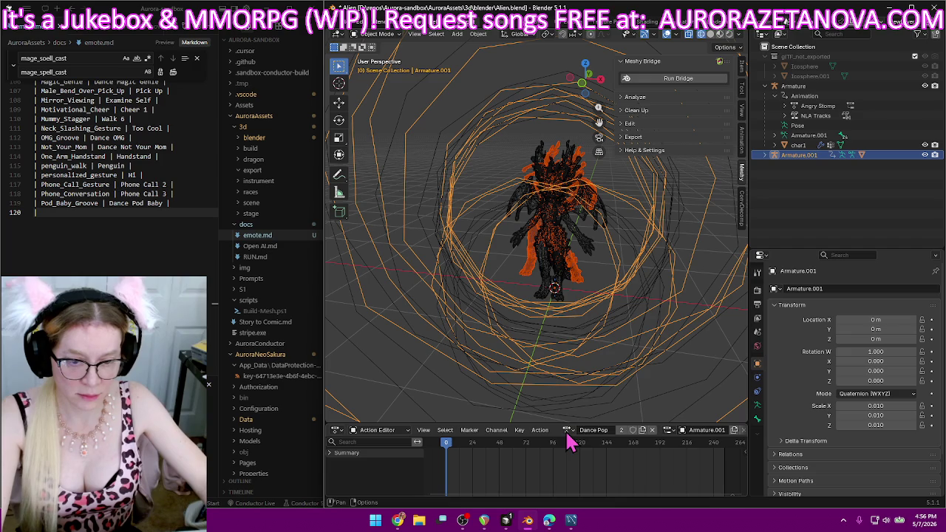
# Keep Dance Pop as the active action and protect it with a fake user.
pyautogui.click(566, 429)
pyautogui.press('Up')
pyautogui.press('Up')
pyautogui.press('Up')
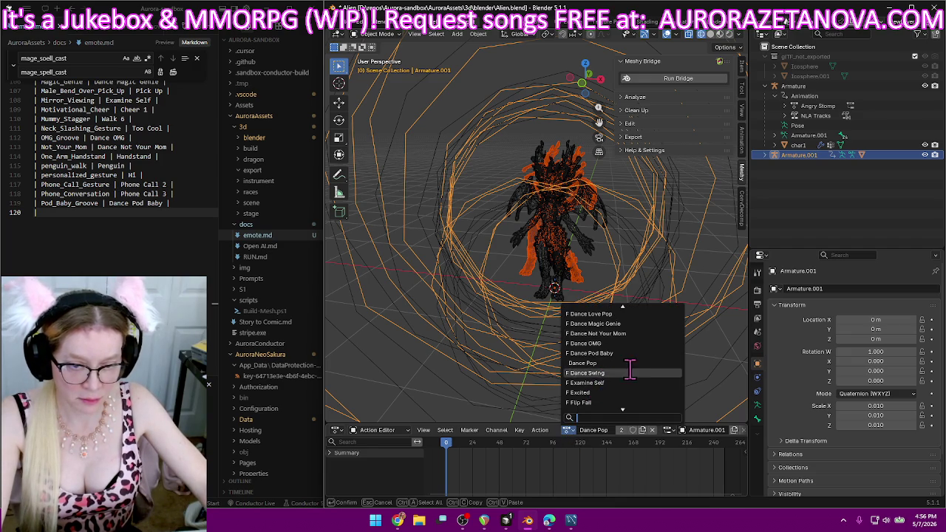
pyautogui.click(628, 362)
pyautogui.click(632, 432)
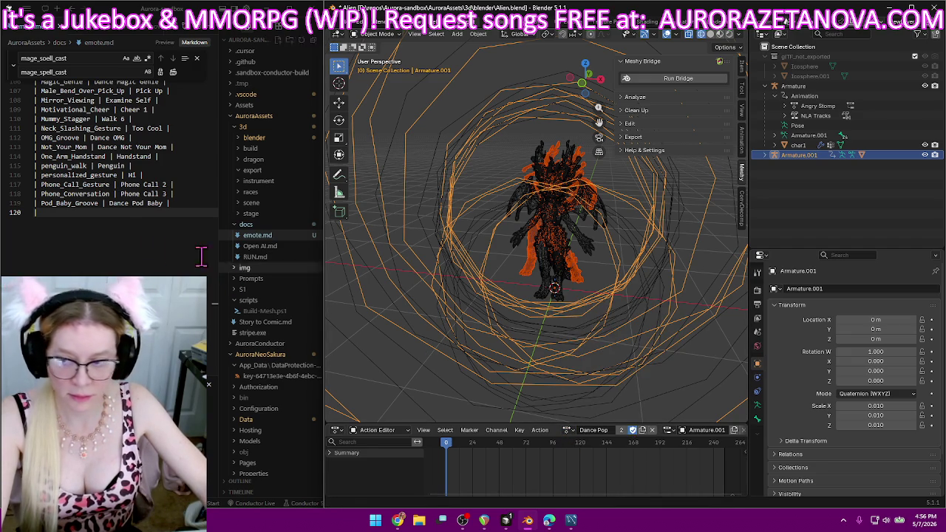
# Add a | Pop_Dance_LSA2 | Dance Pop | row at the end of emote.md.
pyautogui.click(119, 259)
pyautogui.write('| Pop_Dance_LSA2')
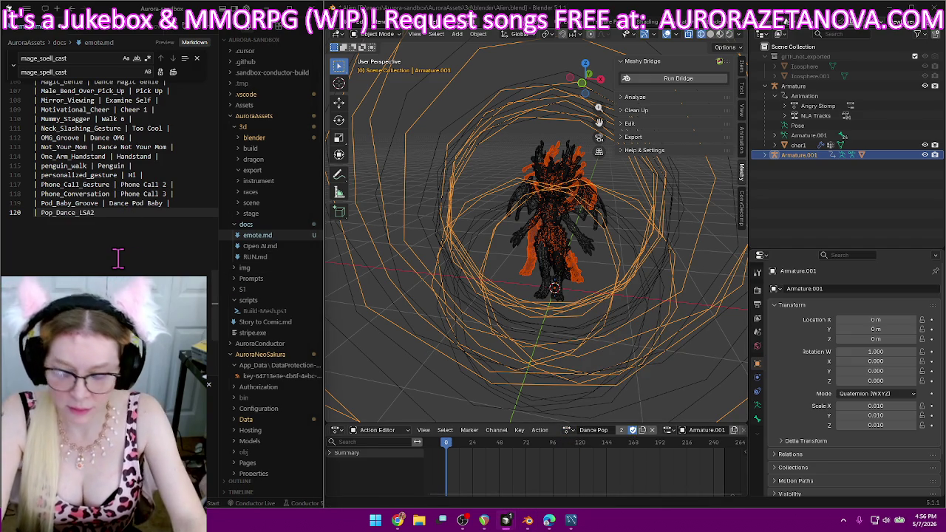
pyautogui.write(' | Dance Pop |')
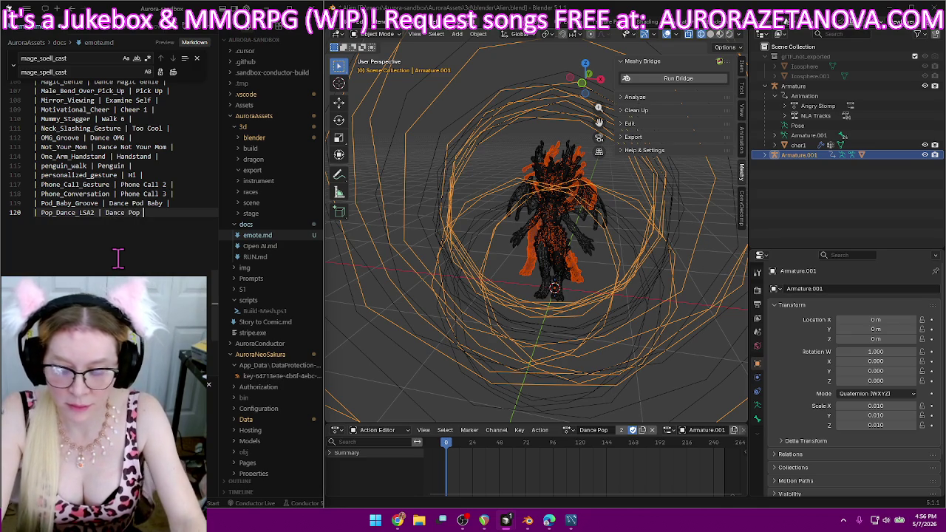
pyautogui.press('Return')
pyautogui.write('|')
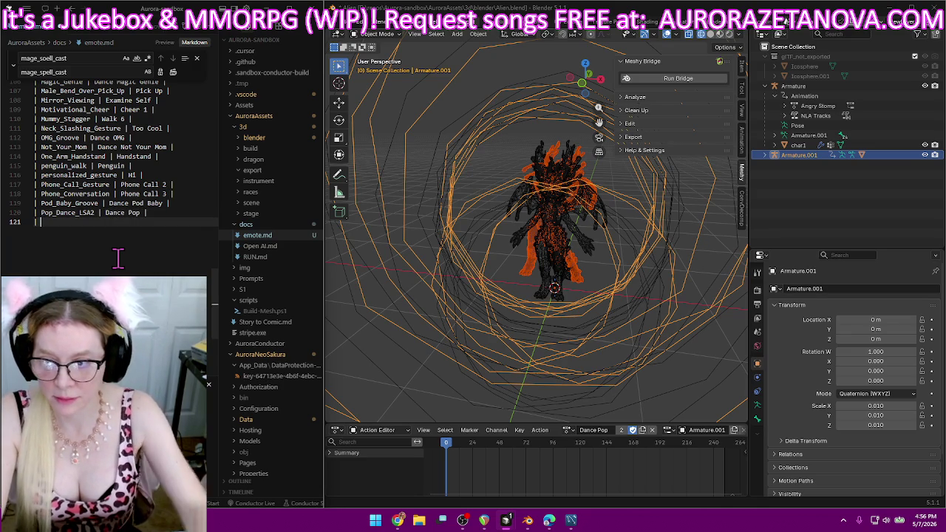
# Switch the armature to Prone_Reach_Help and rename the action Need Help.
pyautogui.click(566, 430)
pyautogui.scroll(-3, 602, 366)
pyautogui.scroll(-2, 600, 368)
pyautogui.scroll(-3, 613, 384)
pyautogui.scroll(-3, 616, 386)
pyautogui.scroll(-4, 619, 390)
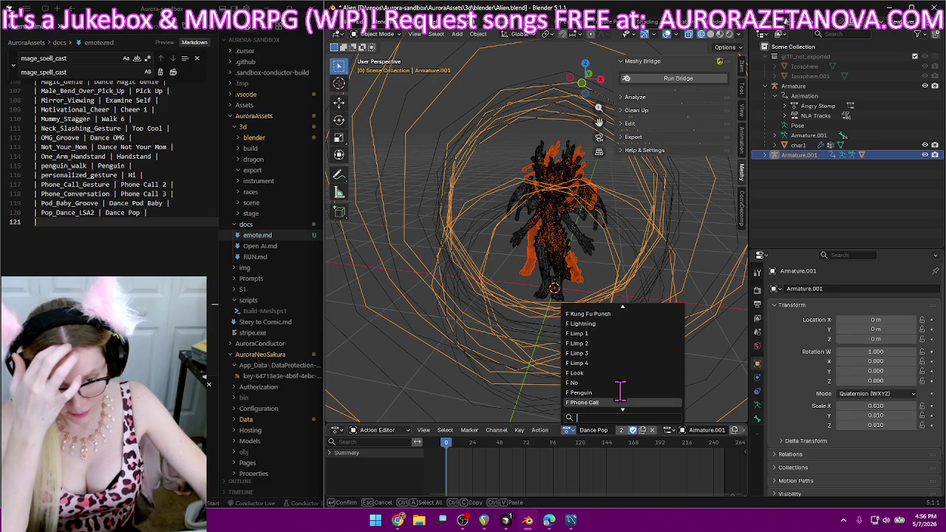
pyautogui.scroll(-5, 620, 391)
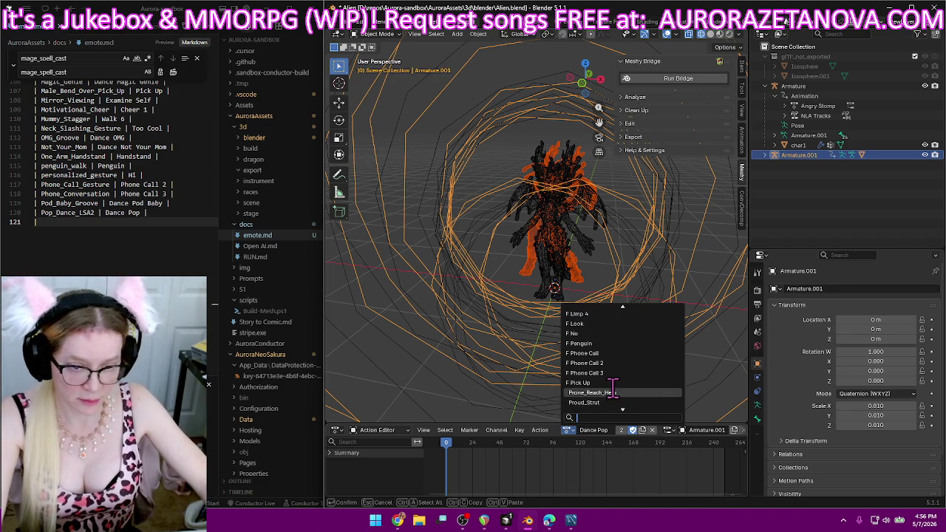
pyautogui.click(613, 392)
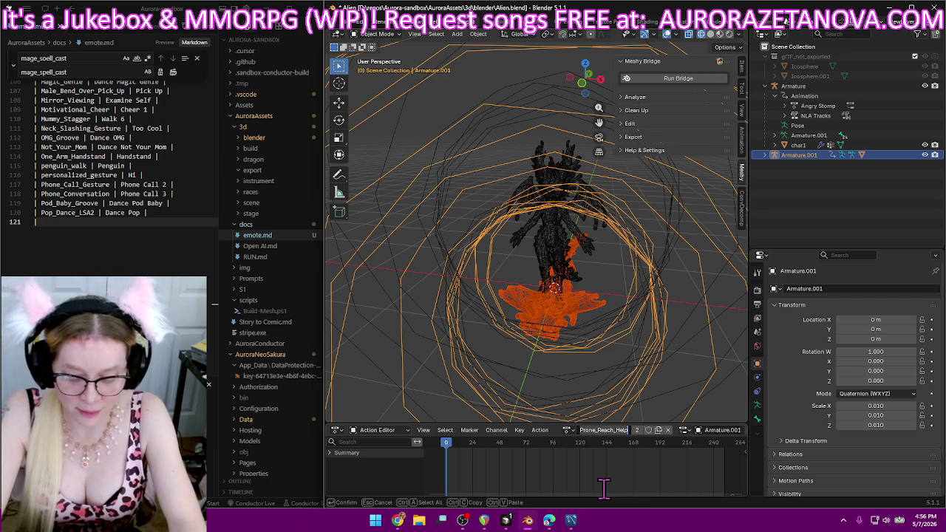
pyautogui.click(602, 429)
pyautogui.press('BackSpace')
pyautogui.write('H')
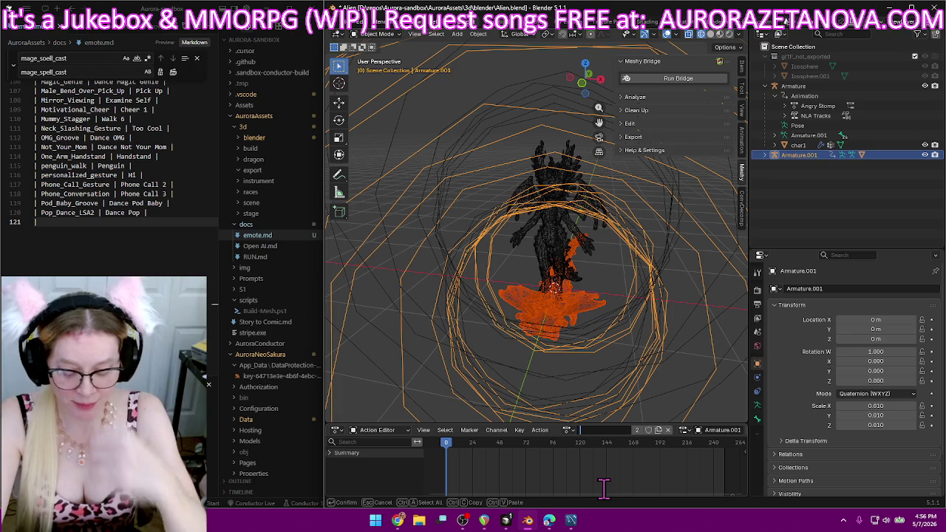
pyautogui.write('P')
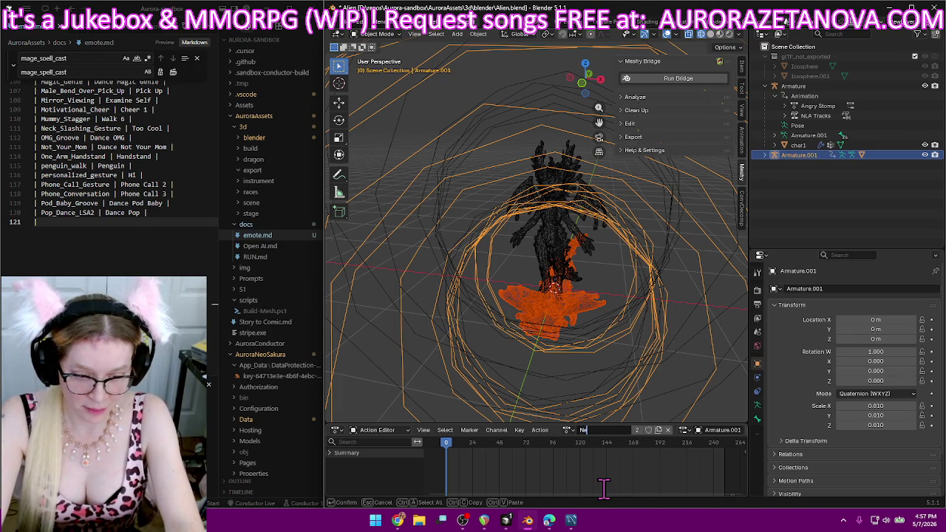
pyautogui.write('ed Help')
pyautogui.press('Return')
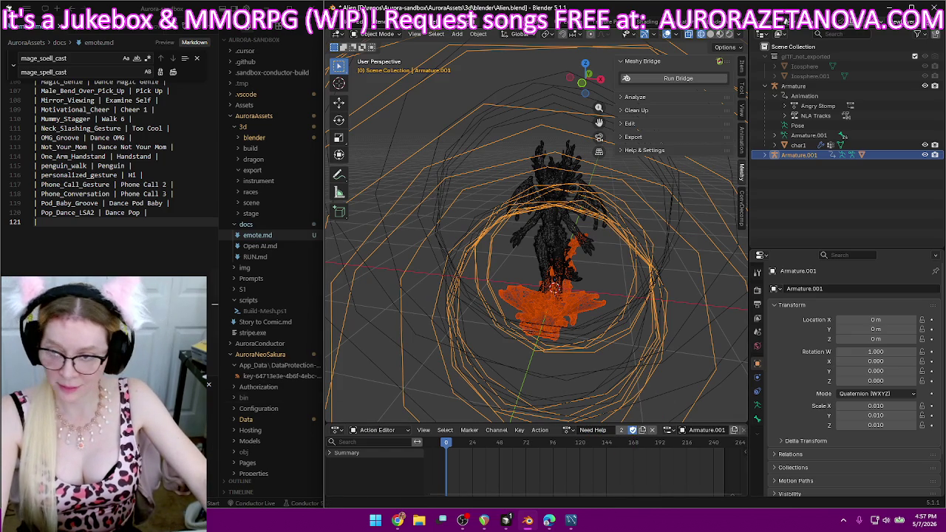
# Add a Prone_Reach_Help | Need Help row to emote.md.
pyautogui.write('Prone_Reach_Help | Need Help |')
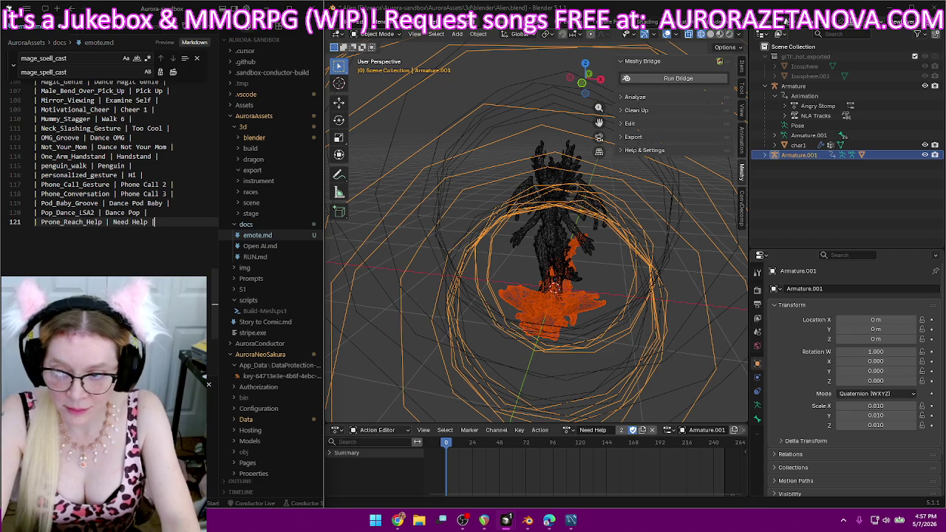
pyautogui.press('Return')
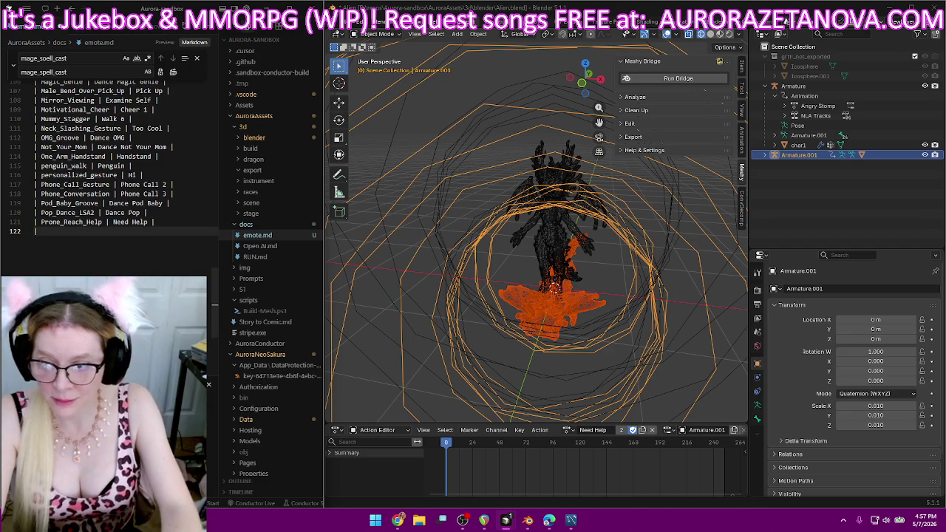
pyautogui.press('Return')
pyautogui.press('BackSpace')
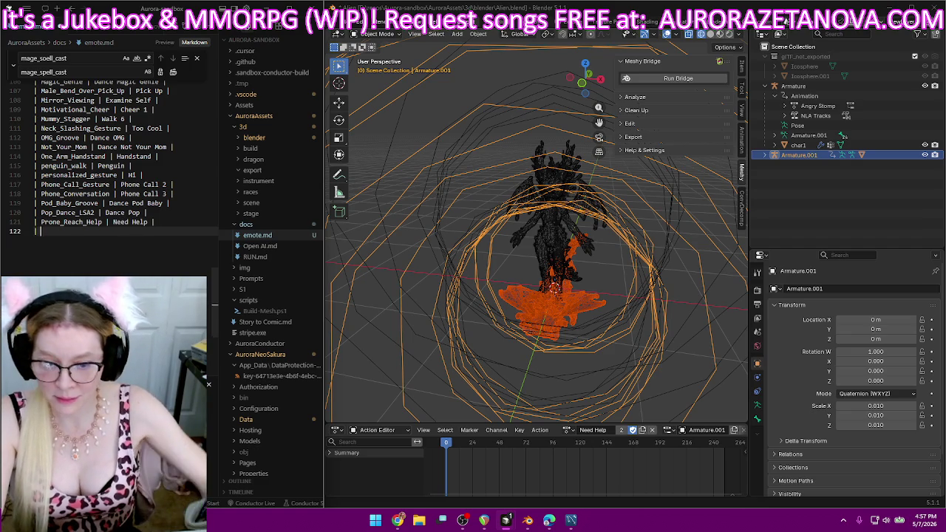
# Switch to Proud_Strut, rename it Strut 2, and begin a '| Proud_Strut' row in emote.md.
pyautogui.click(567, 429)
pyautogui.scroll(-1, 598, 380)
pyautogui.scroll(-3, 604, 386)
pyautogui.scroll(-4, 610, 374)
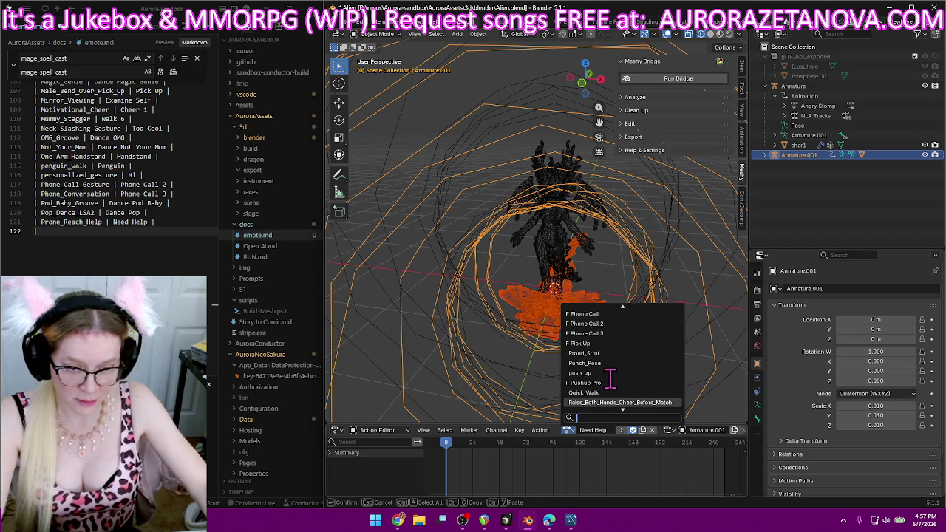
pyautogui.click(619, 354)
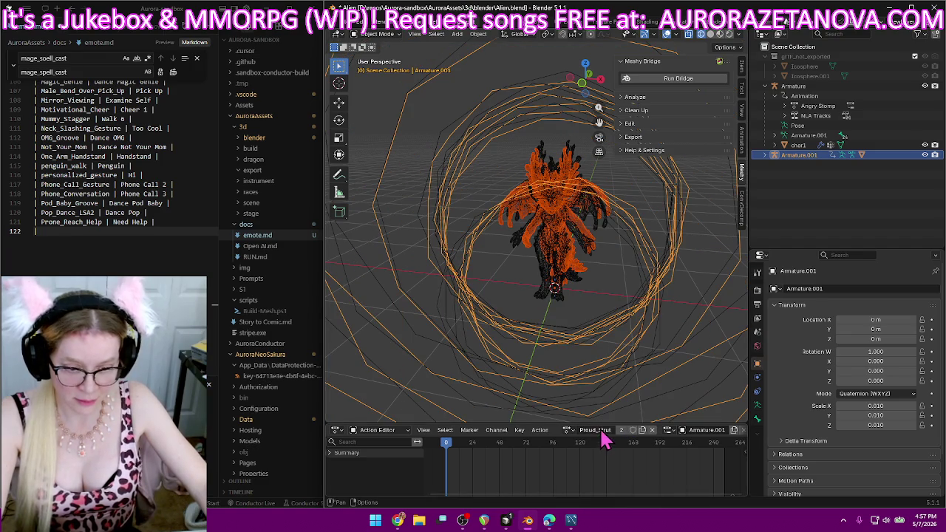
pyautogui.write('Strut')
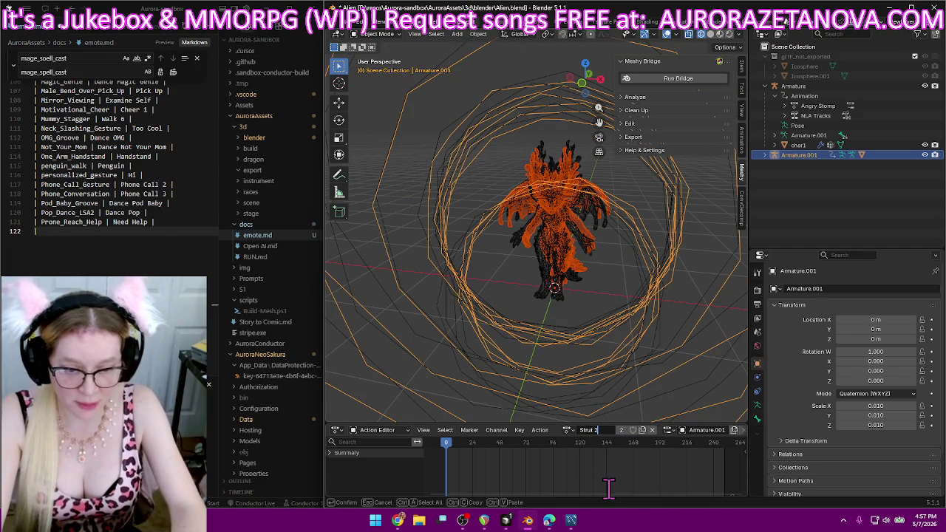
pyautogui.write(' 2')
pyautogui.press('Return')
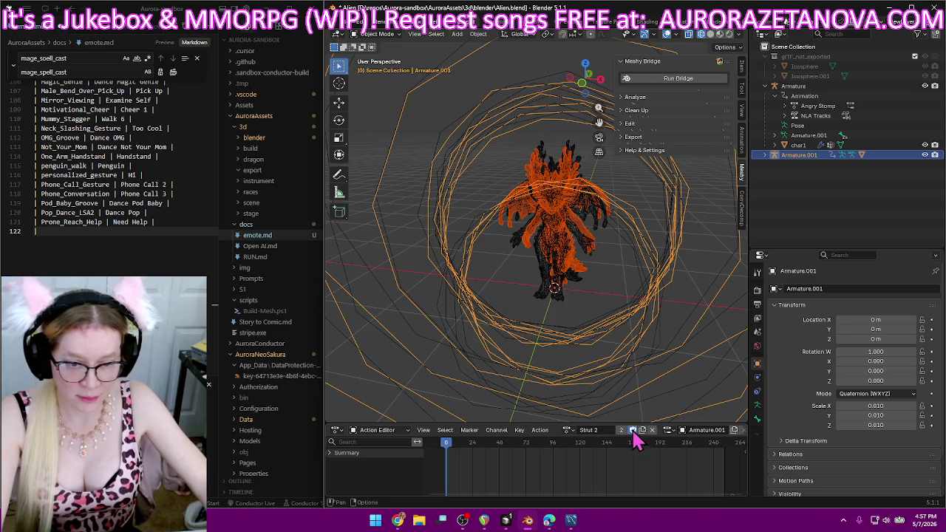
pyautogui.write('|')
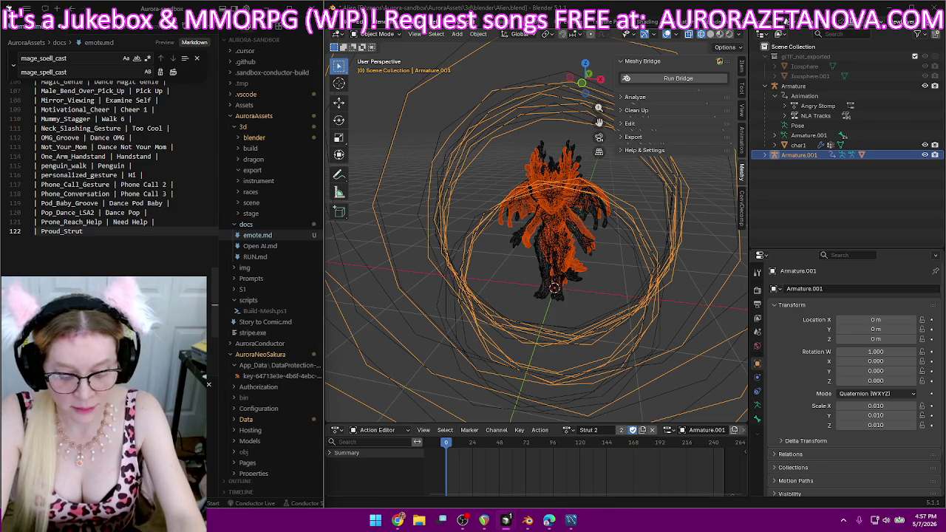